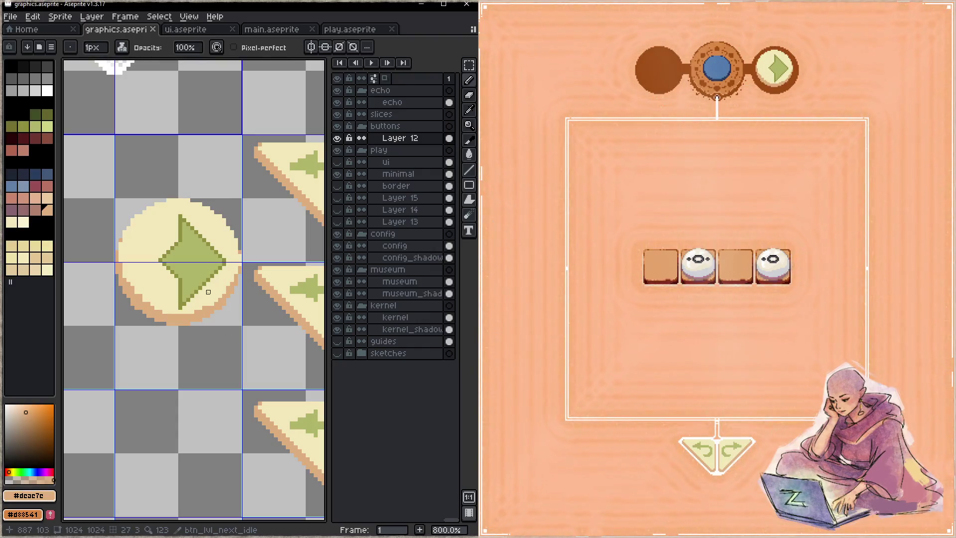
# - Select the green diamond with the Magic Wand and move it up 3 pixels
pyautogui.press('w')
pyautogui.click(193, 280)
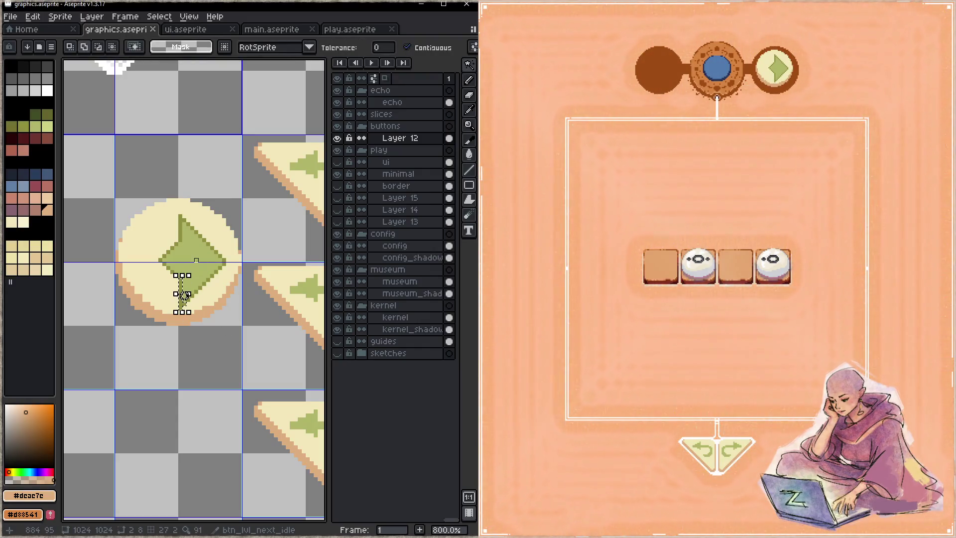
pyautogui.keyDown('shift'); pyautogui.click(198, 264); pyautogui.keyUp('shift')
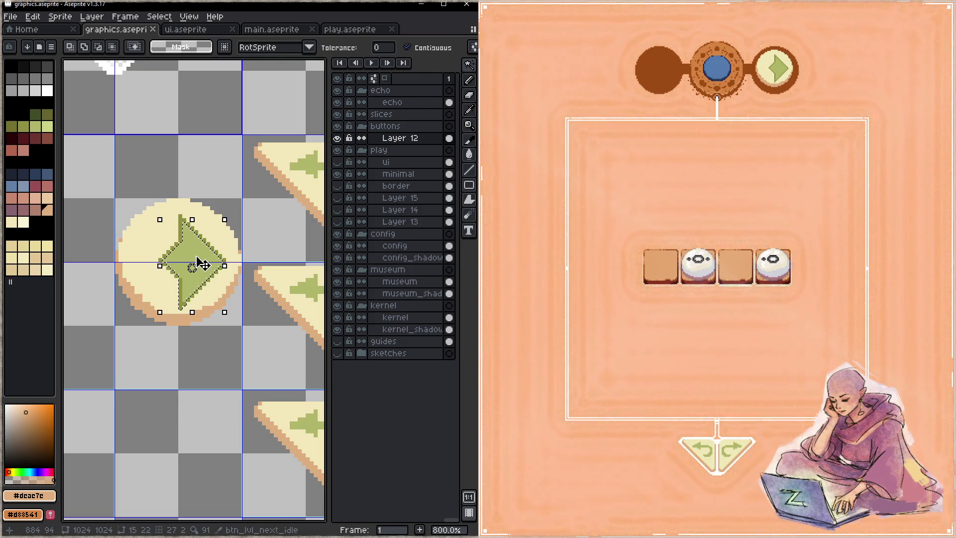
pyautogui.click(204, 259)
pyautogui.moveTo(205, 259); pyautogui.dragTo(205, 248)
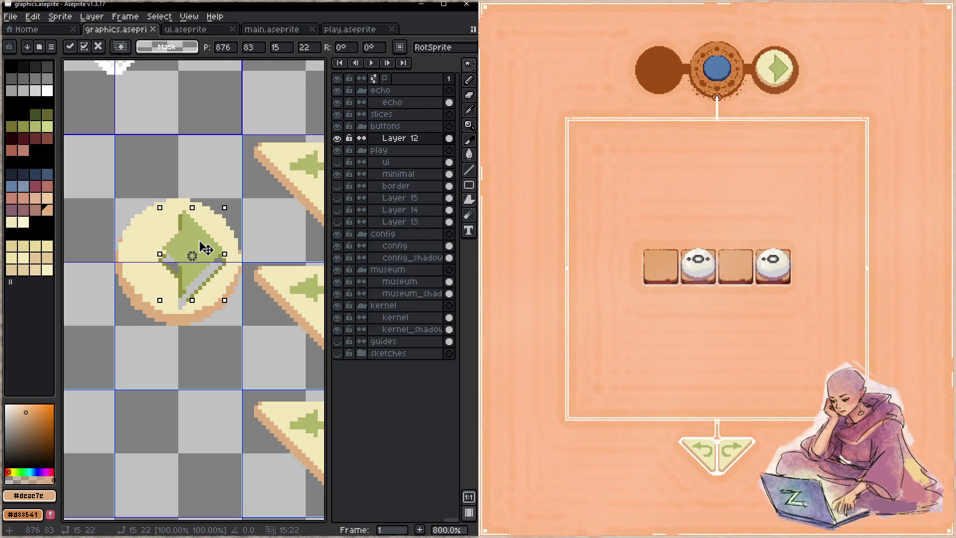
pyautogui.press('g')
# - Fill the exposed grey gap below the diamond with cream #f3e8ba
pyautogui.keyDown('alt'); pyautogui.click(208, 280); pyautogui.keyUp('alt')
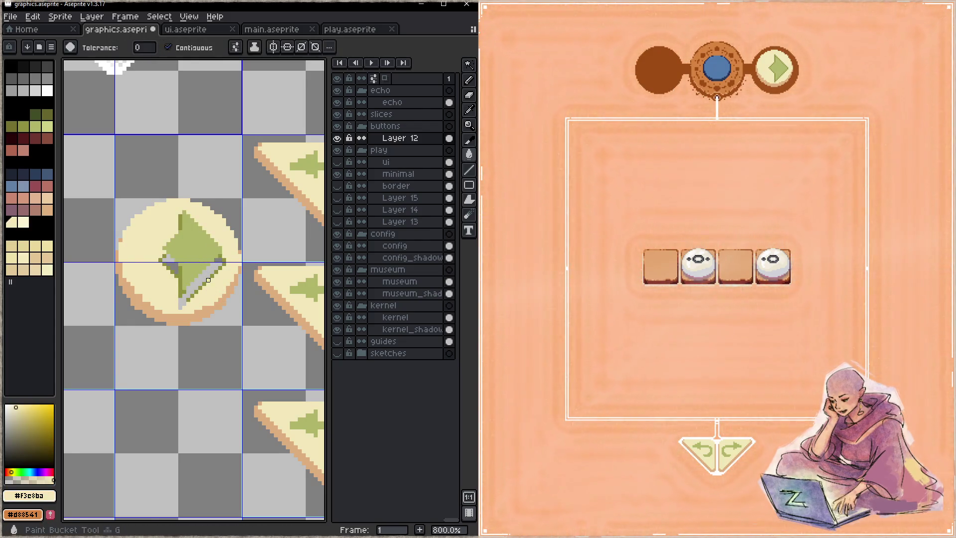
pyautogui.click(208, 280)
pyautogui.press('b')
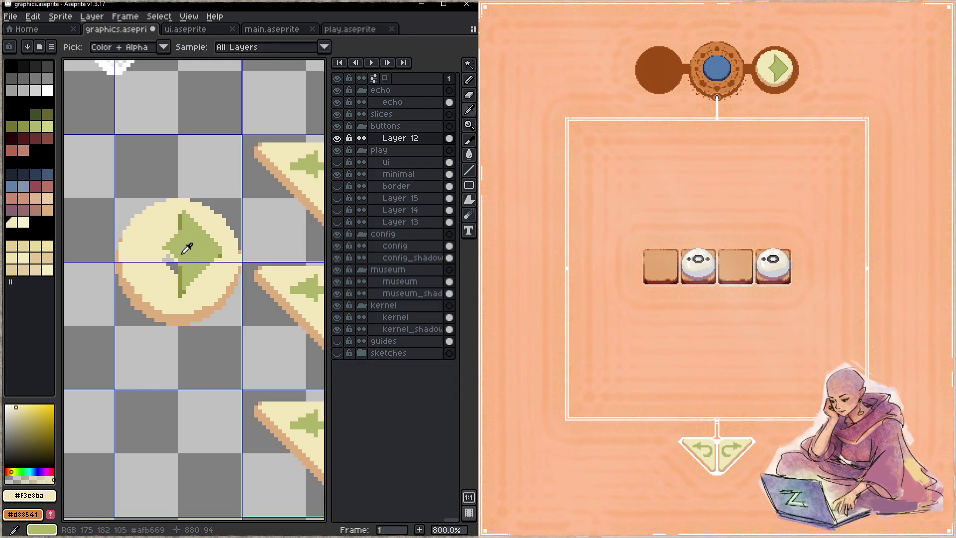
# - Draw a cream diagonal line across the green diamond's lower half
pyautogui.keyDown('alt'); pyautogui.click(168, 252); pyautogui.keyUp('alt')
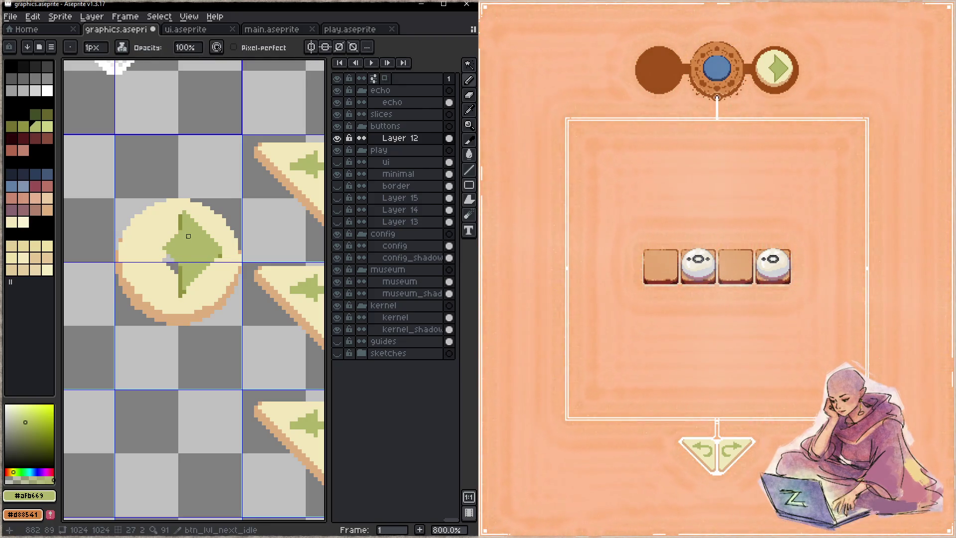
pyautogui.keyDown('alt'); pyautogui.click(218, 268); pyautogui.keyUp('alt')
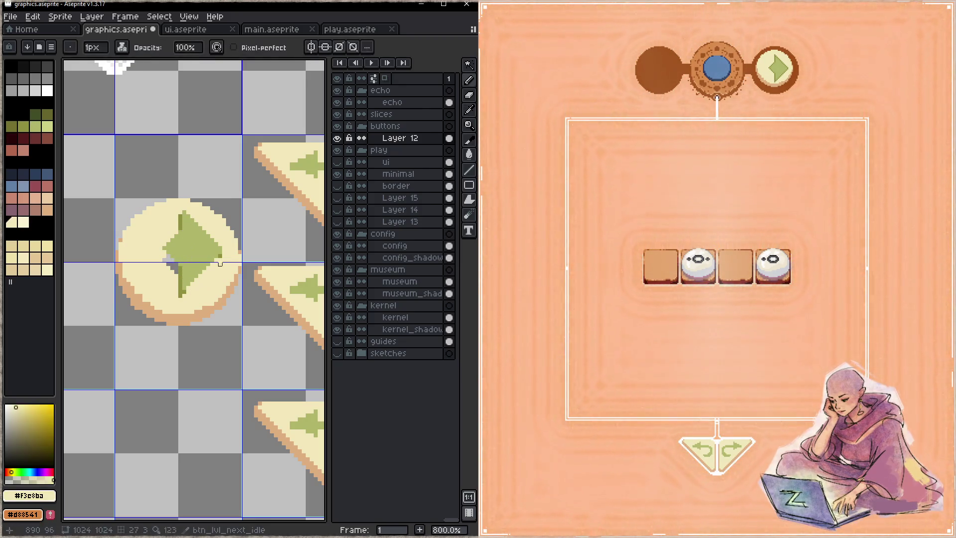
pyautogui.moveTo(220, 253)
pyautogui.mouseDown()
pyautogui.moveTo(172, 299)
pyautogui.moveTo(177, 292)
pyautogui.mouseUp()
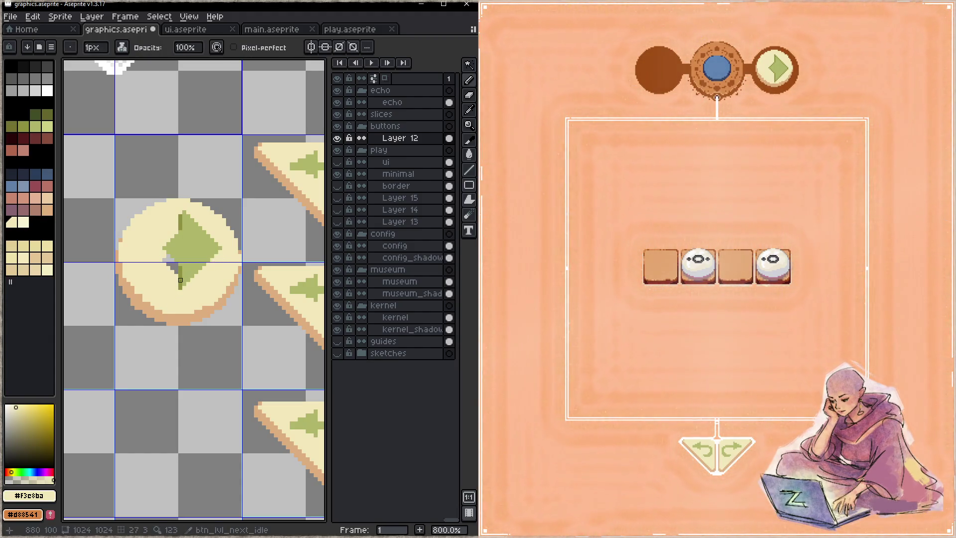
pyautogui.keyDown('alt'); pyautogui.click(177, 272); pyautogui.keyUp('alt')
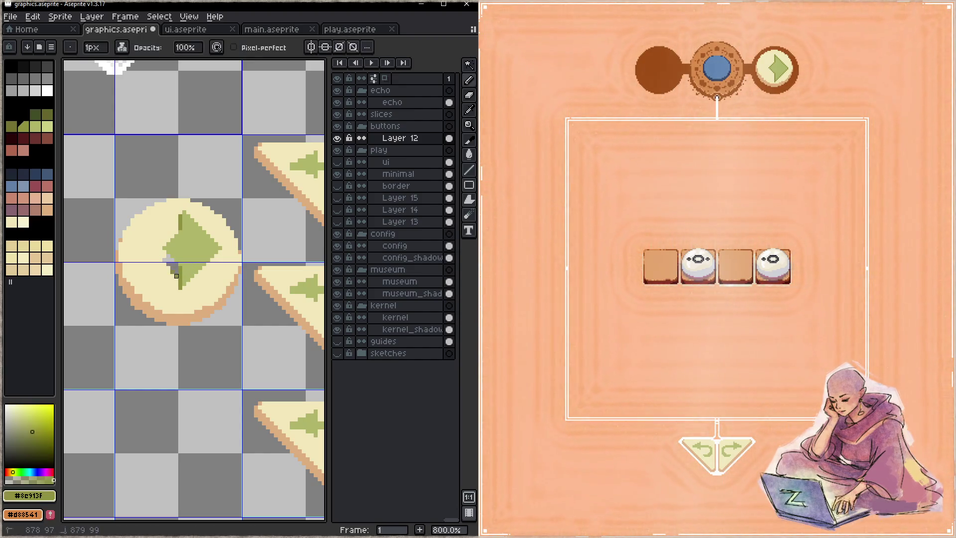
pyautogui.scroll(5, 165, 260)
pyautogui.scroll(-3, 167, 266)
pyautogui.scroll(-4, 169, 267)
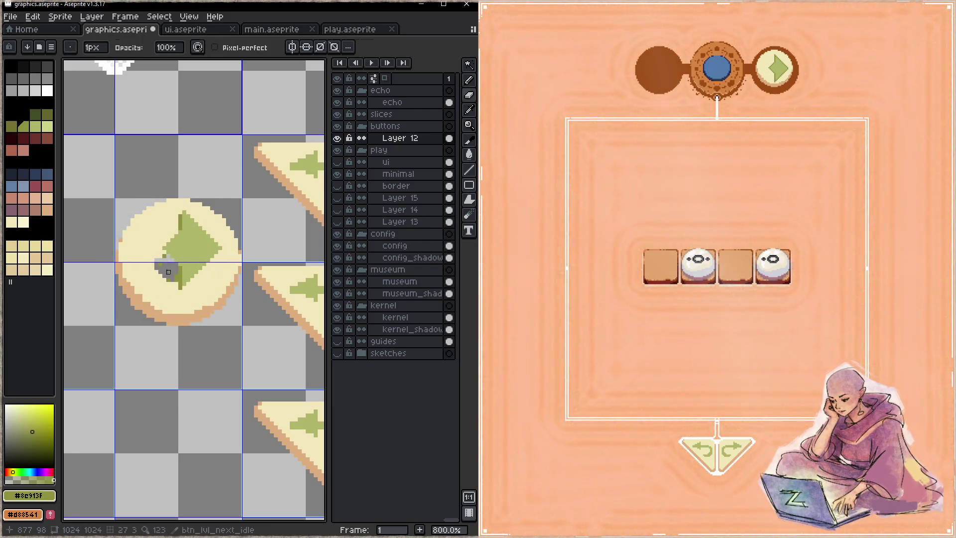
pyautogui.press('b')
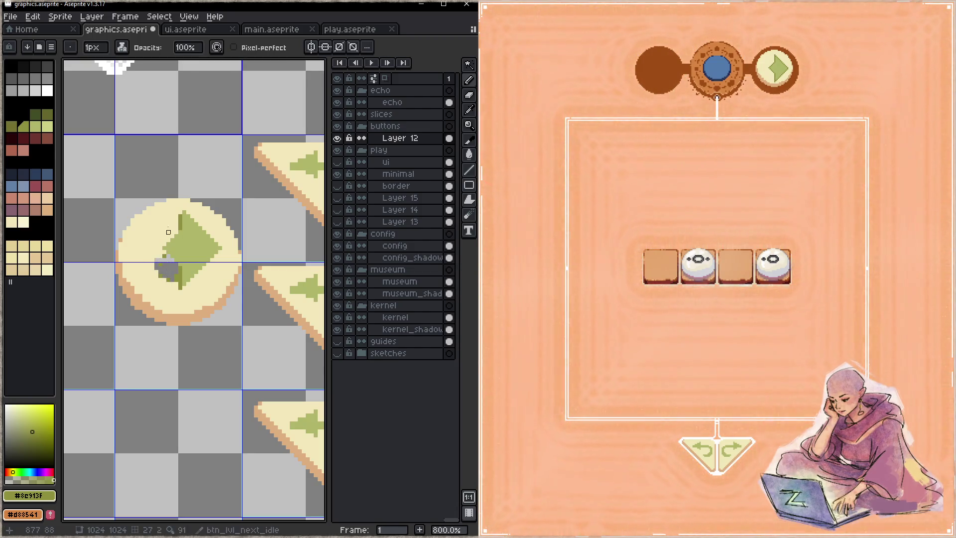
# - Switch the pencil to a different ink and paint cream over the leftover grey patch
pyautogui.click(121, 48)
pyautogui.click(154, 104)
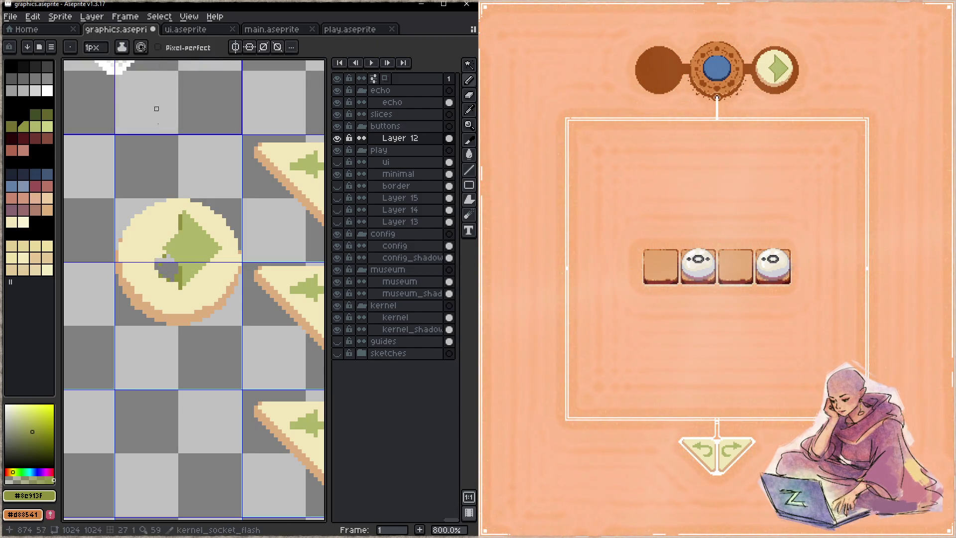
pyautogui.keyDown('alt'); pyautogui.click(156, 280); pyautogui.keyUp('alt')
pyautogui.moveTo(164, 252)
pyautogui.mouseDown()
pyautogui.moveTo(176, 264)
pyautogui.moveTo(164, 263)
pyautogui.mouseUp()
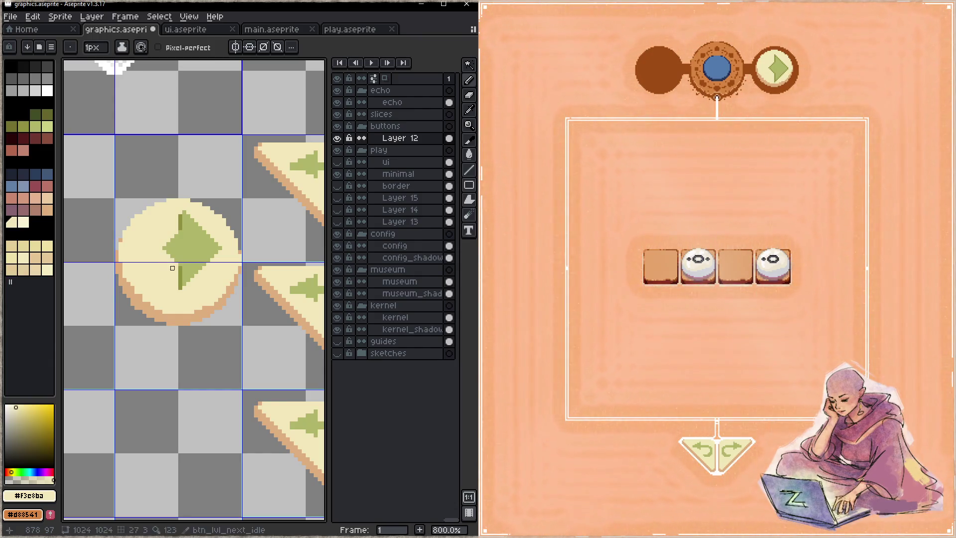
# - Redraw the diamond's lower edges in green, make its bottom tip cream, and save graphics.aseprite
pyautogui.keyDown('alt'); pyautogui.click(184, 263); pyautogui.keyUp('alt')
pyautogui.moveTo(179, 268)
pyautogui.mouseDown()
pyautogui.moveTo(172, 260)
pyautogui.moveTo(181, 213)
pyautogui.mouseUp()
pyautogui.moveTo(180, 285); pyautogui.dragTo(224, 248)
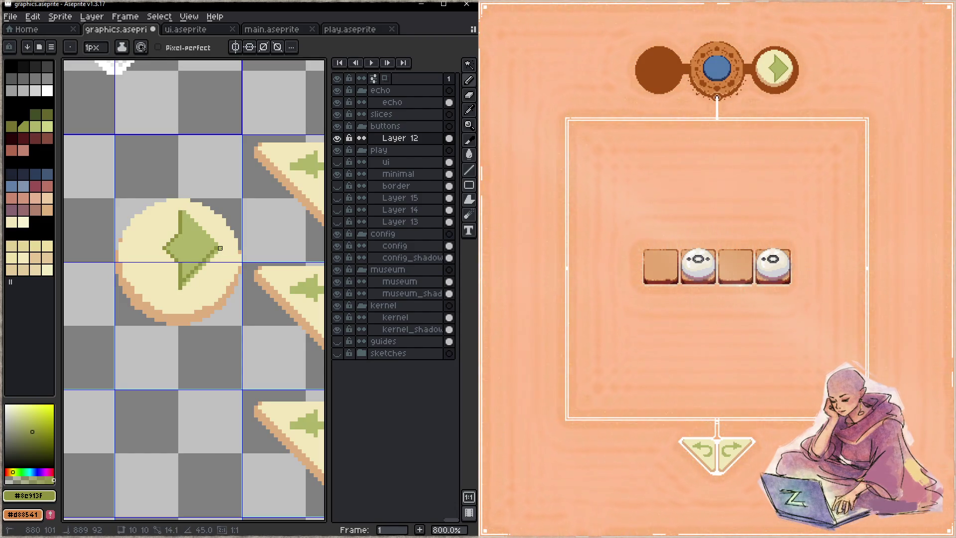
pyautogui.moveTo(181, 288); pyautogui.dragTo(224, 248)
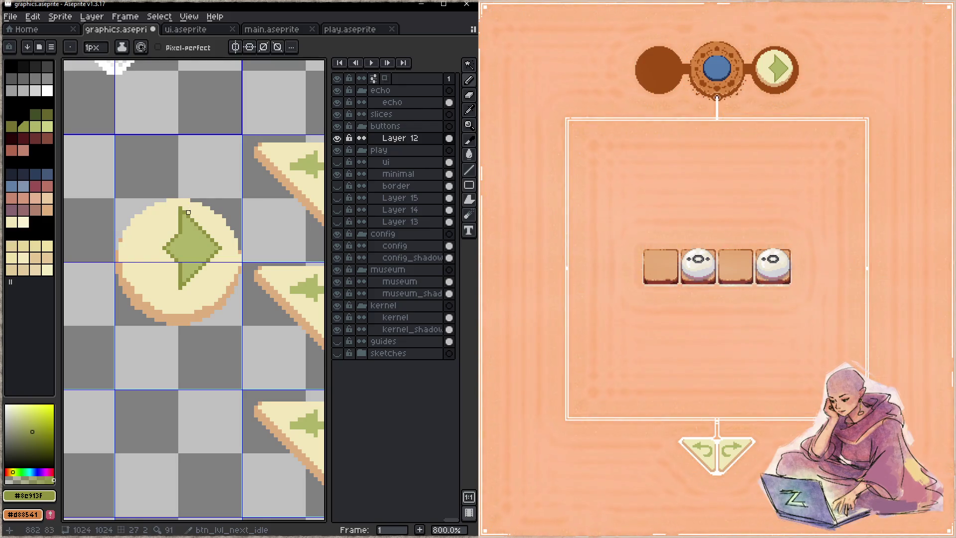
pyautogui.keyDown('alt'); pyautogui.click(188, 212); pyautogui.keyUp('alt')
pyautogui.click(182, 289)
pyautogui.hotkey('ctrl', 's')
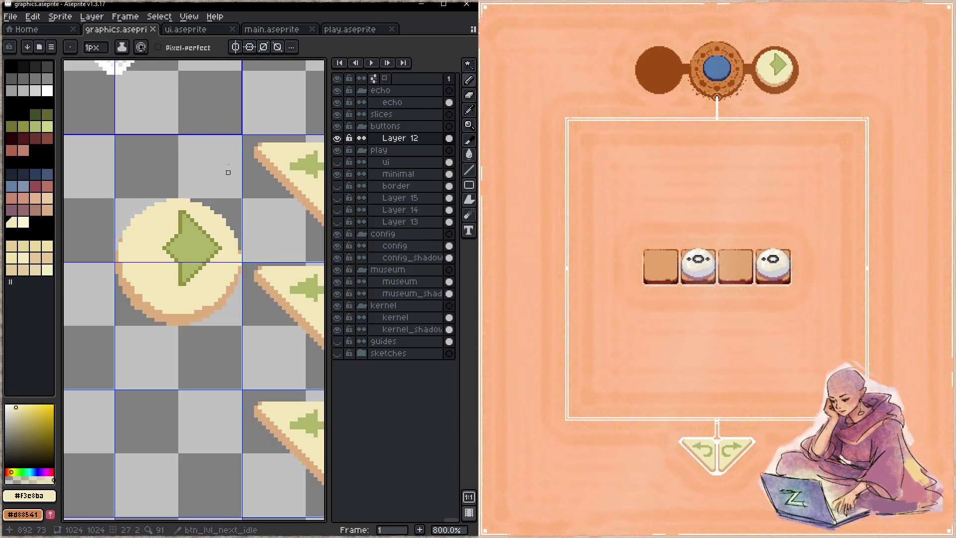
# - Zoom in on the brown circles and choose dark red from the palette
pyautogui.press('z')
pyautogui.scroll(-2, 220, 220)
pyautogui.scroll(-2, 150, 299)
pyautogui.scroll(-2, 228, 229)
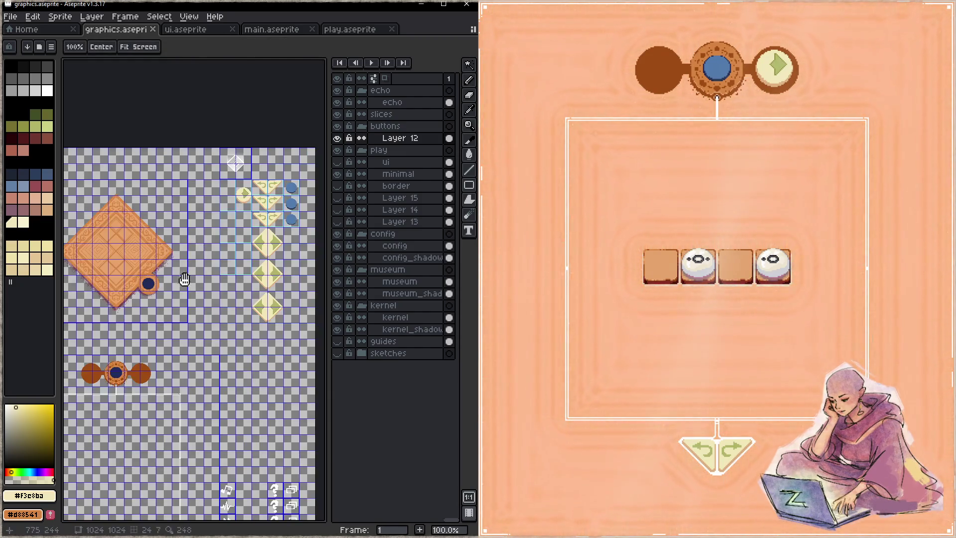
pyautogui.scroll(-1, 190, 273)
pyautogui.scroll(3, 219, 227)
pyautogui.scroll(2, 249, 224)
pyautogui.press('b')
pyautogui.press('i')
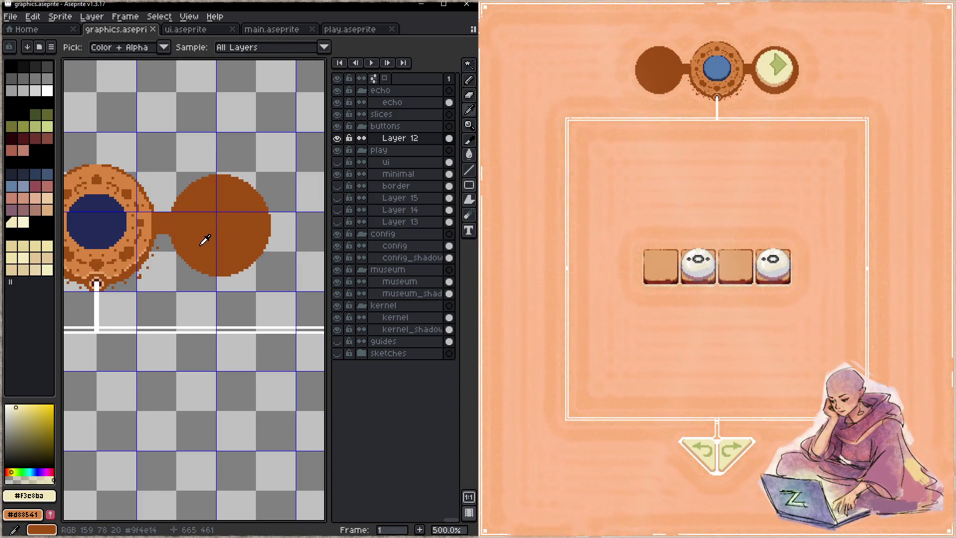
pyautogui.click(200, 240)
pyautogui.press('b')
pyautogui.click(21, 135)
pyautogui.moveTo(205, 227); pyautogui.dragTo(247, 246)
pyautogui.hotkey('ctrl', 'z')
# - Stamp large dark-red dabs over the right brown circle's centre and save the file
pyautogui.scroll(3, 220, 229)
pyautogui.scroll(5, 220, 229)
pyautogui.scroll(5, 220, 228)
pyautogui.click(221, 228)
pyautogui.hotkey('ctrl', 's')
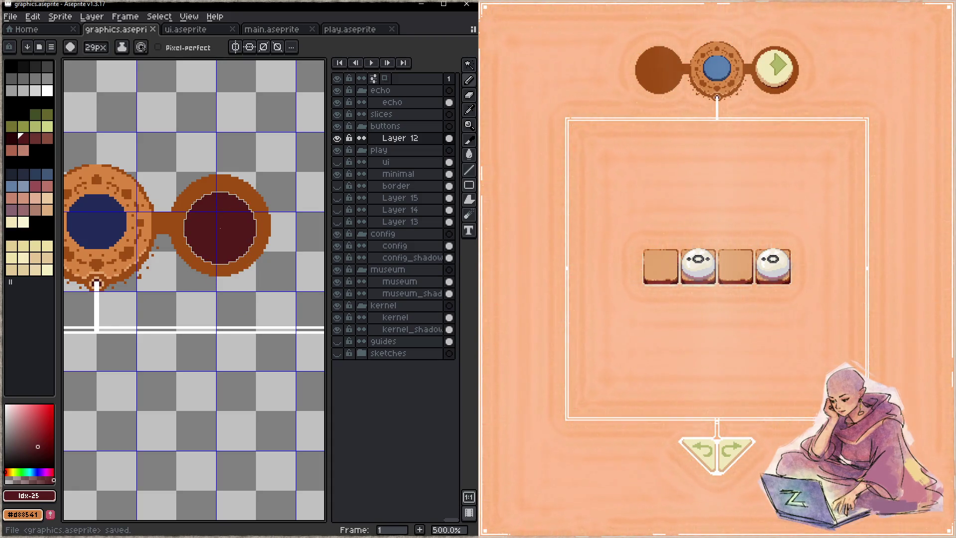
pyautogui.click(217, 228)
pyautogui.hotkey('ctrl', 's')
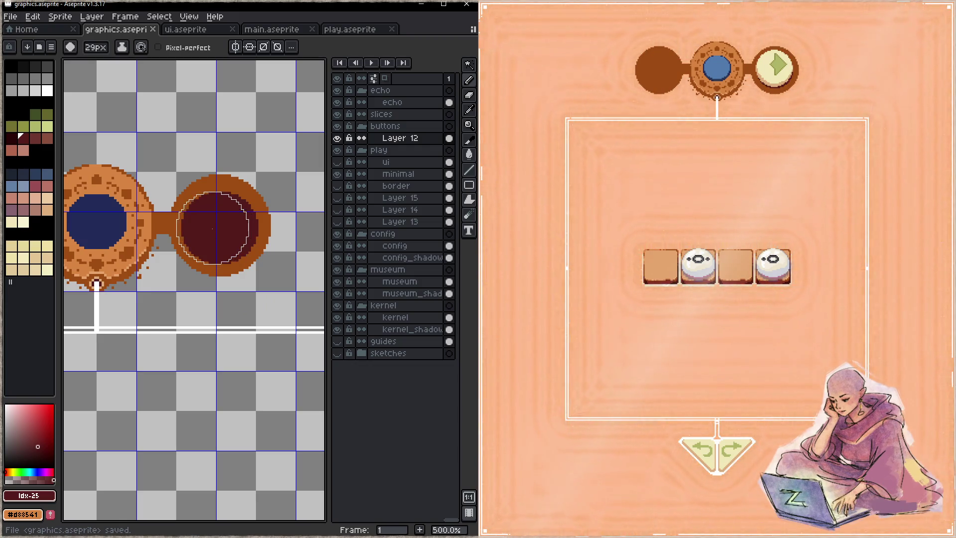
pyautogui.hotkey('ctrl', 's')
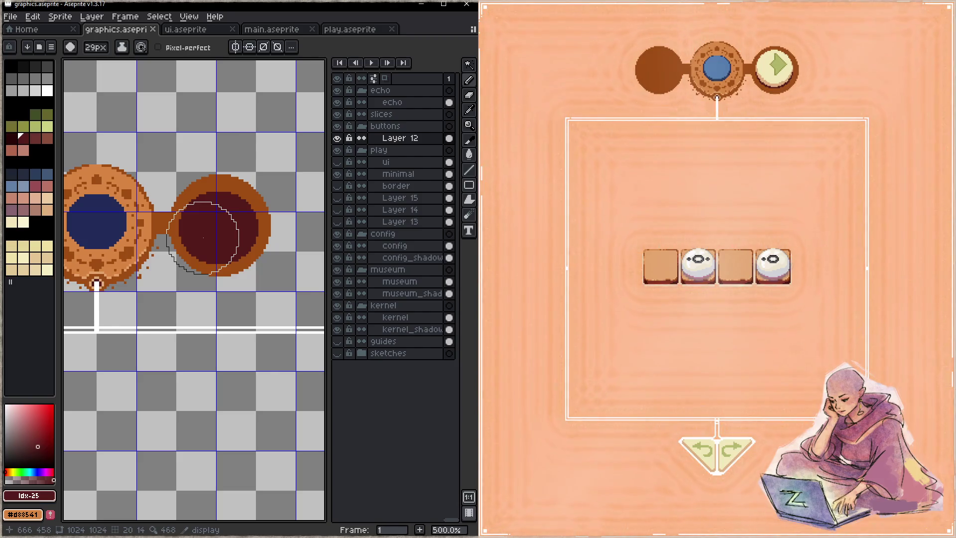
# - Lasso the round play button and move it up to the top row
pyautogui.press('h')
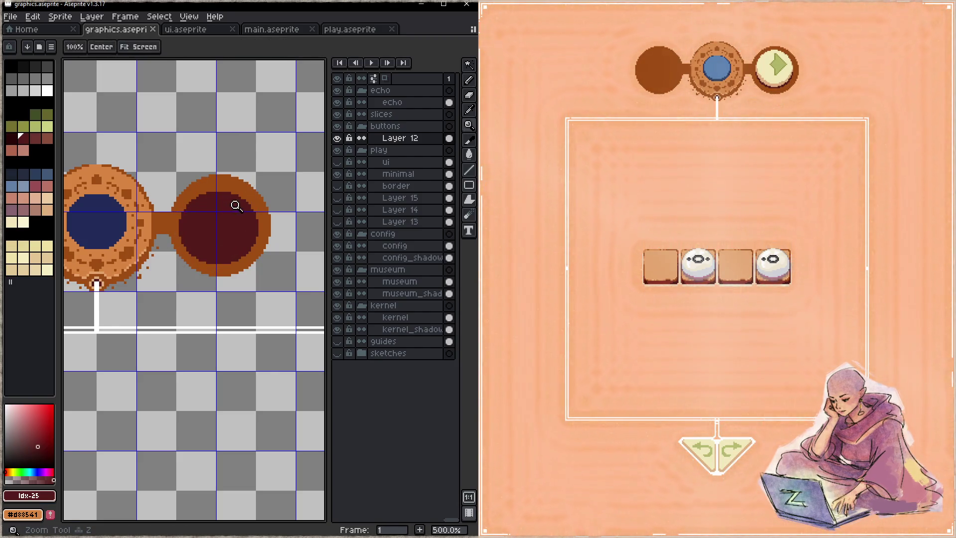
pyautogui.scroll(-5, 234, 213)
pyautogui.moveTo(221, 205)
pyautogui.mouseDown()
pyautogui.moveTo(164, 236)
pyautogui.moveTo(151, 303)
pyautogui.moveTo(210, 215)
pyautogui.mouseUp()
pyautogui.scroll(5, 164, 236)
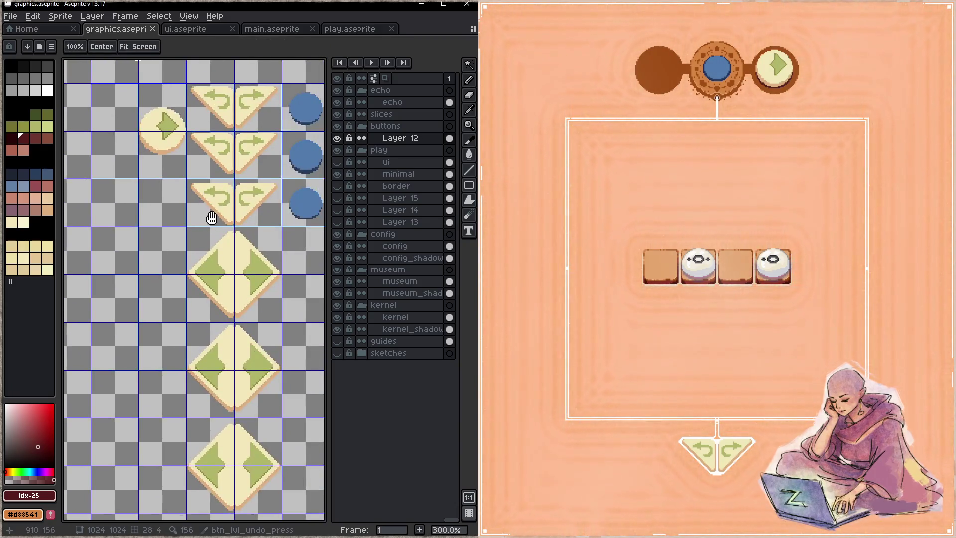
pyautogui.press('b')
pyautogui.press('h')
pyautogui.moveTo(132, 232)
pyautogui.mouseDown()
pyautogui.moveTo(198, 273)
pyautogui.moveTo(199, 289)
pyautogui.mouseUp()
pyautogui.press('m')
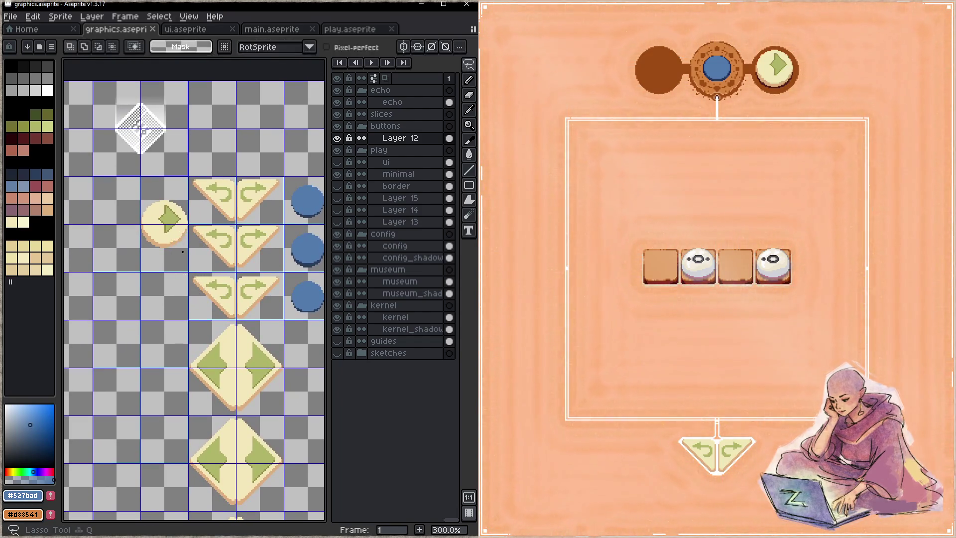
pyautogui.moveTo(173, 270)
pyautogui.mouseDown()
pyautogui.moveTo(284, 143)
pyautogui.moveTo(199, 130)
pyautogui.mouseUp()
pyautogui.press('Return')
# - Lasso a blue circle, place it beside the undo/redo buttons, and save
pyautogui.moveTo(236, 171); pyautogui.dragTo(233, 211)
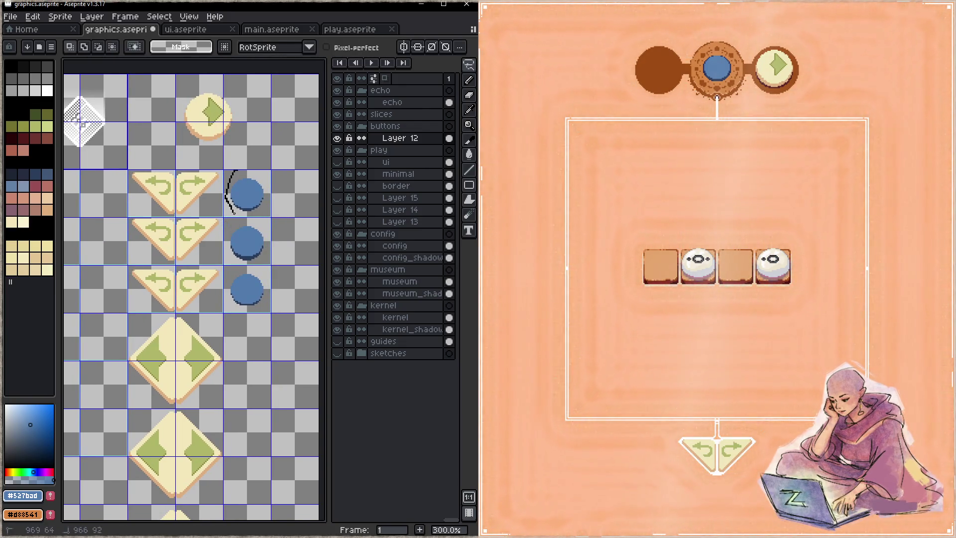
pyautogui.moveTo(244, 175); pyautogui.dragTo(245, 176)
pyautogui.moveTo(249, 210)
pyautogui.mouseDown()
pyautogui.moveTo(311, 209)
pyautogui.moveTo(172, 216)
pyautogui.mouseUp()
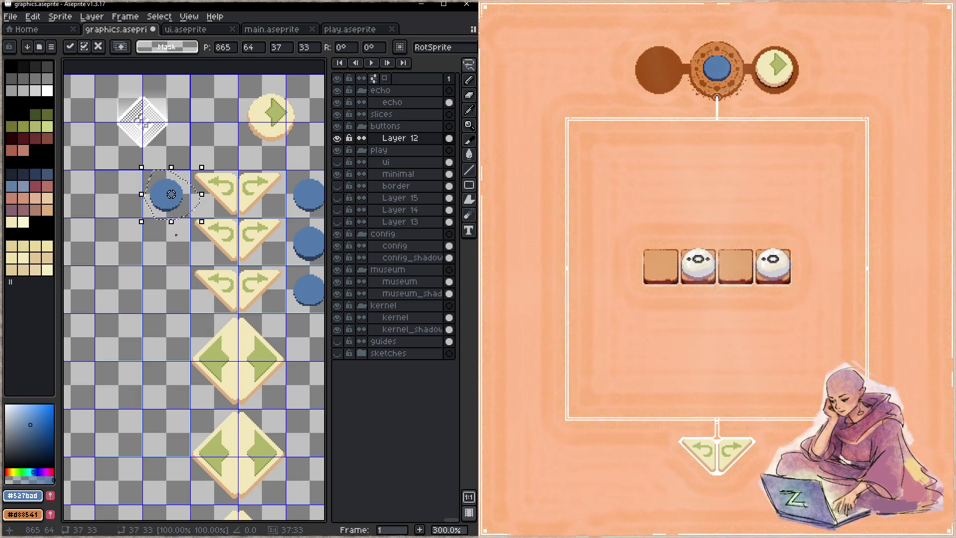
pyautogui.hotkey('ctrl', 'd')
pyautogui.hotkey('ctrl', 's')
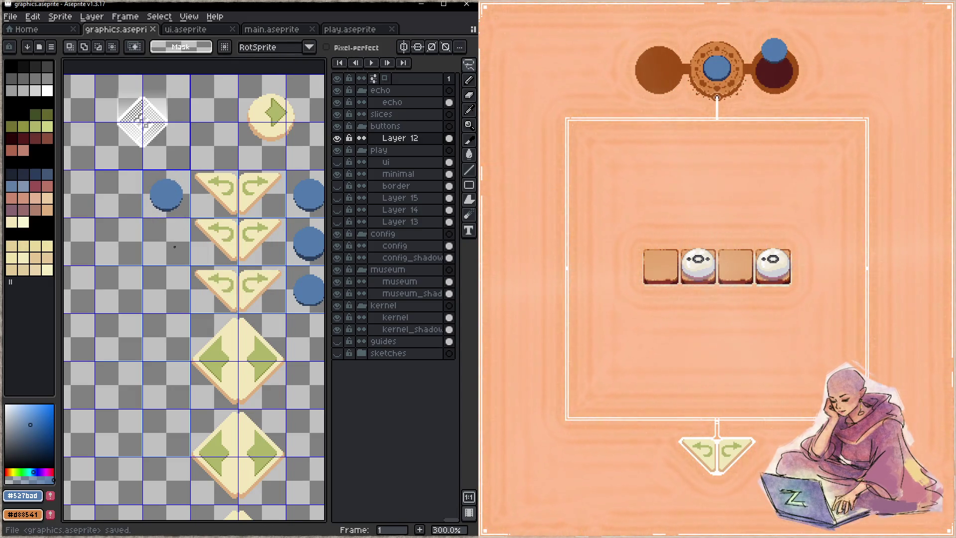
# - Reselect the blue circle, move it down about 45 pixels, and save
pyautogui.moveTo(160, 170)
pyautogui.mouseDown()
pyautogui.moveTo(159, 217)
pyautogui.moveTo(172, 170)
pyautogui.mouseUp()
pyautogui.press('t')
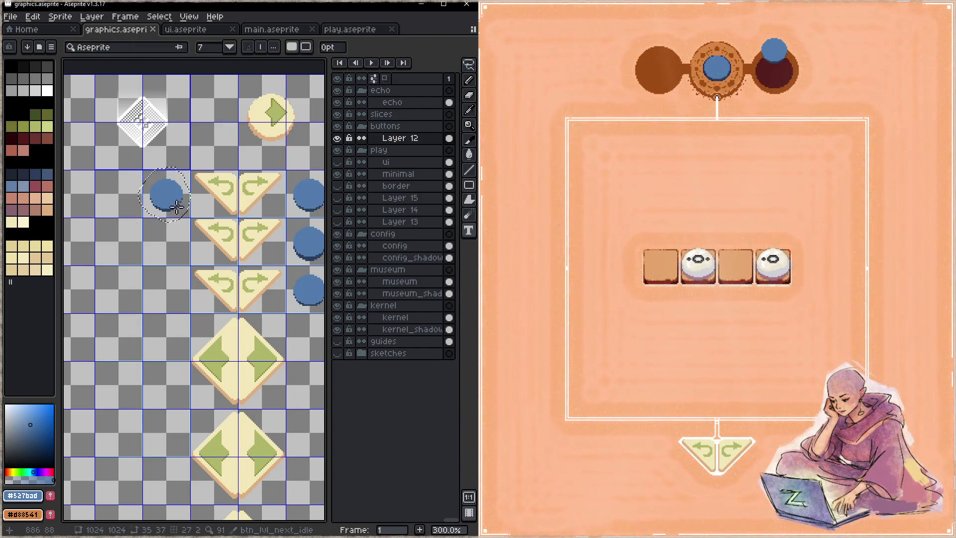
pyautogui.moveTo(179, 211); pyautogui.dragTo(184, 239)
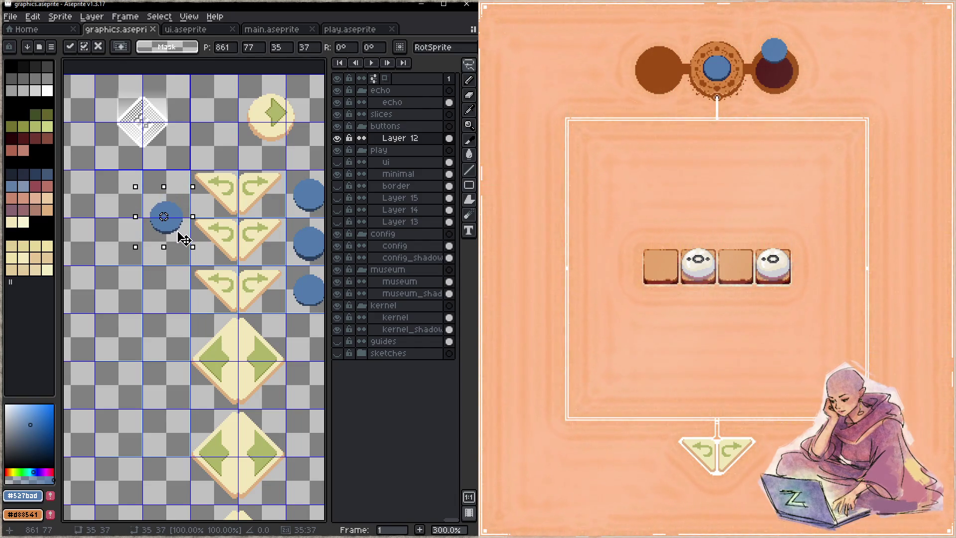
pyautogui.press('Return')
pyautogui.hotkey('ctrl', 's')
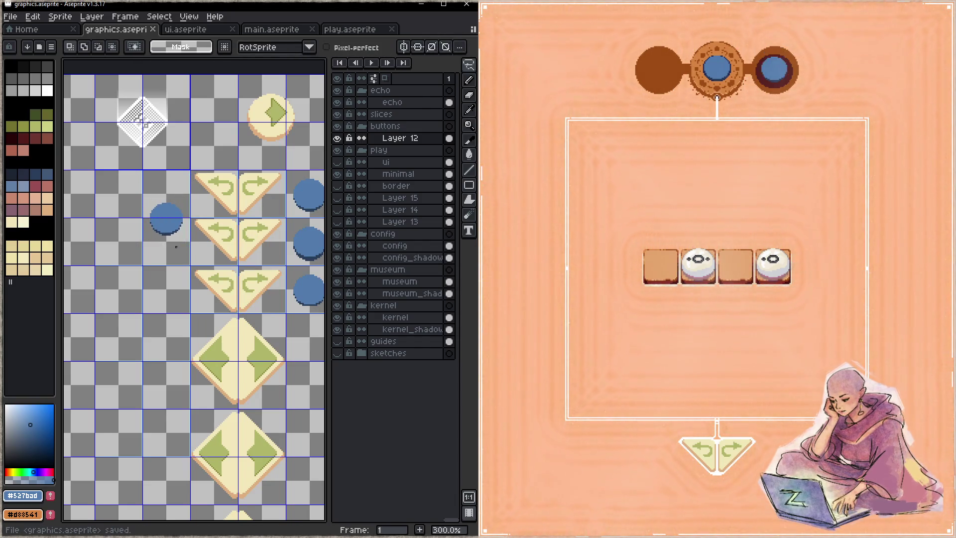
pyautogui.press('z')
pyautogui.scroll(-4, 182, 256)
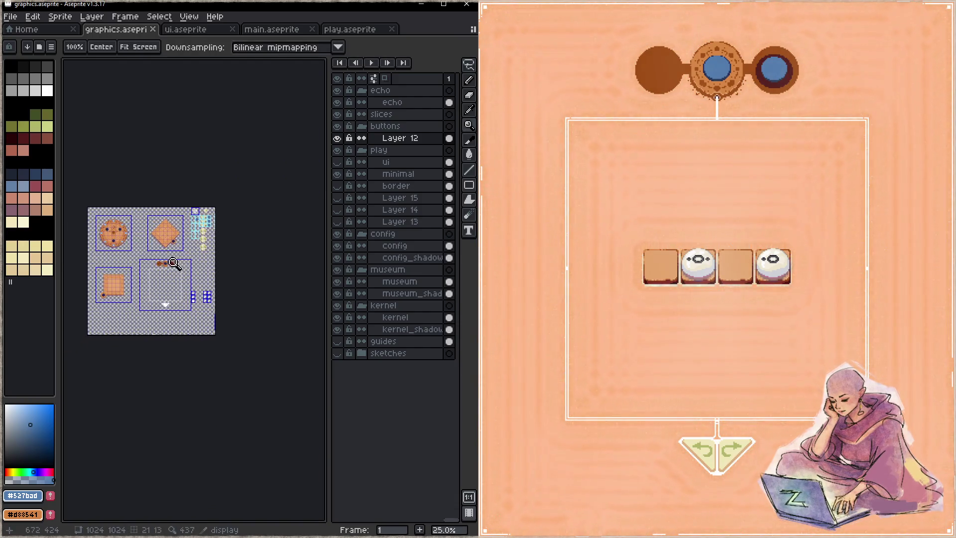
# - Paint over the right circle's dark-red centre with orange sampled from the ring
pyautogui.scroll(4, 184, 265)
pyautogui.scroll(1, 224, 256)
pyautogui.press('i')
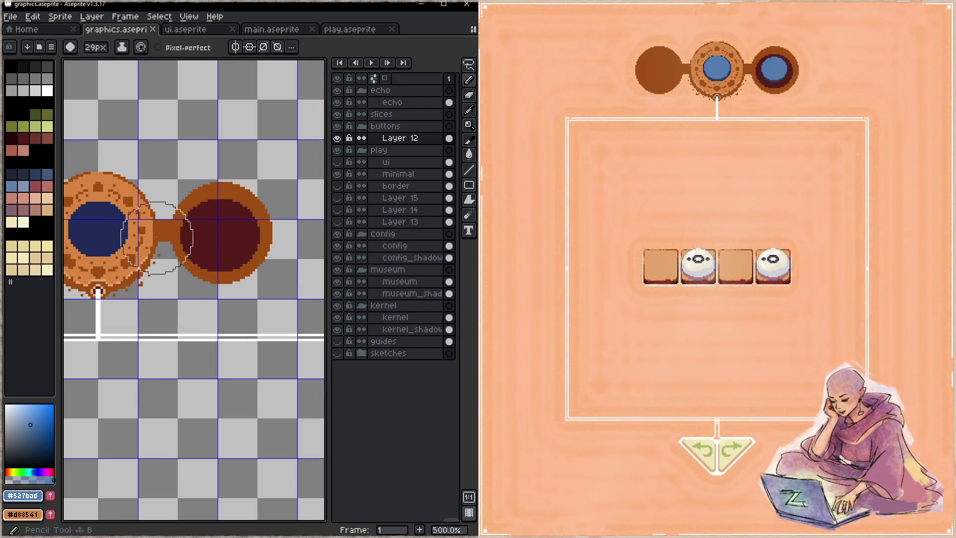
pyautogui.click(152, 235)
pyautogui.press('b')
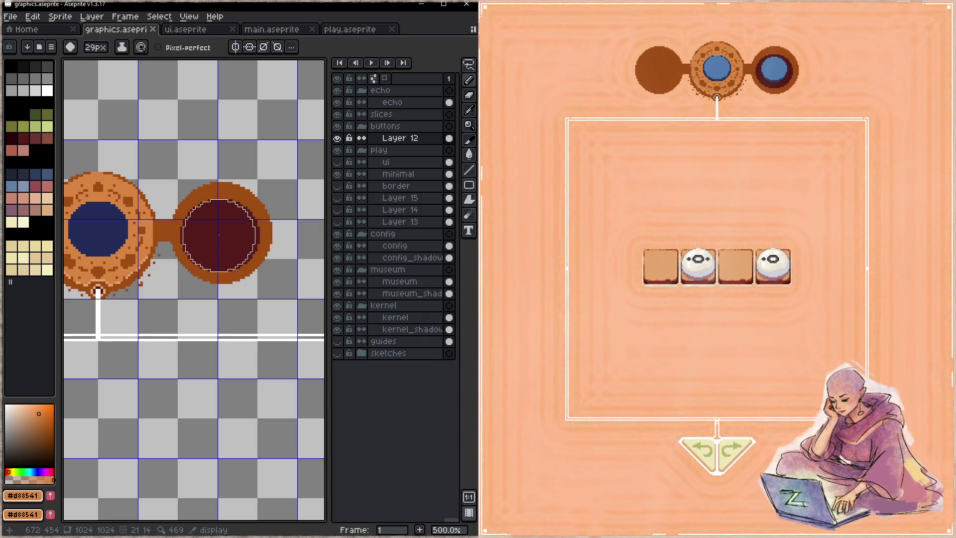
pyautogui.click(219, 235)
# - Stamp a navy disc from the dotted ring into the orange circle, save, and nudge it left
pyautogui.press('i')
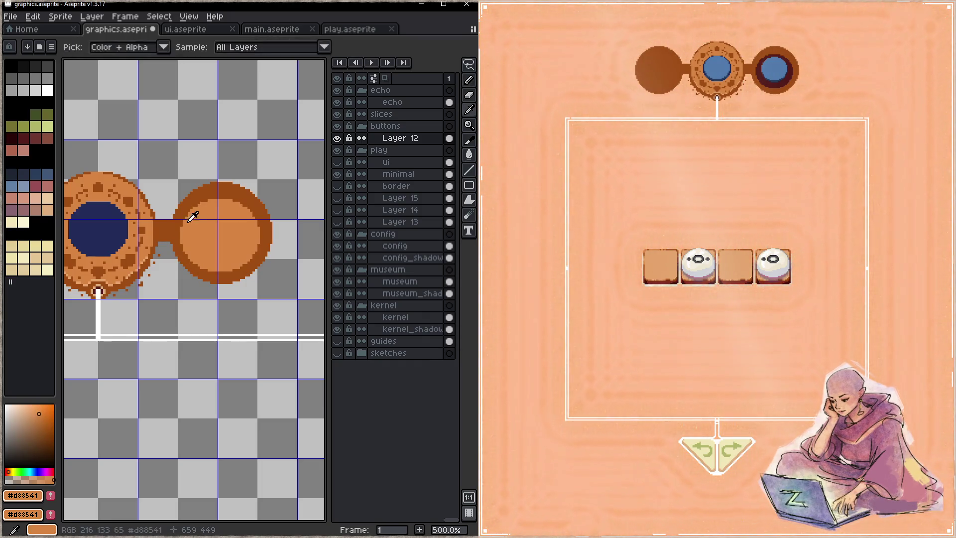
pyautogui.click(98, 229)
pyautogui.press('g')
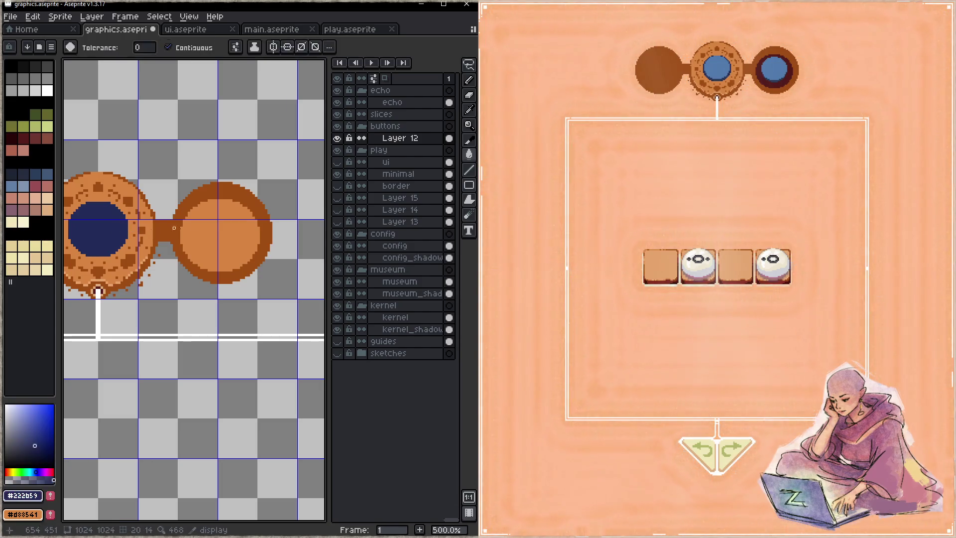
pyautogui.press('b')
pyautogui.click(221, 232)
pyautogui.hotkey('ctrl', 's')
pyautogui.moveTo(224, 235); pyautogui.dragTo(221, 234)
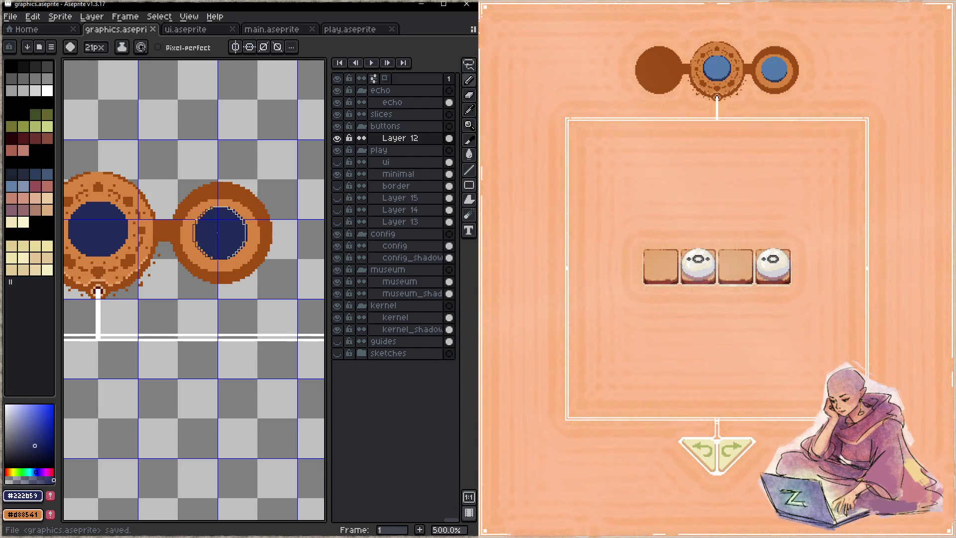
# - Set a 2px brush with the ring's orange, zoom in on the right circle, and save
pyautogui.press('-')
pyautogui.press('-')
pyautogui.press('-')
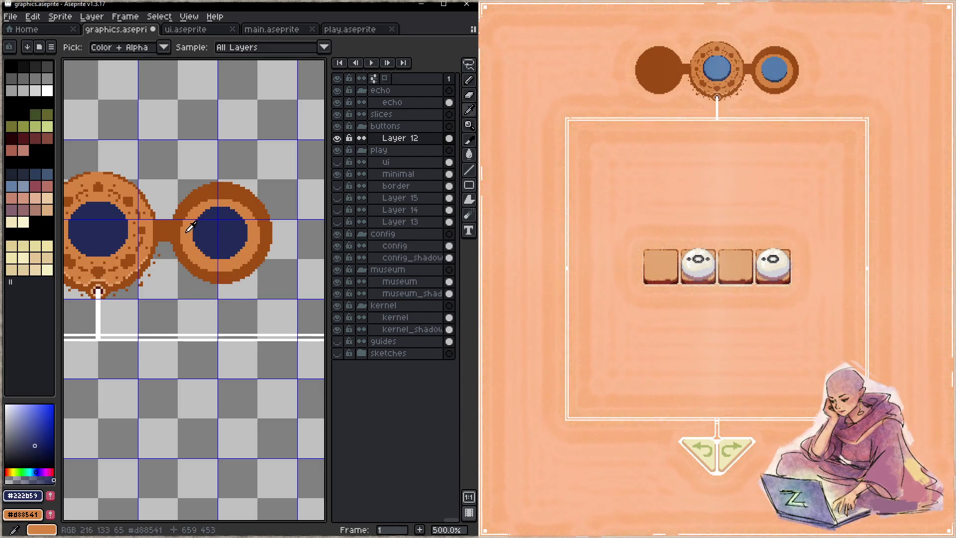
pyautogui.keyDown('alt'); pyautogui.click(182, 229); pyautogui.keyUp('alt')
pyautogui.press('-')
pyautogui.press('-')
pyautogui.press('-')
pyautogui.press('+')
pyautogui.press('space')
pyautogui.scroll(2, 179, 230)
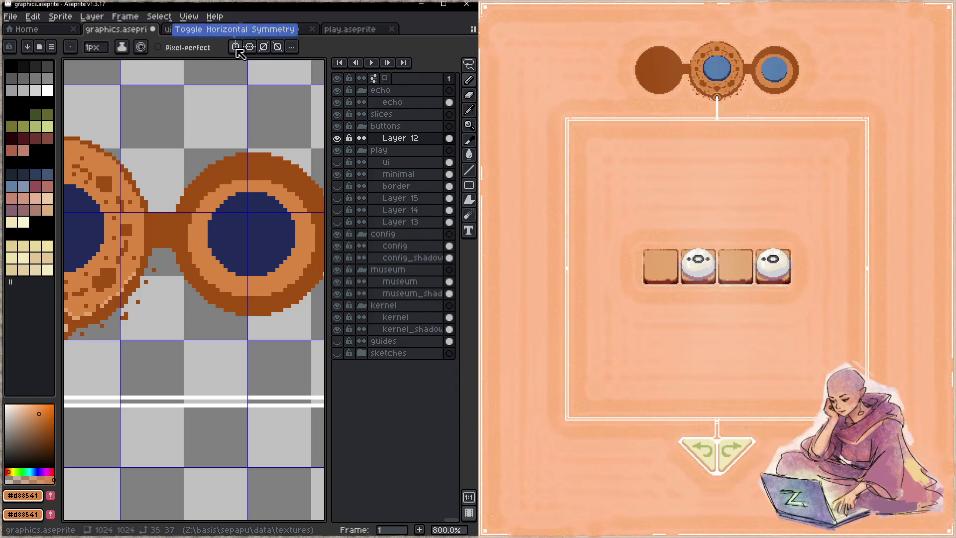
pyautogui.moveTo(175, 231); pyautogui.dragTo(238, 231)
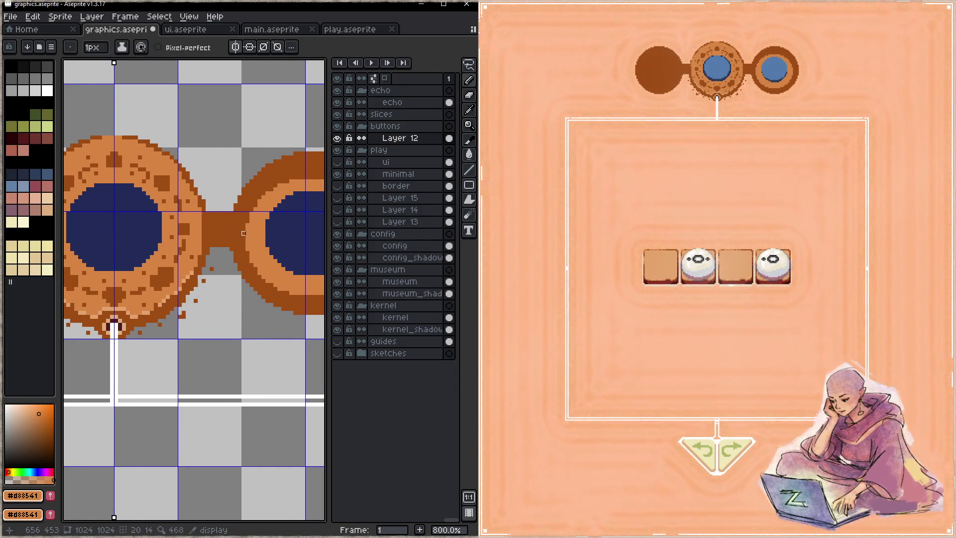
pyautogui.press('z')
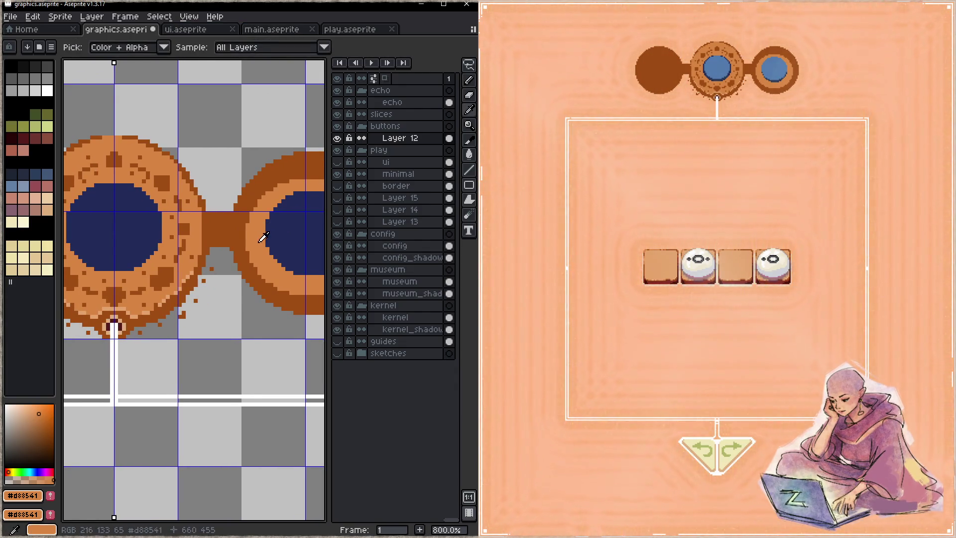
pyautogui.scroll(-3, 236, 240)
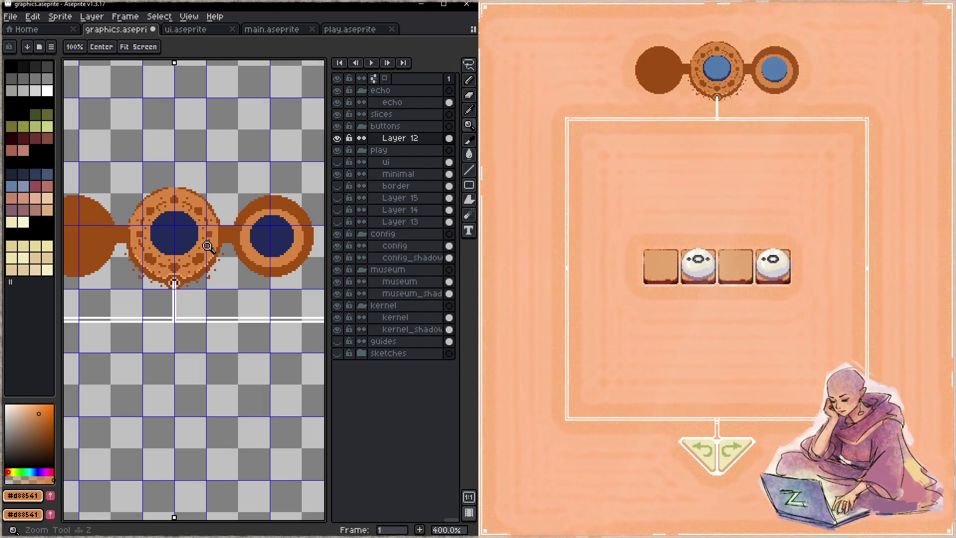
pyautogui.scroll(1, 208, 246)
pyautogui.scroll(1, 207, 246)
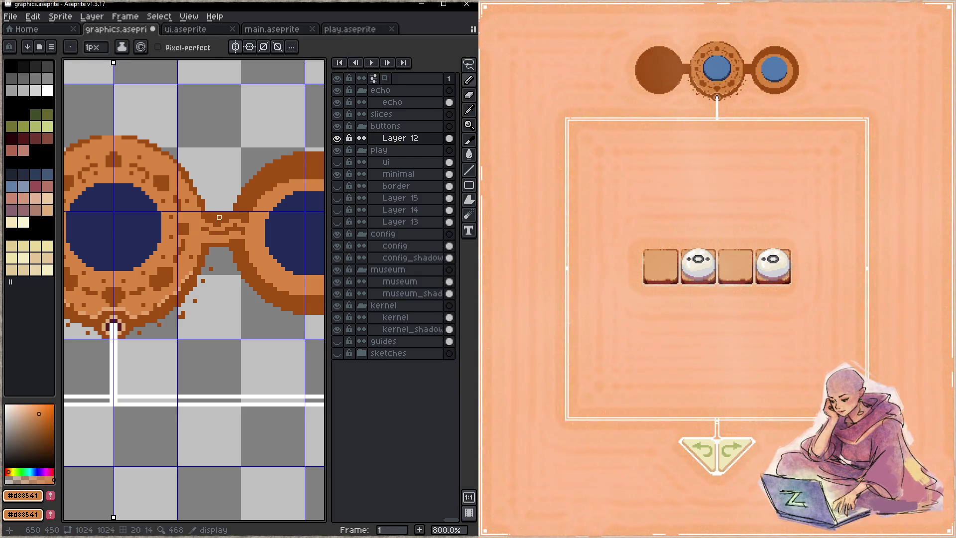
pyautogui.moveTo(260, 214)
pyautogui.mouseDown()
pyautogui.moveTo(187, 215)
pyautogui.moveTo(172, 245)
pyautogui.mouseUp()
pyautogui.hotkey('ctrl', 's')
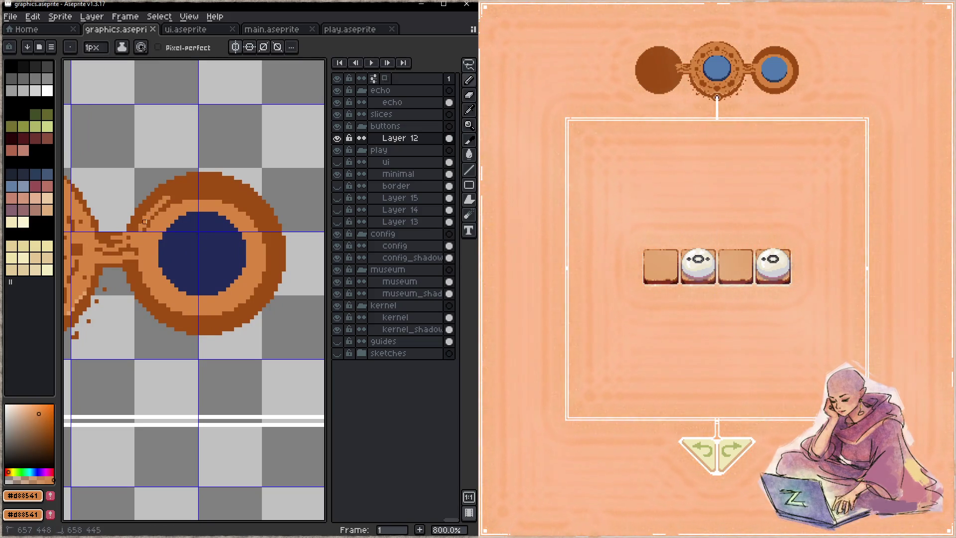
# - Highlight the ring's upper-left, upper-right and lower-left edges in light orange, then save
pyautogui.moveTo(172, 190); pyautogui.dragTo(141, 230)
pyautogui.moveTo(216, 182); pyautogui.dragTo(268, 246)
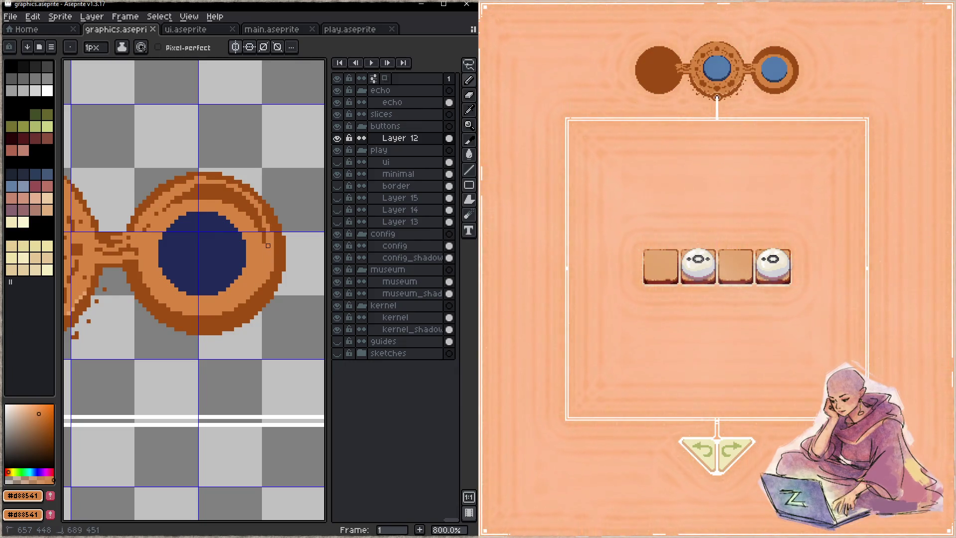
pyautogui.moveTo(192, 313); pyautogui.dragTo(144, 273)
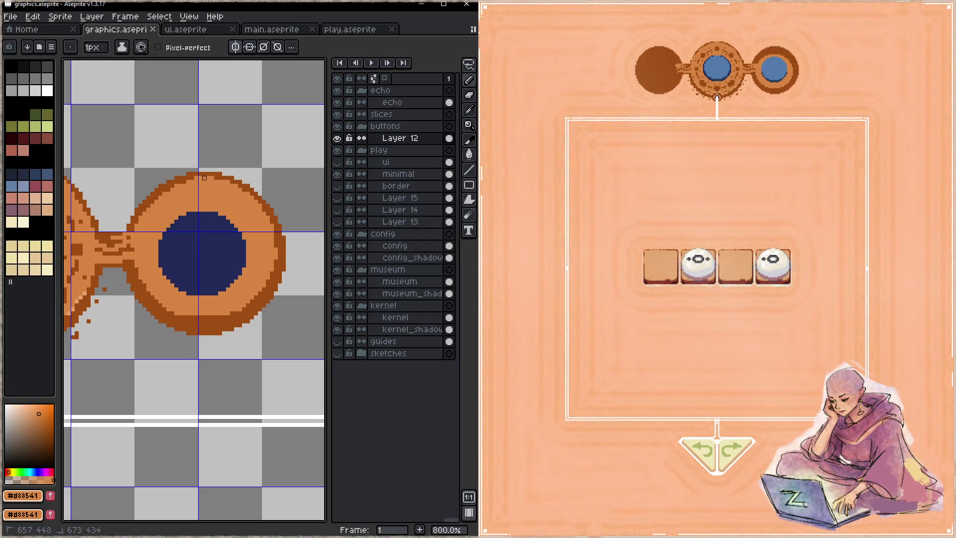
pyautogui.moveTo(162, 192); pyautogui.dragTo(140, 225)
pyautogui.moveTo(132, 250); pyautogui.dragTo(92, 242)
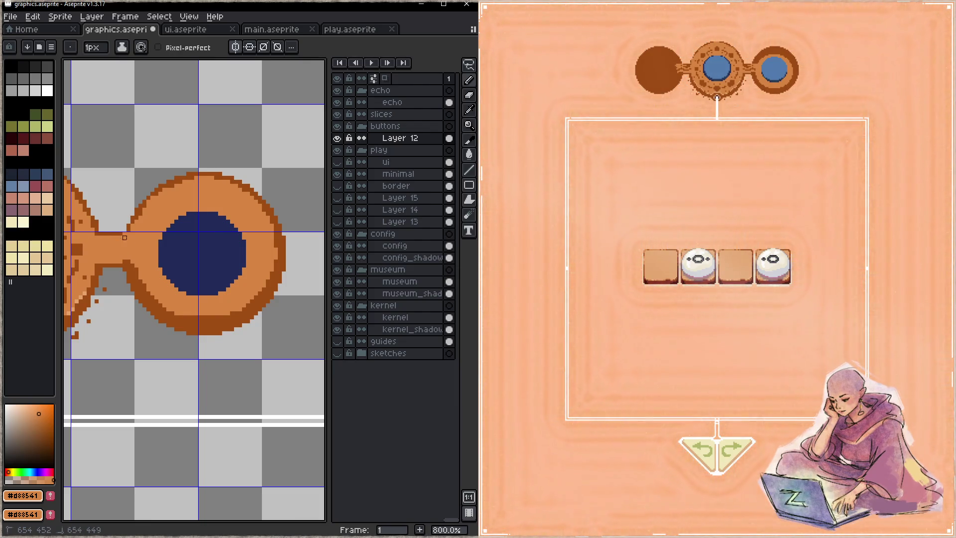
pyautogui.keyDown('alt'); pyautogui.click(102, 236); pyautogui.keyUp('alt')
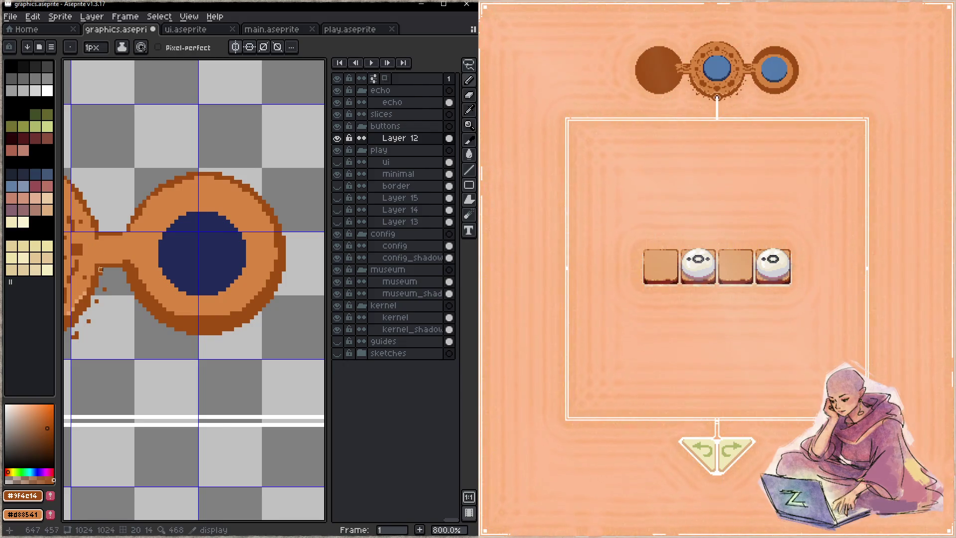
pyautogui.hotkey('ctrl', 's')
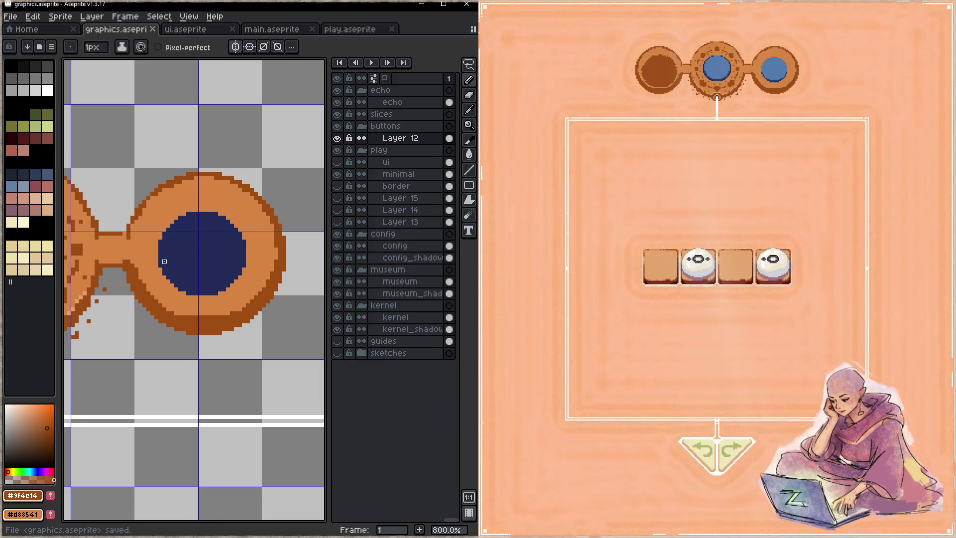
# - Paint over the navy centre with orange and re-pick the navy colour
pyautogui.keyDown('alt'); pyautogui.click(153, 249); pyautogui.keyUp('alt')
pyautogui.press('g')
pyautogui.click(181, 259)
pyautogui.press('space')
pyautogui.moveTo(182, 259)
pyautogui.mouseDown()
pyautogui.moveTo(281, 250)
pyautogui.moveTo(91, 245)
pyautogui.mouseUp()
pyautogui.keyDown('alt'); pyautogui.click(125, 245); pyautogui.keyUp('alt')
pyautogui.press('space')
# - Stamp a navy disc into the orange circle, save, and undo the misplaced attempts
pyautogui.click(158, 246)
pyautogui.press('z')
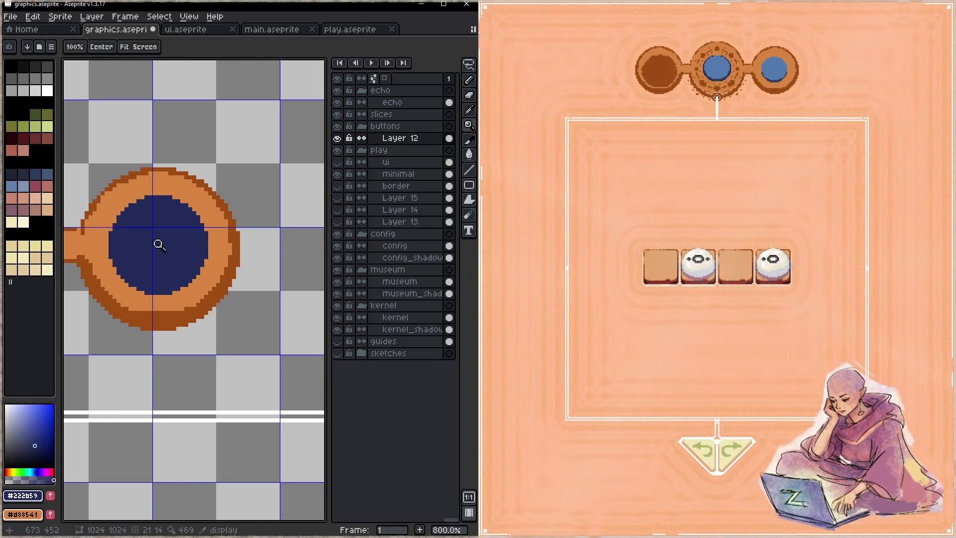
pyautogui.hotkey('ctrl', 's')
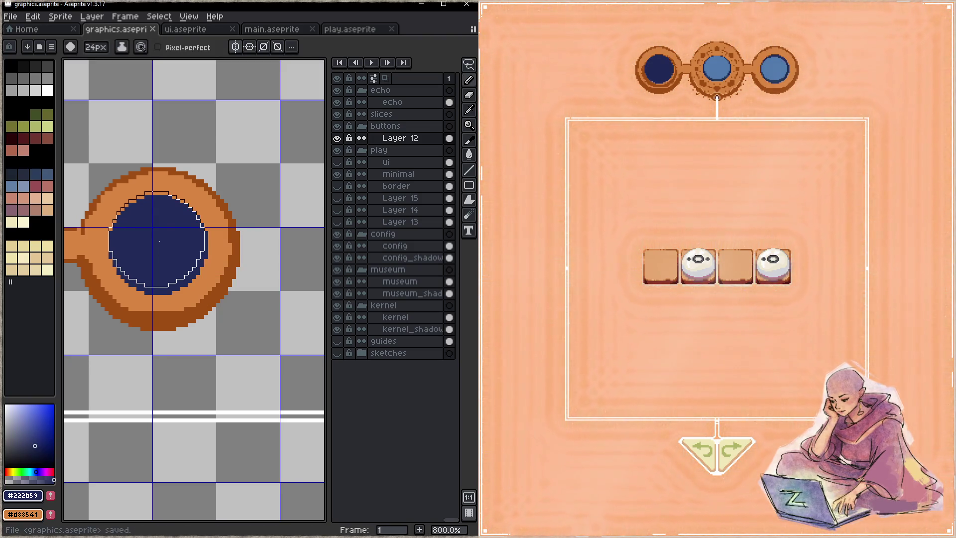
pyautogui.press('z')
pyautogui.hotkey('ctrl', 'z')
pyautogui.press('b')
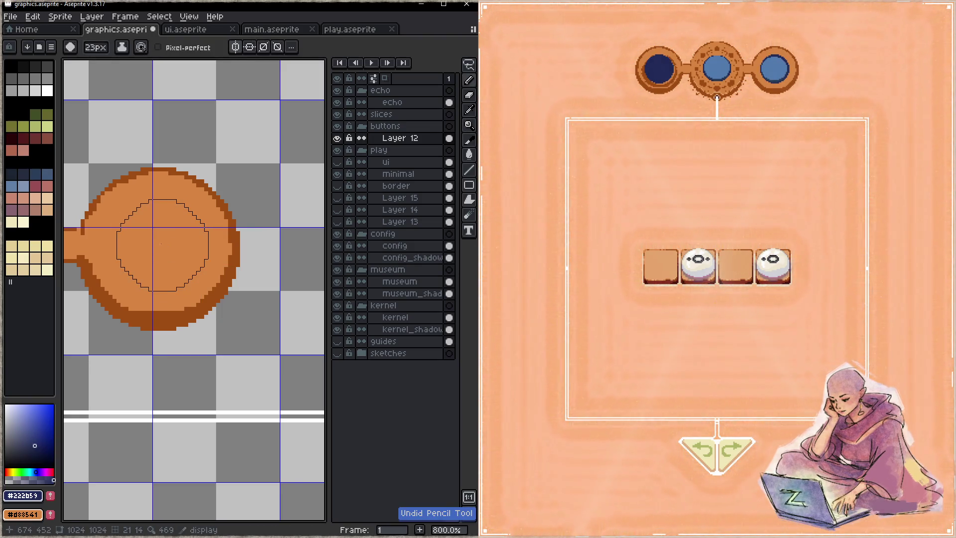
pyautogui.click(158, 245)
pyautogui.press('z')
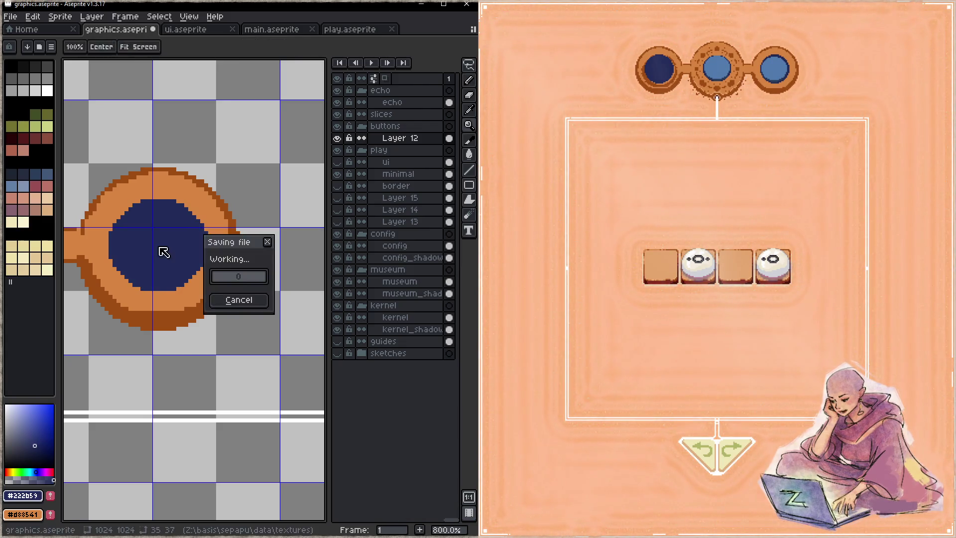
pyautogui.hotkey('ctrl', 'z')
pyautogui.press('b')
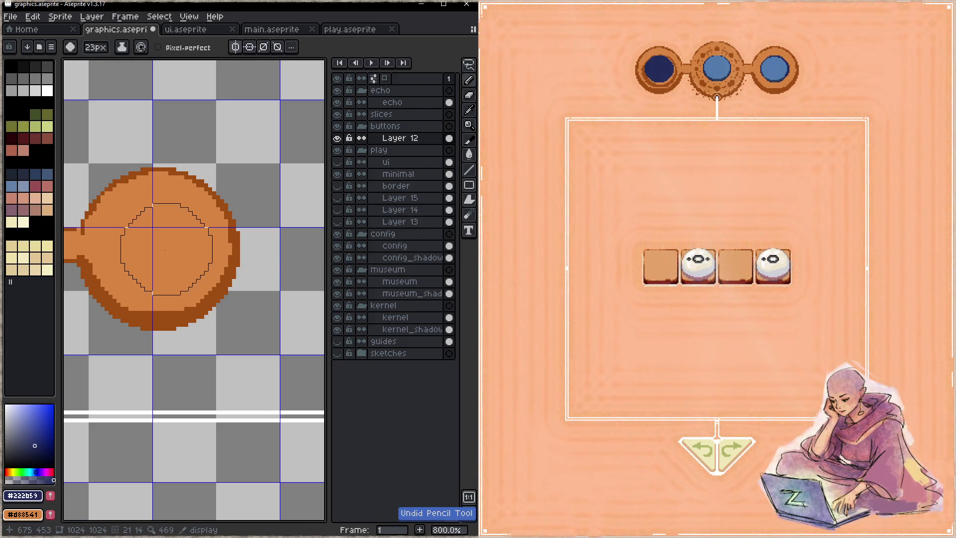
# - Restamp the navy disc centred in the circle and save graphics.aseprite
pyautogui.moveTo(178, 246); pyautogui.dragTo(160, 251)
pyautogui.press('z')
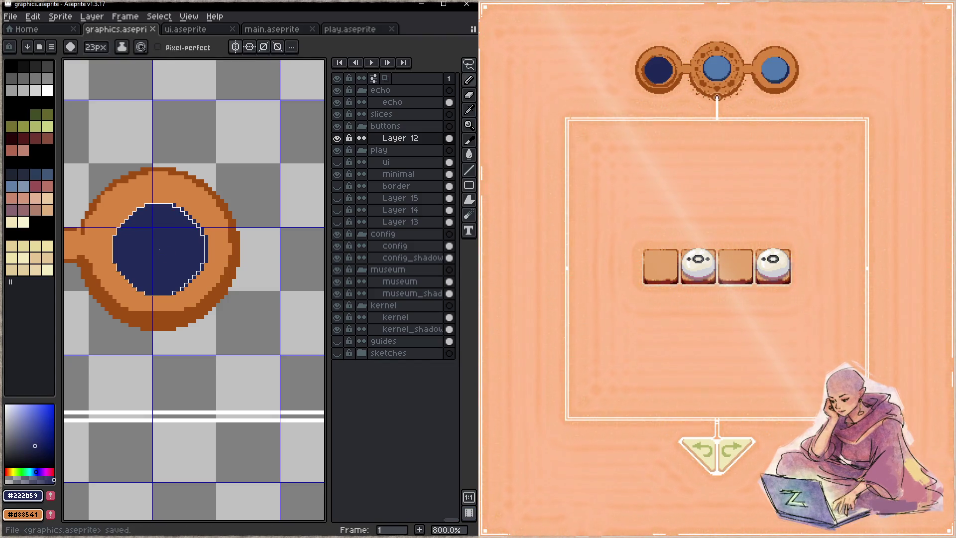
pyautogui.hotkey('ctrl', 'z')
pyautogui.press('b')
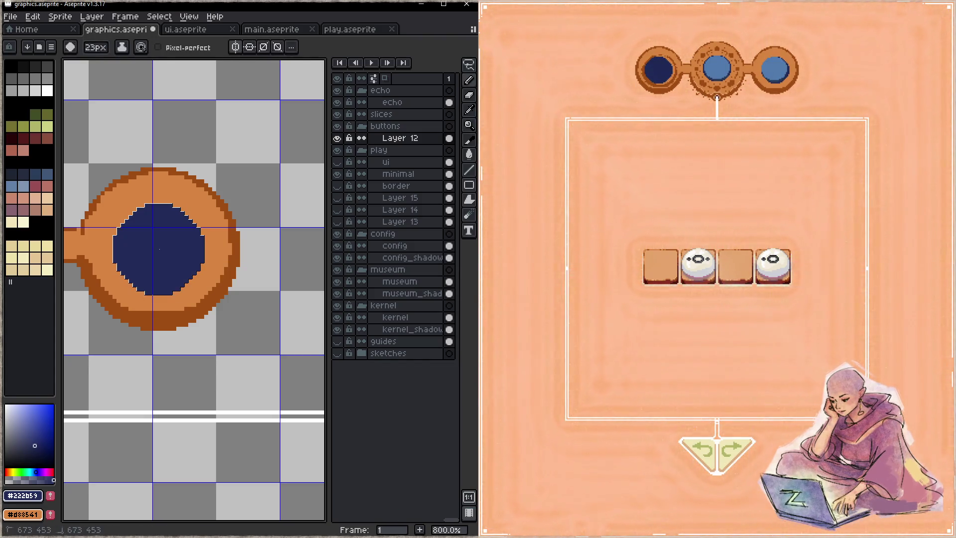
pyautogui.click(159, 250)
pyautogui.press('z')
pyautogui.hotkey('ctrl', 's')
pyautogui.press('b')
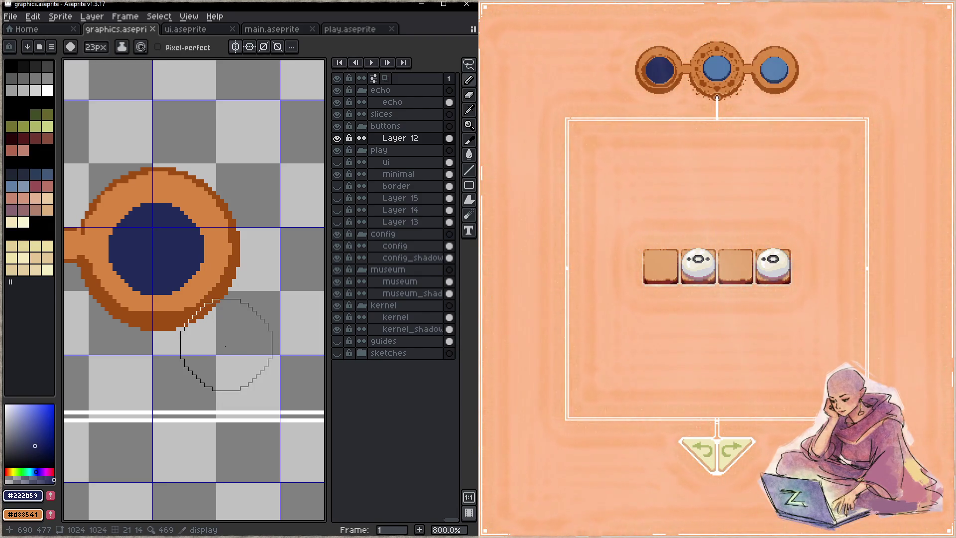
# - Pick the ring's orange and brighten the dotted ring's inner edge, then undo it
pyautogui.keyDown('alt'); pyautogui.click(211, 244); pyautogui.keyUp('alt')
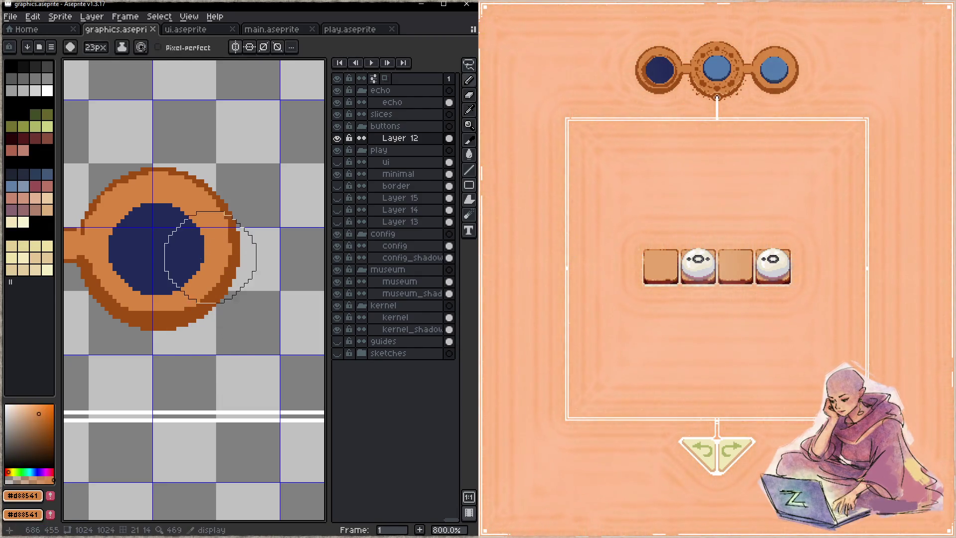
pyautogui.moveTo(151, 297)
pyautogui.mouseDown()
pyautogui.moveTo(240, 248)
pyautogui.moveTo(394, 269)
pyautogui.mouseUp()
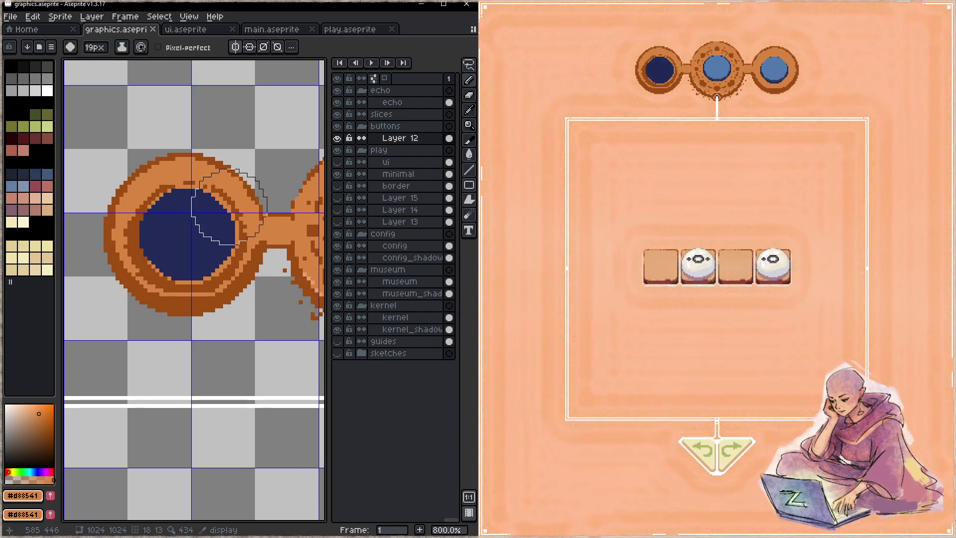
pyautogui.moveTo(213, 187); pyautogui.dragTo(217, 191)
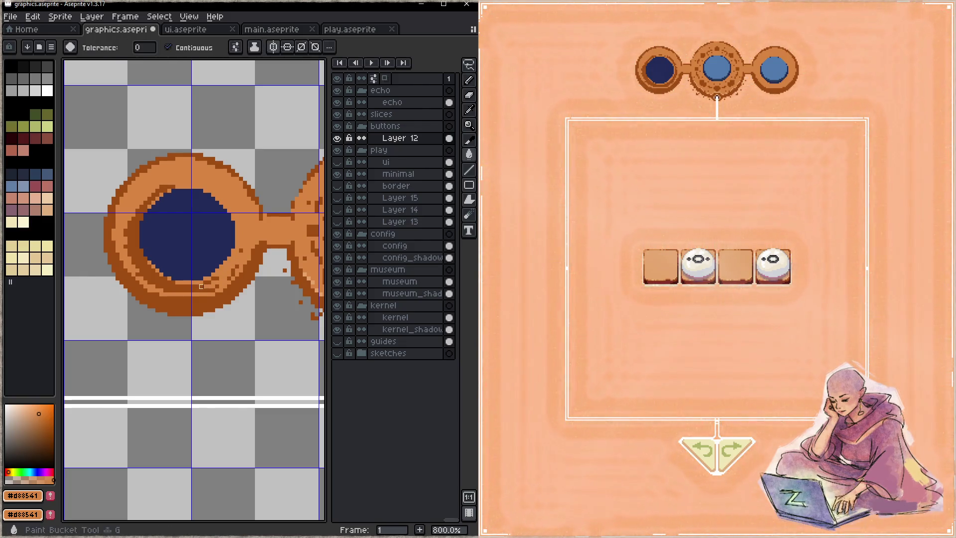
pyautogui.hotkey('ctrl', 'z')
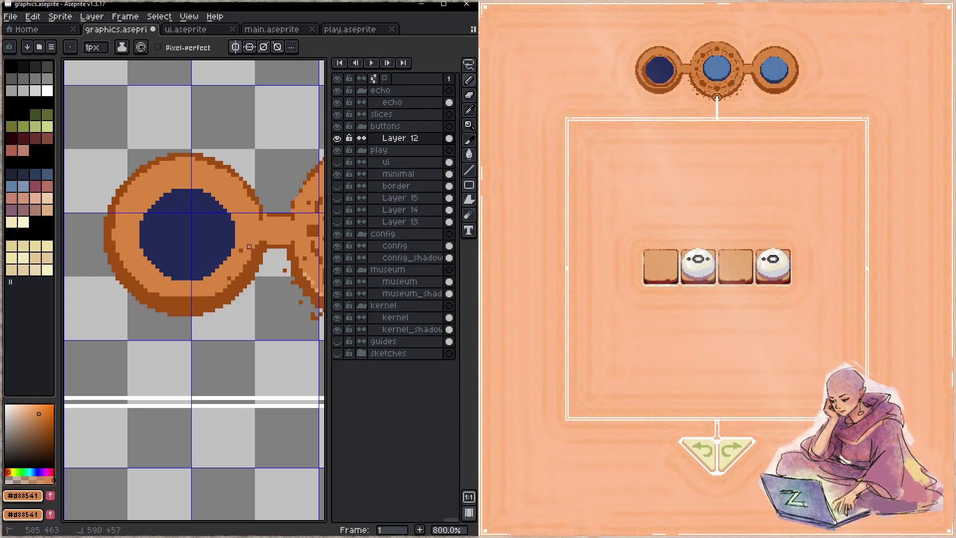
pyautogui.hscroll(3, 244, 249)
pyautogui.hscroll(2, 214, 252)
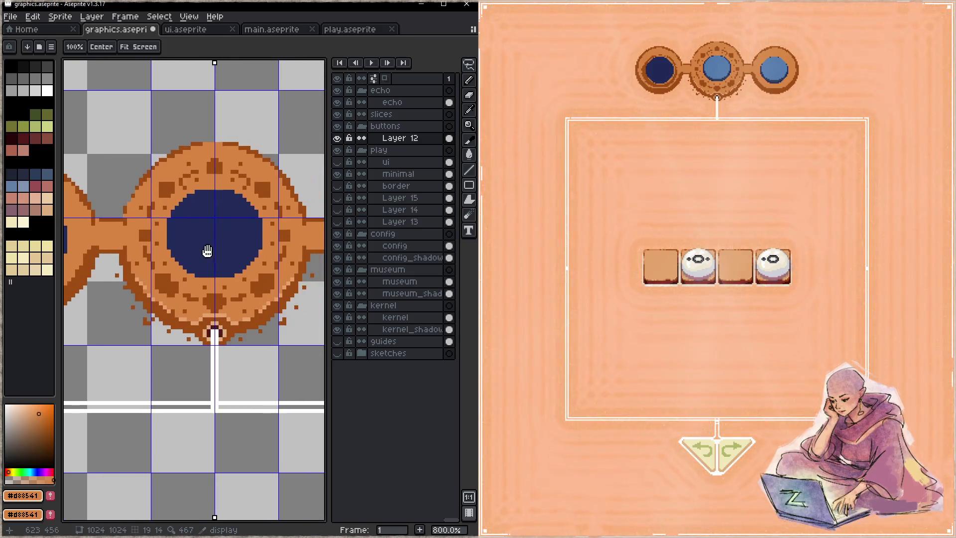
# - Shade the bridge's lower edge with the ring's dark brown, re-sample orange, and save graphics.aseprite
pyautogui.hscroll(3, 187, 249)
pyautogui.hotkey('ctrl', 's')
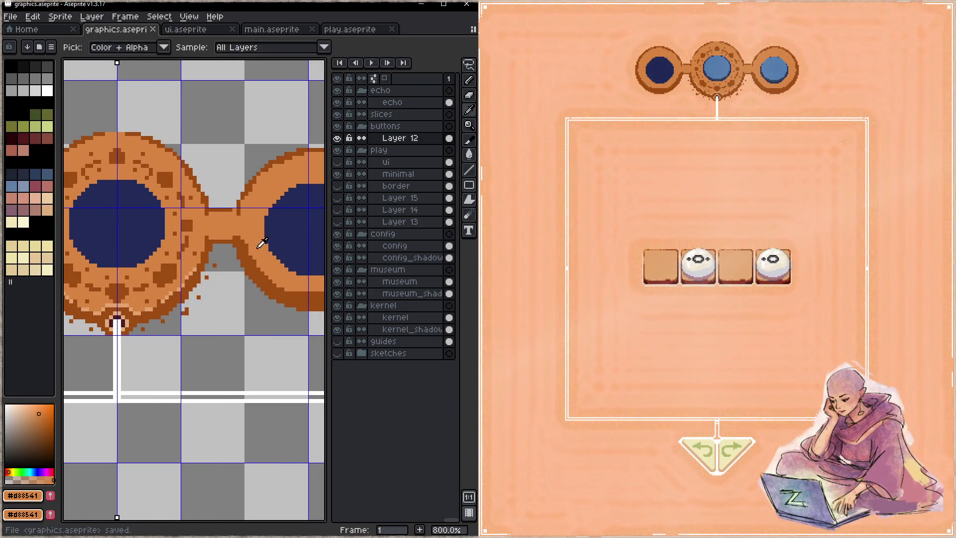
pyautogui.keyDown('alt'); pyautogui.click(239, 249); pyautogui.keyUp('alt')
pyautogui.moveTo(239, 250); pyautogui.dragTo(211, 245)
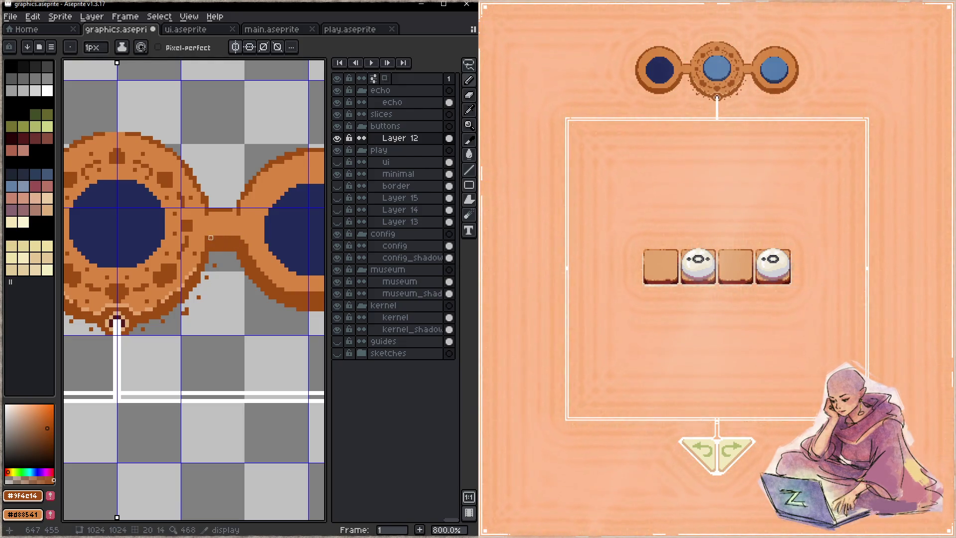
pyautogui.keyDown('alt'); pyautogui.click(223, 238); pyautogui.keyUp('alt')
pyautogui.hotkey('ctrl', 's')
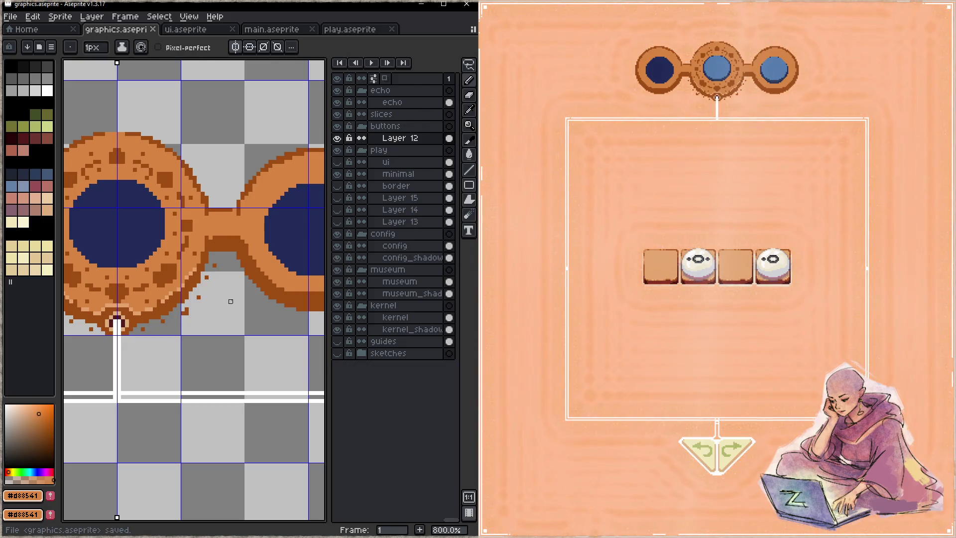
# - Re-sample the ring's brown and orange, save again, and bring the right-hand ring into view
pyautogui.keyDown('alt'); pyautogui.click(243, 238); pyautogui.keyUp('alt')
pyautogui.keyDown('alt'); pyautogui.click(250, 237); pyautogui.keyUp('alt')
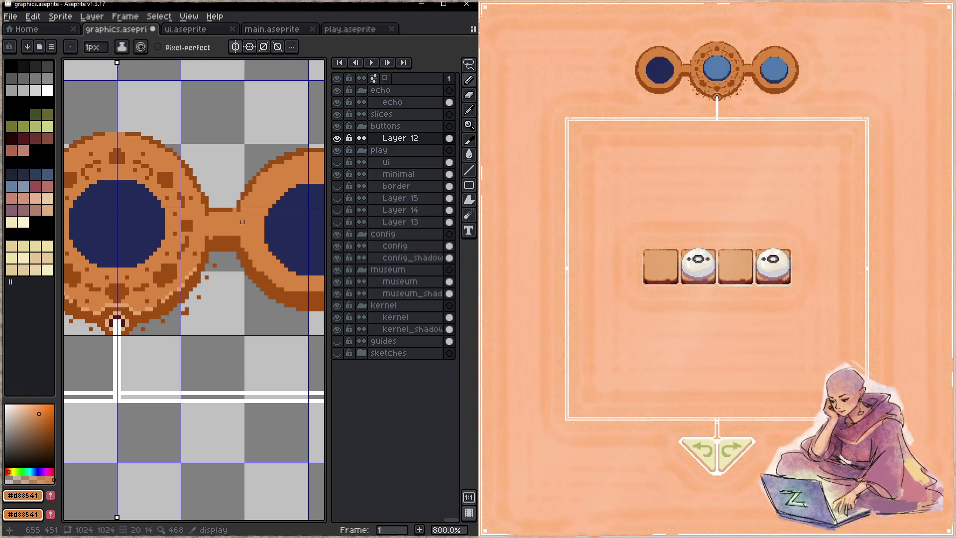
pyautogui.hotkey('ctrl', 's')
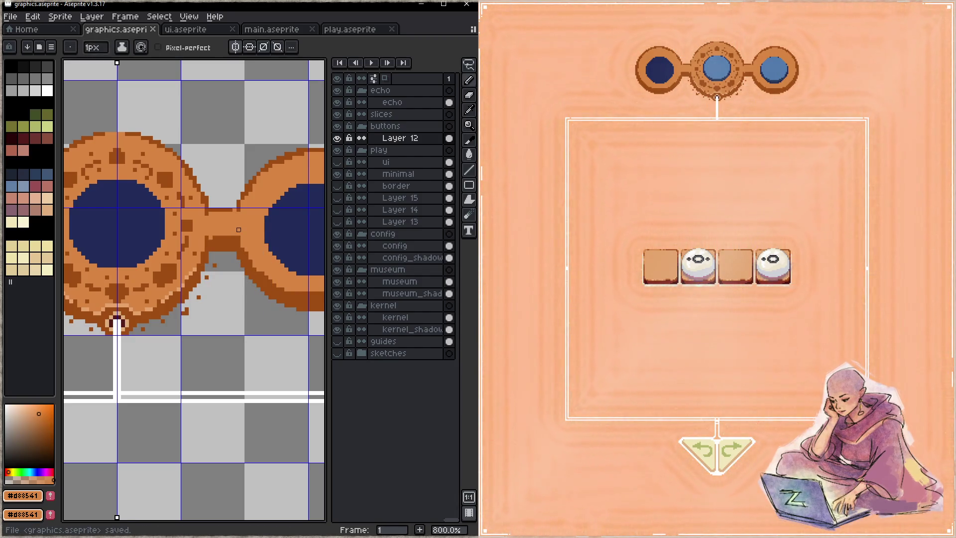
pyautogui.moveTo(271, 231)
pyautogui.mouseDown()
pyautogui.moveTo(188, 216)
pyautogui.moveTo(187, 266)
pyautogui.mouseUp()
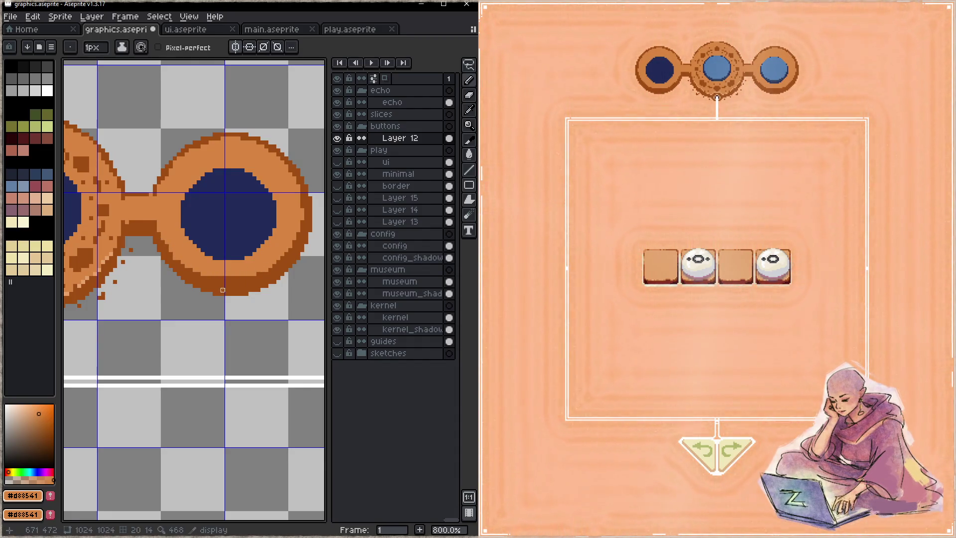
# - Paint dark brown #9f4c14 rim pixels along the ring edge, alternating with orange #d88541, and save
pyautogui.keyDown('alt'); pyautogui.click(191, 273); pyautogui.keyUp('alt')
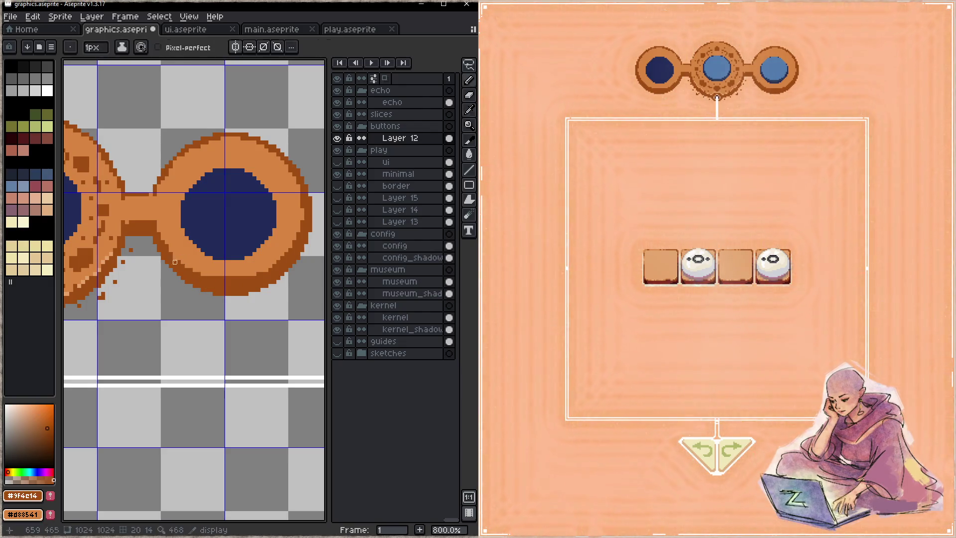
pyautogui.moveTo(155, 231); pyautogui.dragTo(175, 254)
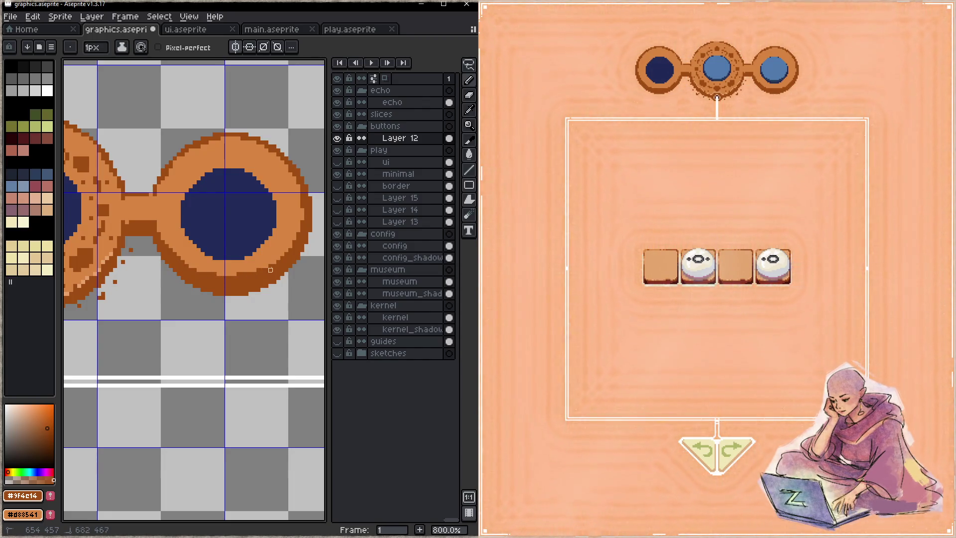
pyautogui.keyDown('alt'); pyautogui.click(279, 247); pyautogui.keyUp('alt')
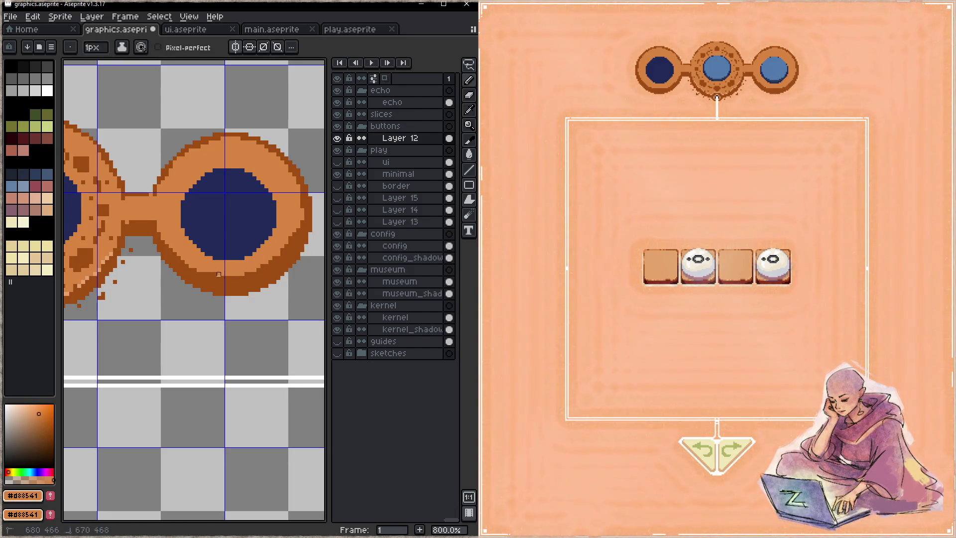
pyautogui.keyDown('alt'); pyautogui.click(311, 194); pyautogui.keyUp('alt')
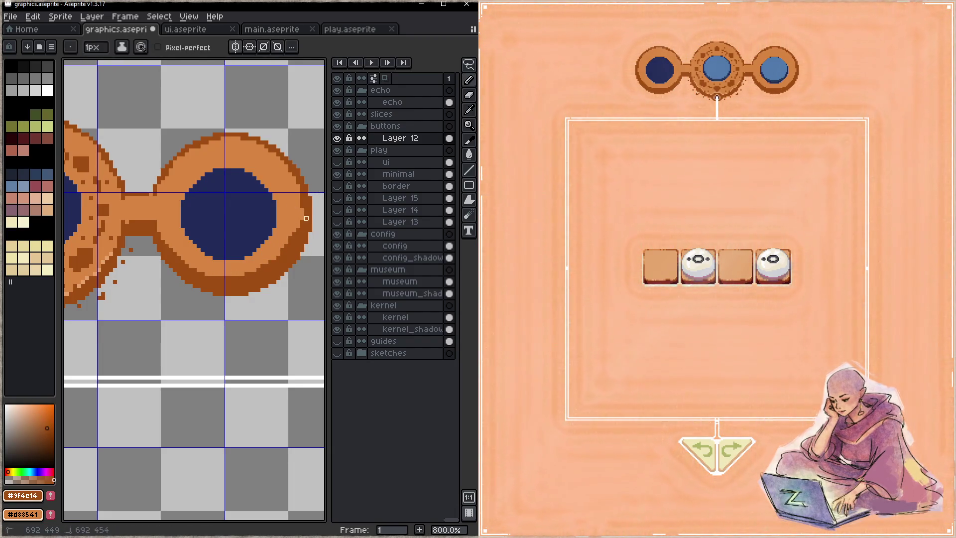
pyautogui.keyDown('alt'); pyautogui.click(292, 226); pyautogui.keyUp('alt')
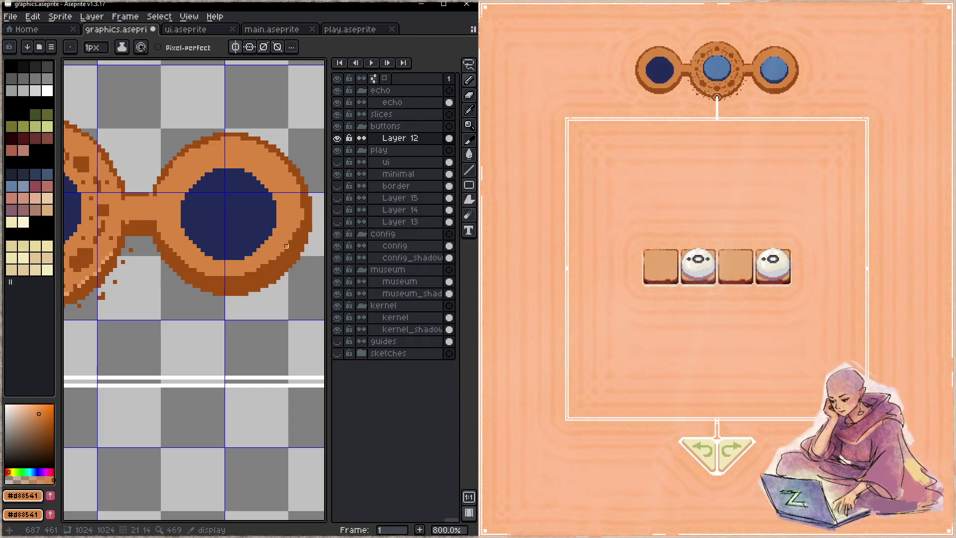
pyautogui.keyDown('alt'); pyautogui.click(301, 213); pyautogui.keyUp('alt')
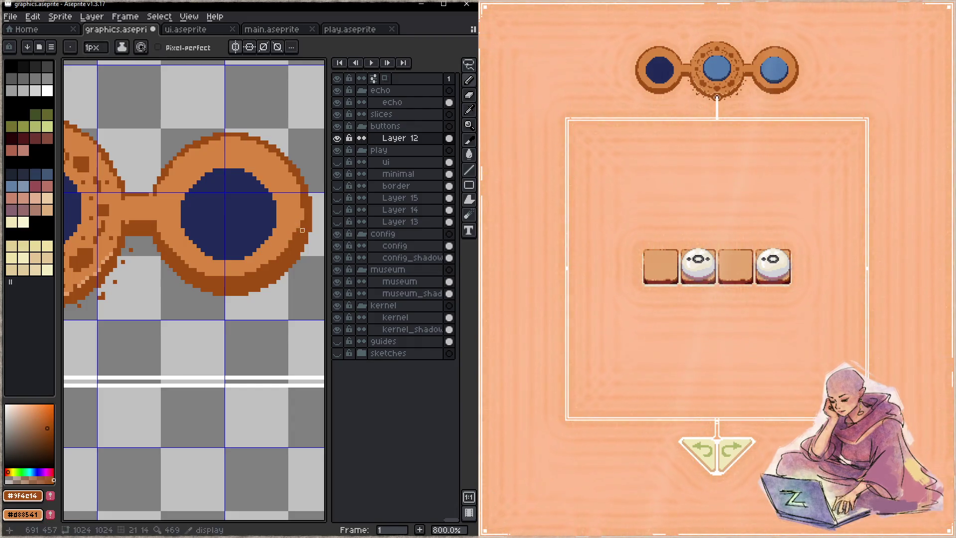
pyautogui.keyDown('alt'); pyautogui.click(258, 143); pyautogui.keyUp('alt')
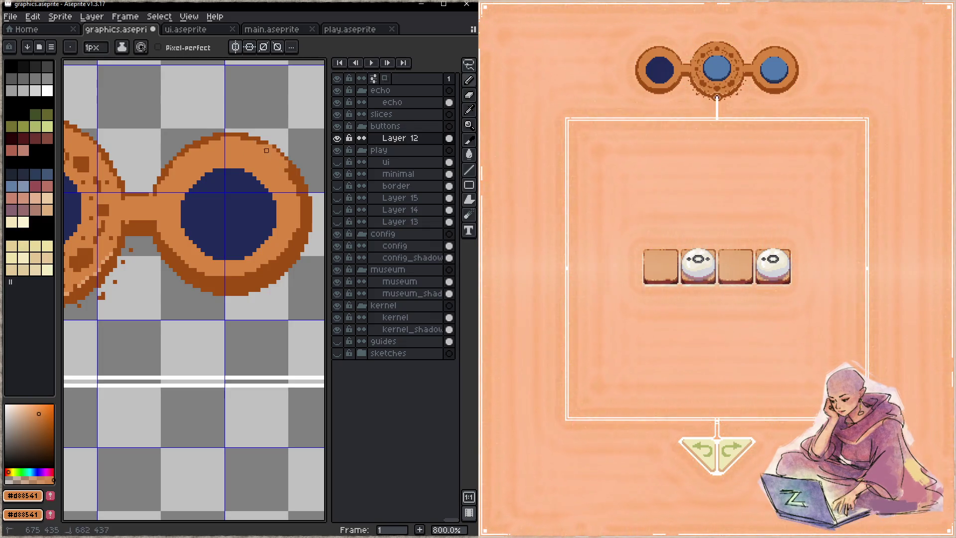
pyautogui.keyDown('alt'); pyautogui.click(274, 151); pyautogui.keyUp('alt')
pyautogui.keyDown('alt'); pyautogui.click(262, 146); pyautogui.keyUp('alt')
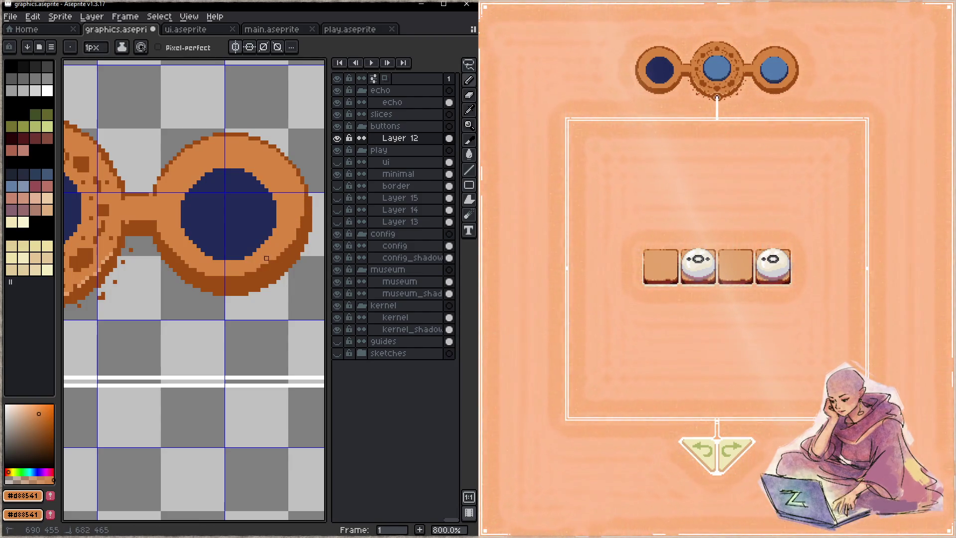
pyautogui.hotkey('ctrl', 's')
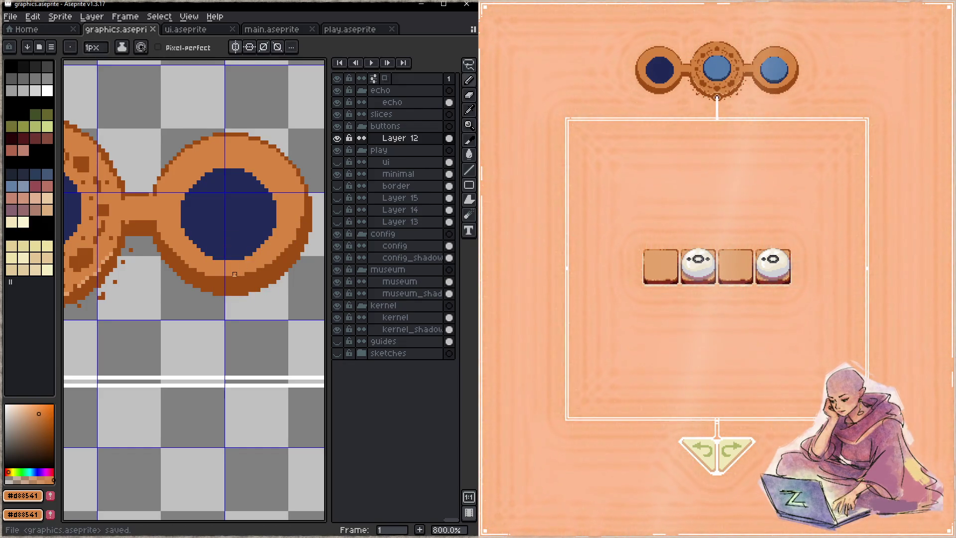
# - Save graphics.aseprite again and paint a rim pixel in the ring's light orange
pyautogui.keyDown('alt'); pyautogui.click(282, 265); pyautogui.keyUp('alt')
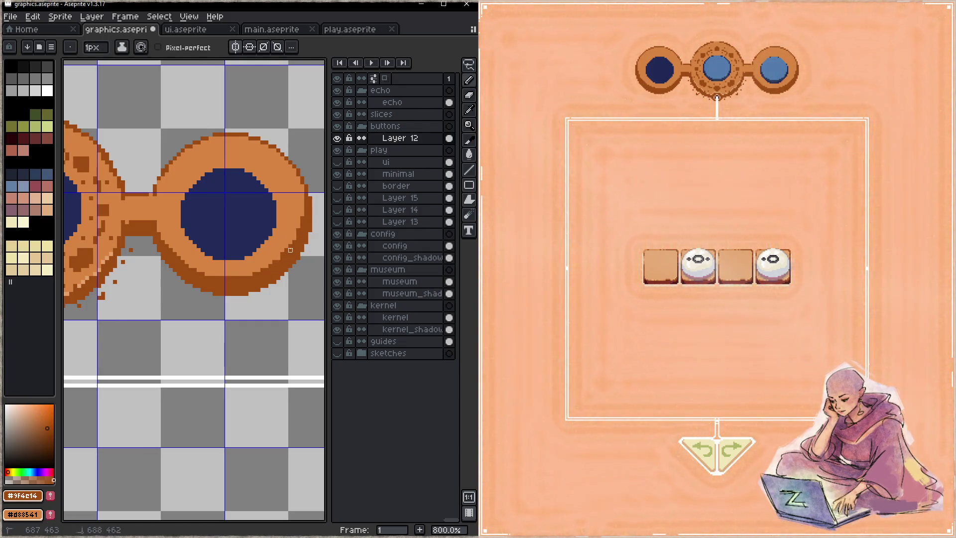
pyautogui.hotkey('ctrl', 's')
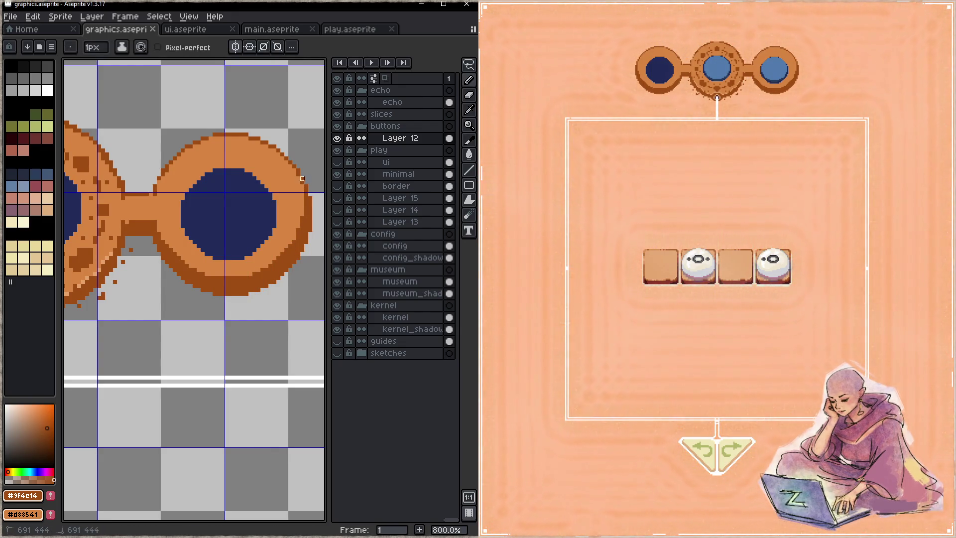
pyautogui.hotkey('ctrl', 's')
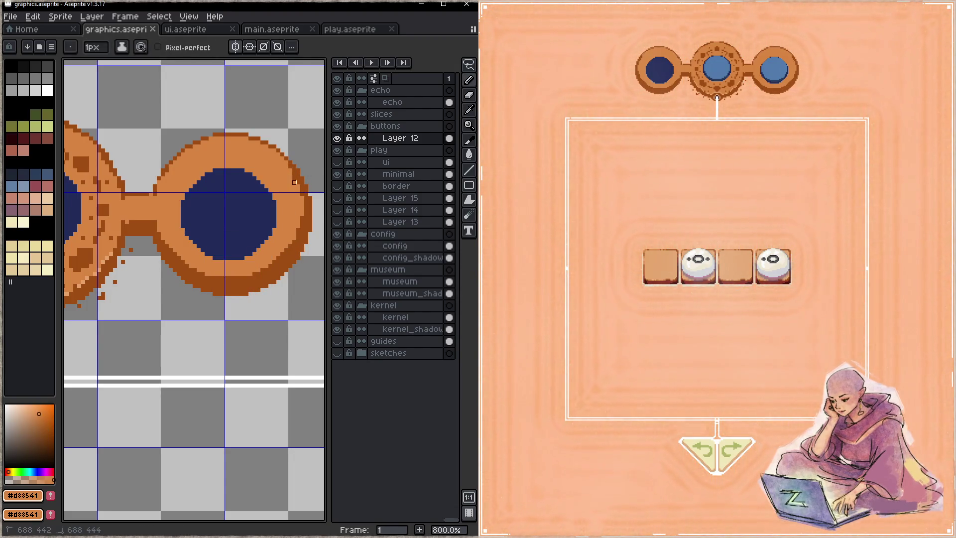
pyautogui.keyDown('alt'); pyautogui.click(286, 238); pyautogui.keyUp('alt')
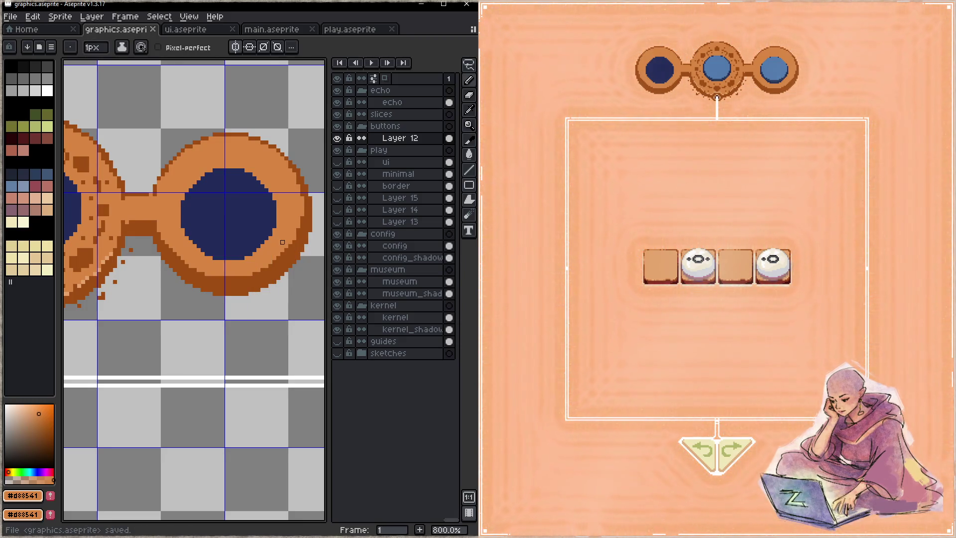
pyautogui.click(275, 246)
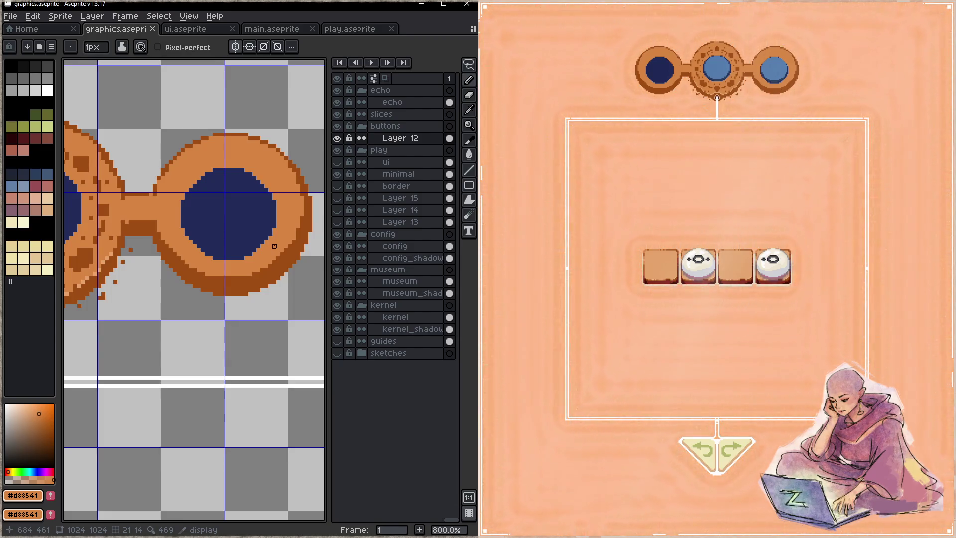
# - On the left ring, undo the last stroke and redraw a dark outline along its lower edge
pyautogui.moveTo(150, 246); pyautogui.dragTo(237, 220)
pyautogui.hotkey('ctrl', 'z')
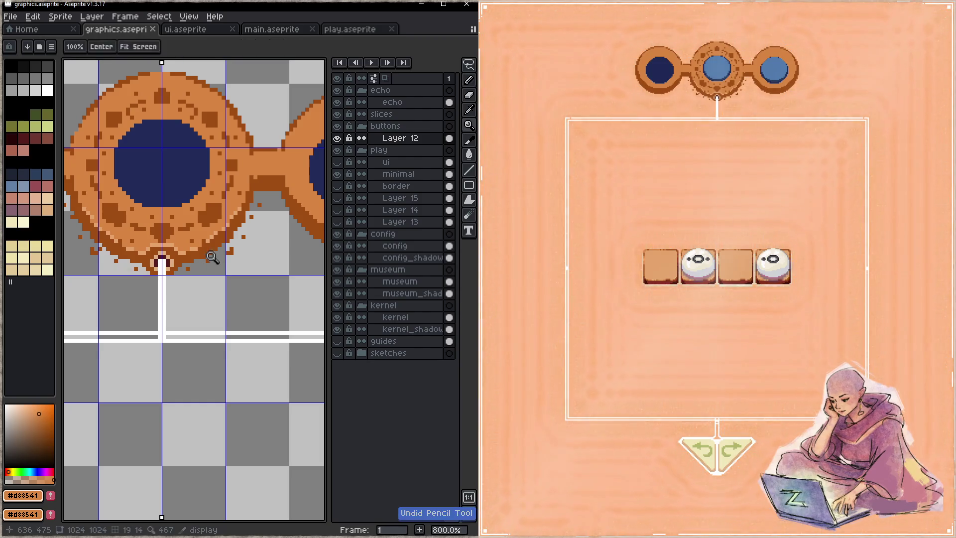
pyautogui.press('b')
pyautogui.moveTo(187, 271)
pyautogui.mouseDown()
pyautogui.moveTo(252, 209)
pyautogui.moveTo(188, 265)
pyautogui.mouseUp()
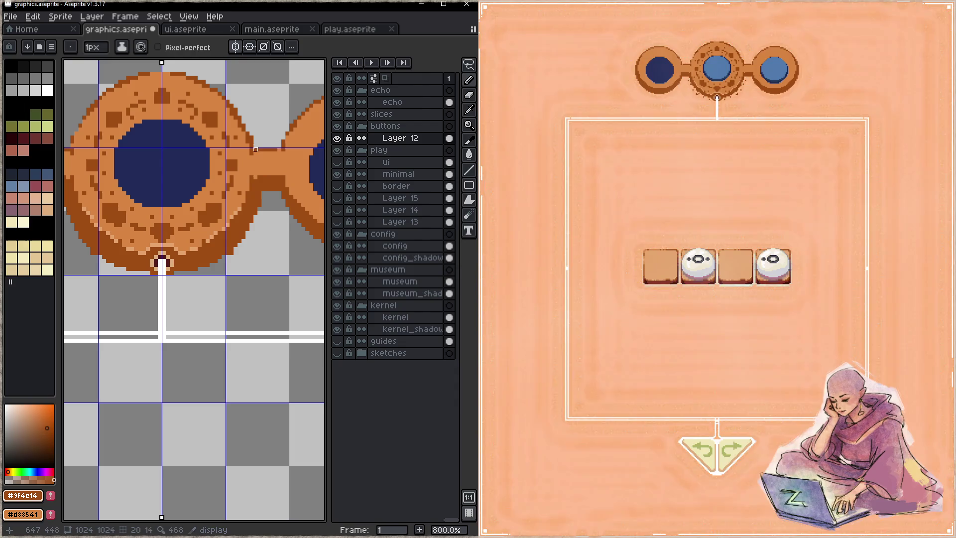
pyautogui.keyDown('alt'); pyautogui.click(248, 146); pyautogui.keyUp('alt')
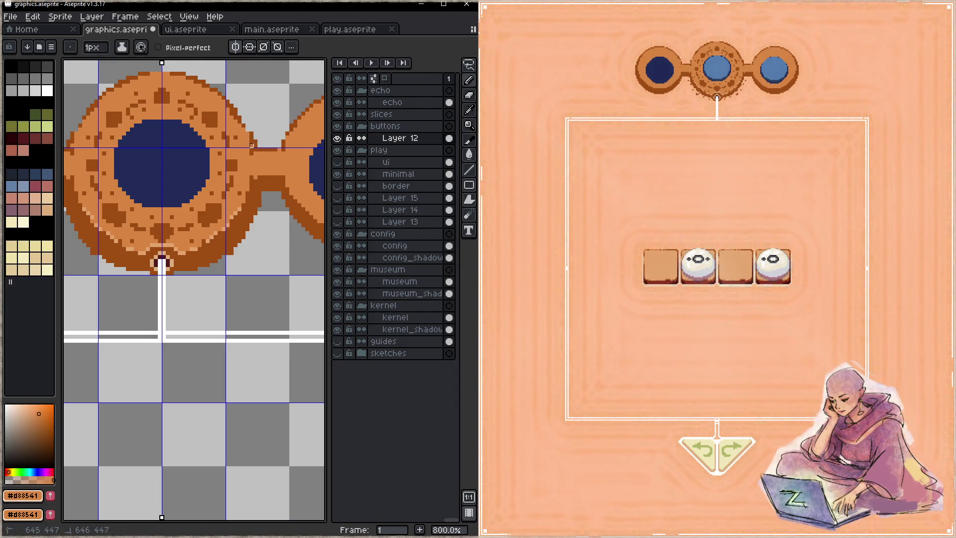
# - Paste the copied piece at the ring's bottom and move it up two pixels
pyautogui.keyDown('alt'); pyautogui.click(256, 192); pyautogui.keyUp('alt')
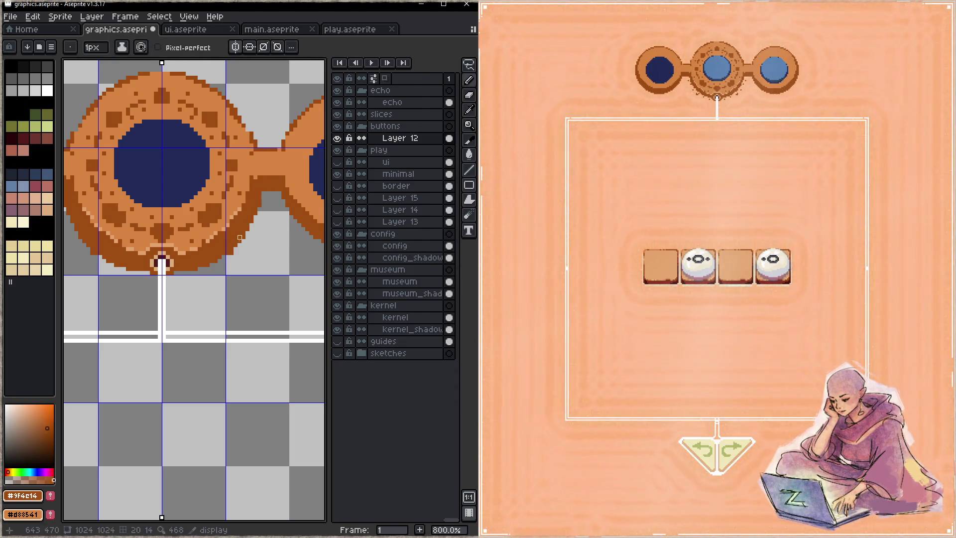
pyautogui.hotkey('ctrl', 'v')
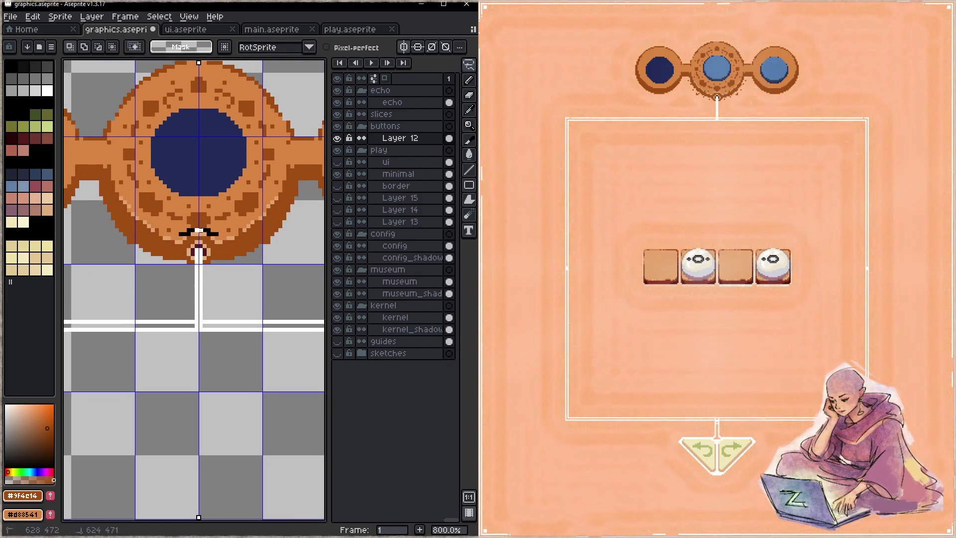
pyautogui.click(214, 273)
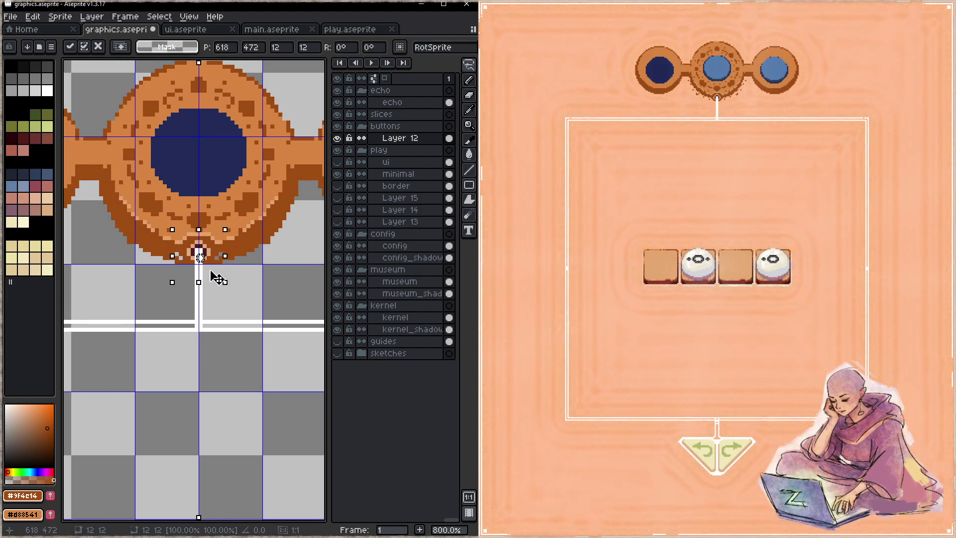
pyautogui.moveTo(212, 277); pyautogui.dragTo(219, 269)
# - Lasso-select both rings on Layer 12 at 400% zoom
pyautogui.press('q')
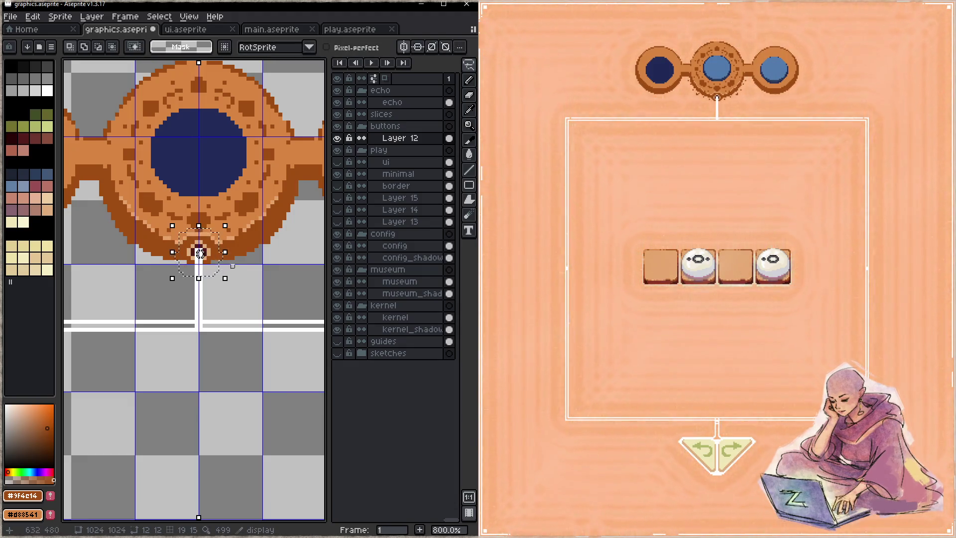
pyautogui.moveTo(296, 234); pyautogui.dragTo(199, 306)
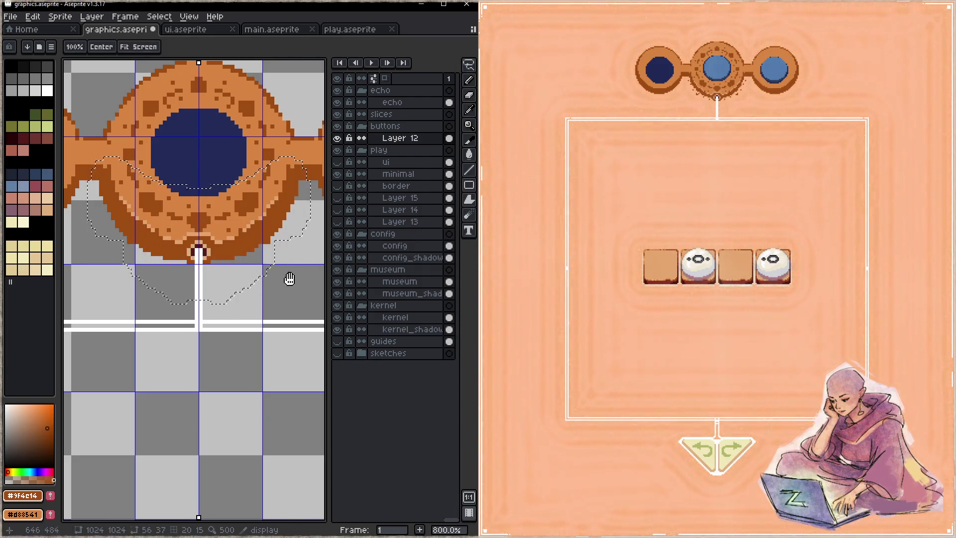
pyautogui.moveTo(289, 277); pyautogui.dragTo(139, 322)
pyautogui.moveTo(199, 100); pyautogui.dragTo(285, 203)
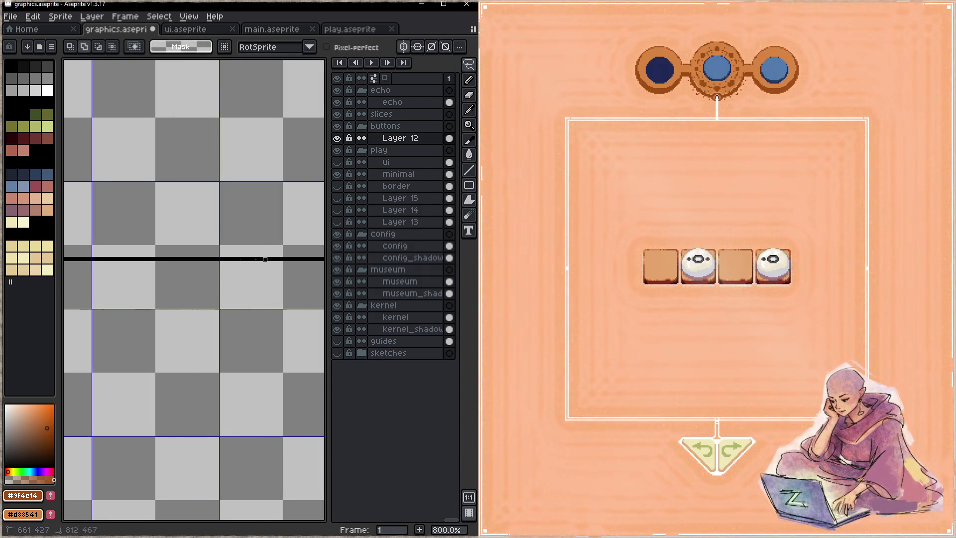
pyautogui.scroll(-3, 203, 239)
pyautogui.moveTo(113, 258); pyautogui.dragTo(199, 263)
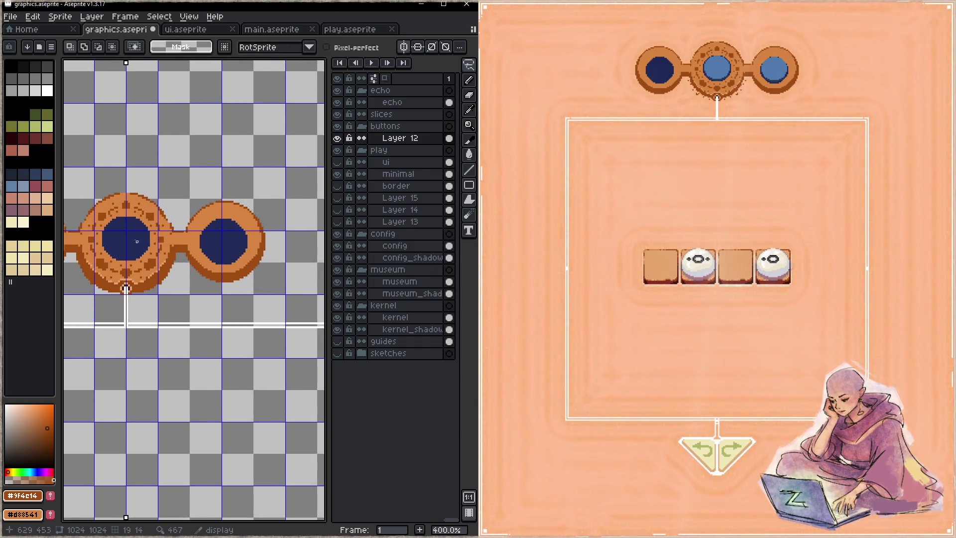
pyautogui.moveTo(172, 166)
pyautogui.mouseDown()
pyautogui.moveTo(92, 294)
pyautogui.moveTo(246, 213)
pyautogui.mouseUp()
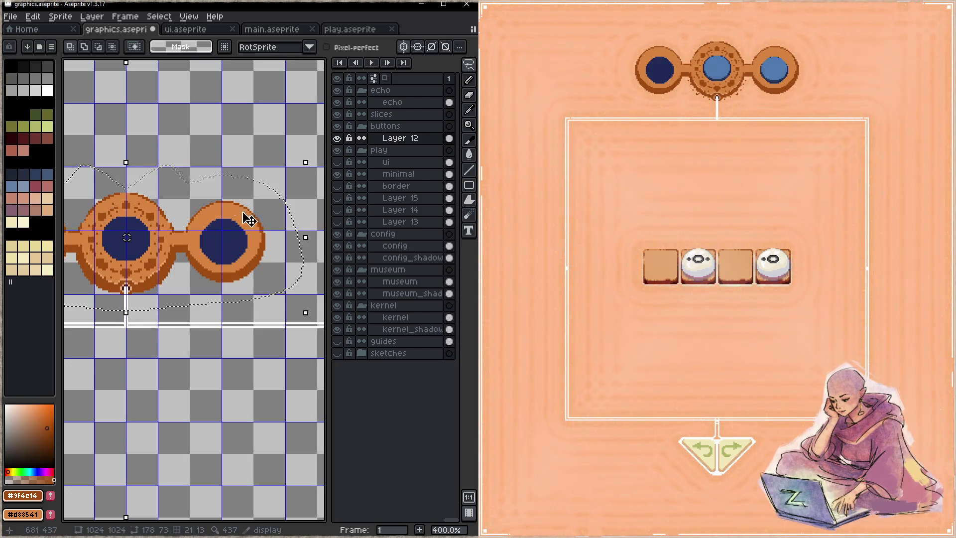
# - Cut the rings from Layer 12 and paste them in place on the minimal layer
pyautogui.press('Delete')
pyautogui.click(399, 173)
pyautogui.hotkey('ctrl', 'v')
pyautogui.press('Return')
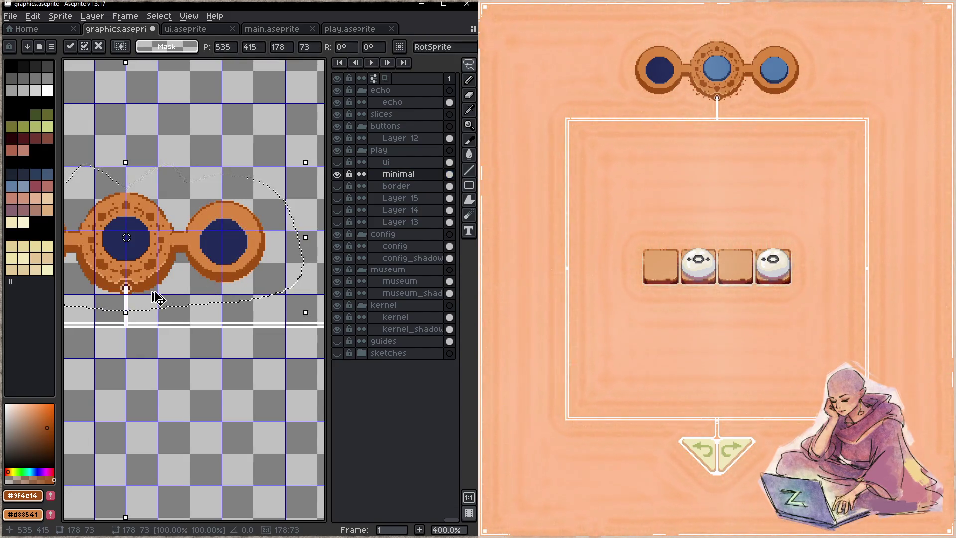
# - Lasso-select the ring's bottom nub and move it down a few pixels
pyautogui.press('q')
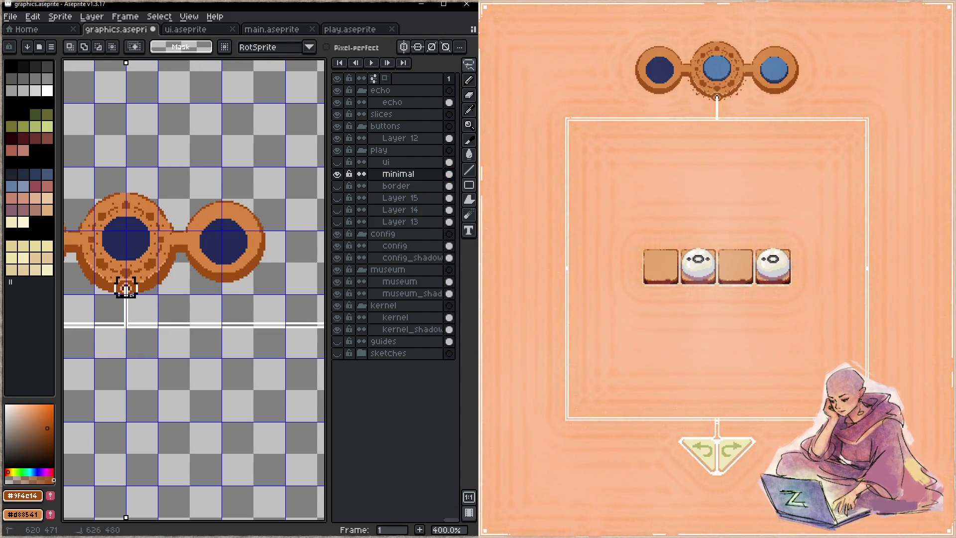
pyautogui.moveTo(114, 277); pyautogui.dragTo(116, 277)
pyautogui.scroll(2, 128, 294)
pyautogui.scroll(6, 128, 294)
pyautogui.moveTo(167, 298); pyautogui.dragTo(213, 260)
pyautogui.press('Down')
pyautogui.press('Down')
pyautogui.press('Down')
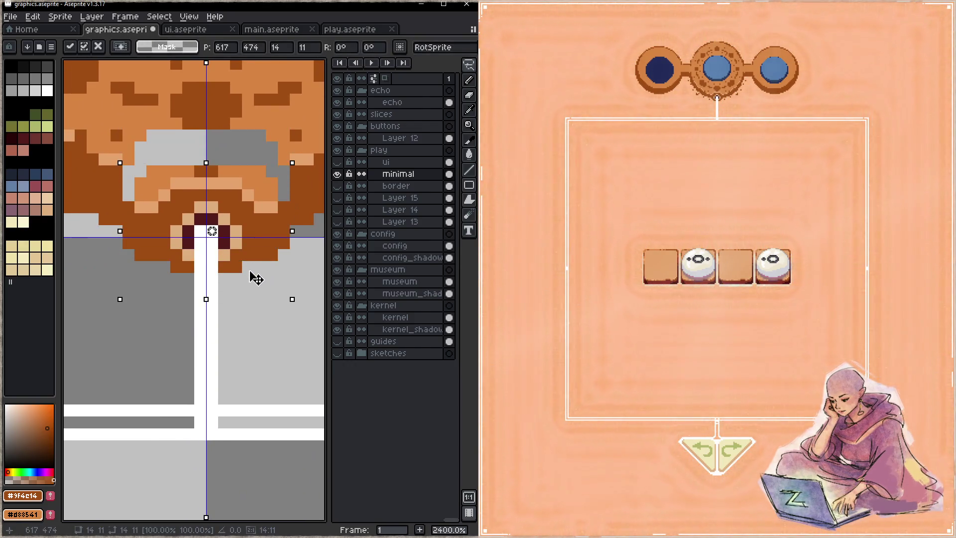
# - Zoom out to 600%, then back in to 1600% on the central ring's bottom
pyautogui.scroll(-1, 220, 324)
pyautogui.scroll(-1, 214, 327)
pyautogui.scroll(-1, 207, 331)
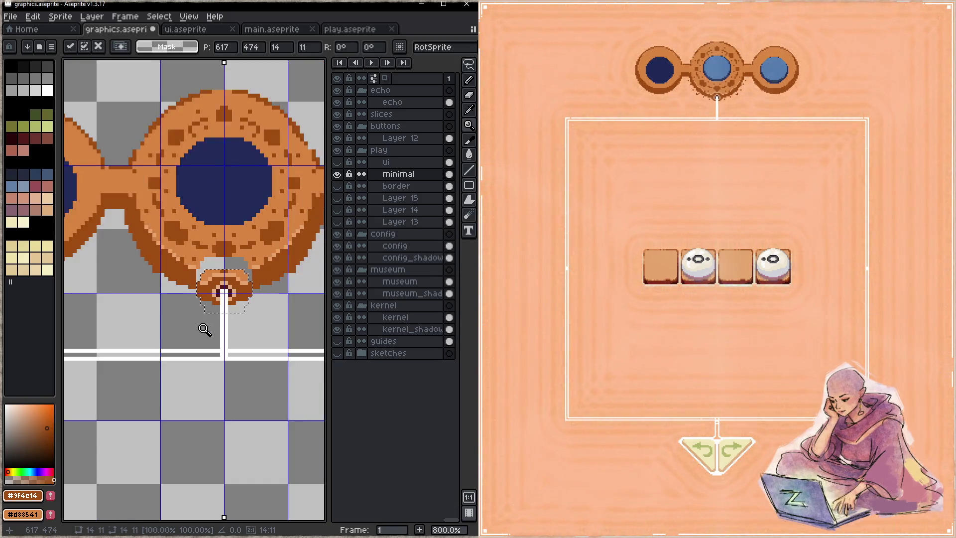
pyautogui.scroll(-1, 198, 332)
pyautogui.scroll(-1, 194, 334)
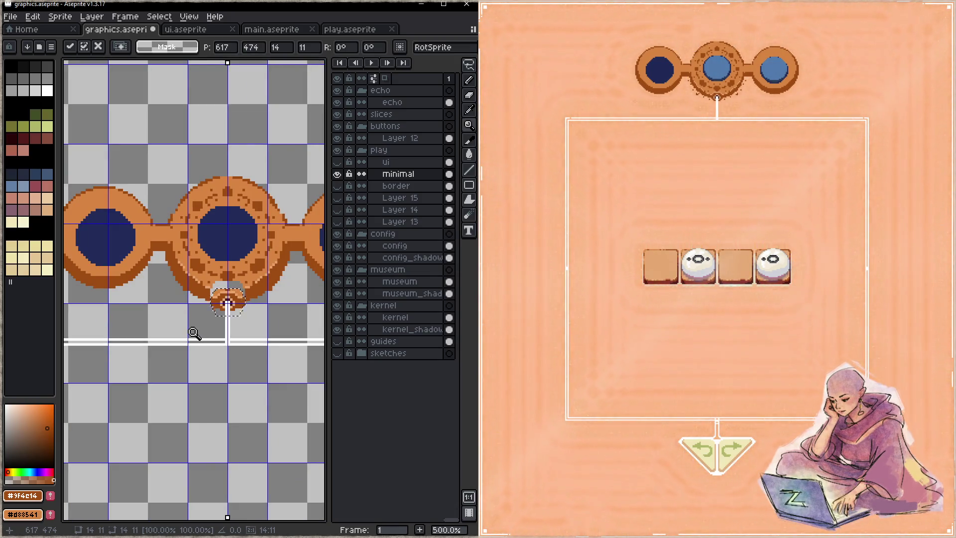
pyautogui.scroll(3, 213, 328)
pyautogui.scroll(1, 233, 321)
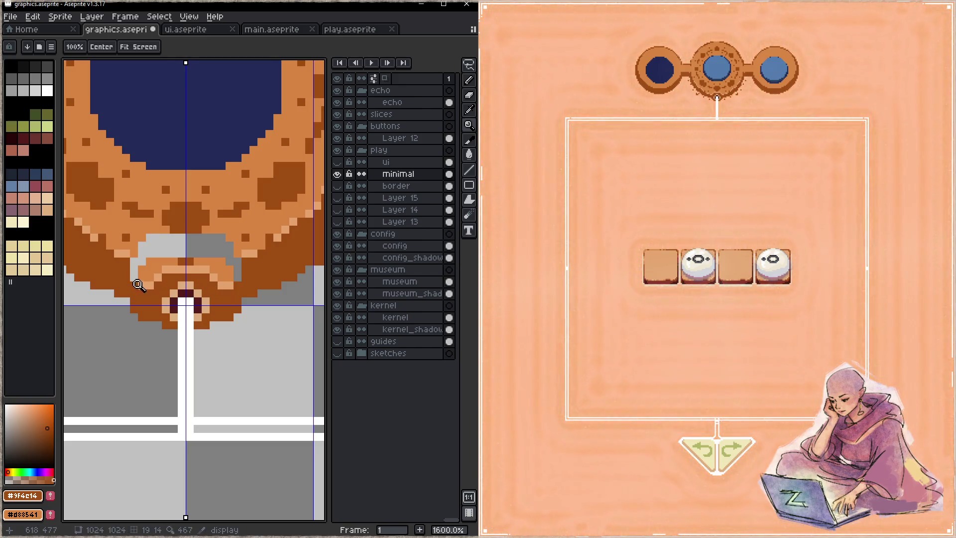
# - Draw mirrored dark-maroon strokes beside the knob, fill grey gaps with orange and brown, and save
pyautogui.keyDown('alt'); pyautogui.click(163, 299); pyautogui.keyUp('alt')
pyautogui.moveTo(134, 275); pyautogui.dragTo(135, 311)
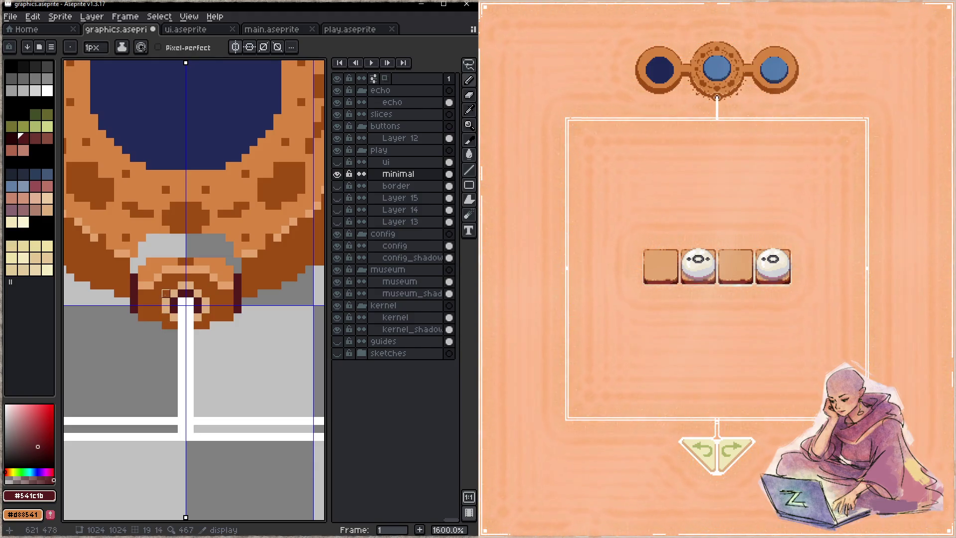
pyautogui.keyDown('alt'); pyautogui.click(142, 269); pyautogui.keyUp('alt')
pyautogui.moveTo(141, 252); pyautogui.dragTo(181, 253)
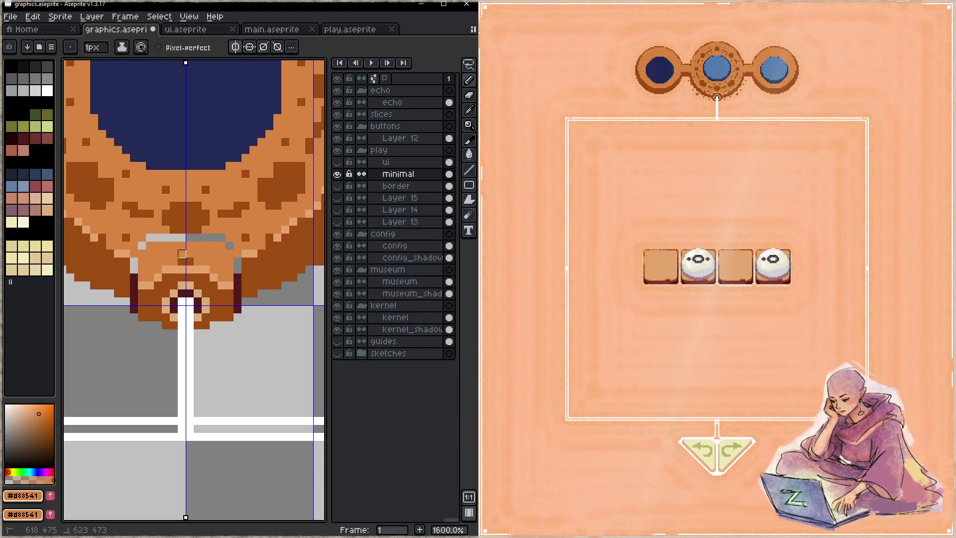
pyautogui.keyDown('alt'); pyautogui.click(154, 277); pyautogui.keyUp('alt')
pyautogui.click(142, 245)
pyautogui.moveTo(142, 245); pyautogui.dragTo(181, 237)
pyautogui.moveTo(234, 257); pyautogui.dragTo(238, 278)
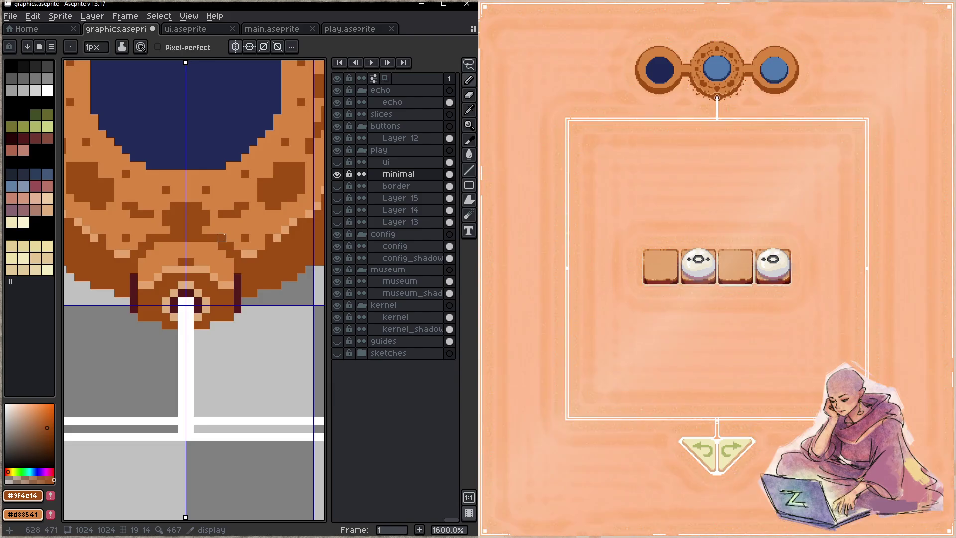
pyautogui.hotkey('ctrl', 's')
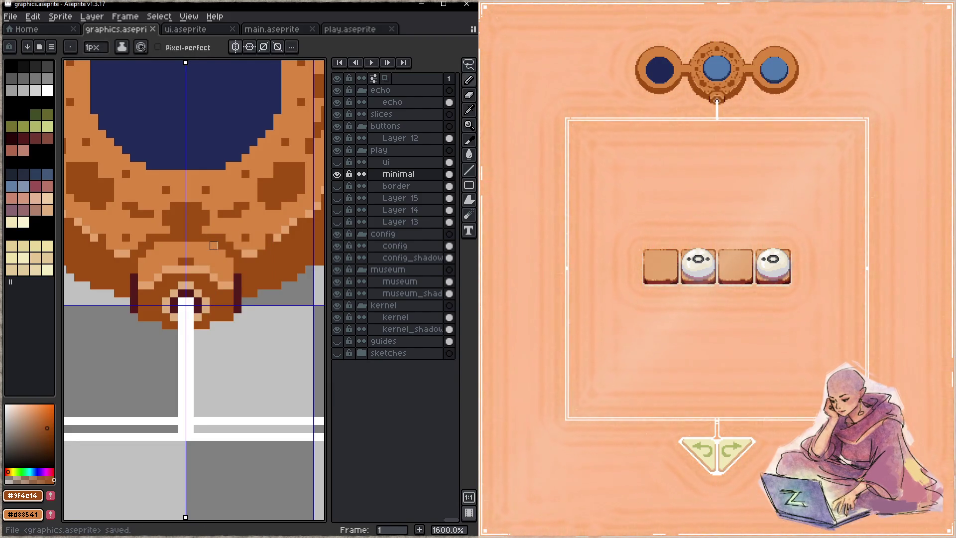
# - Add dark-maroon pixels along the ring's bottom and lower outer edge, then save
pyautogui.keyDown('alt'); pyautogui.click(238, 294); pyautogui.keyUp('alt')
pyautogui.moveTo(214, 324); pyautogui.dragTo(285, 286)
pyautogui.click(294, 283)
pyautogui.hotkey('ctrl', 's')
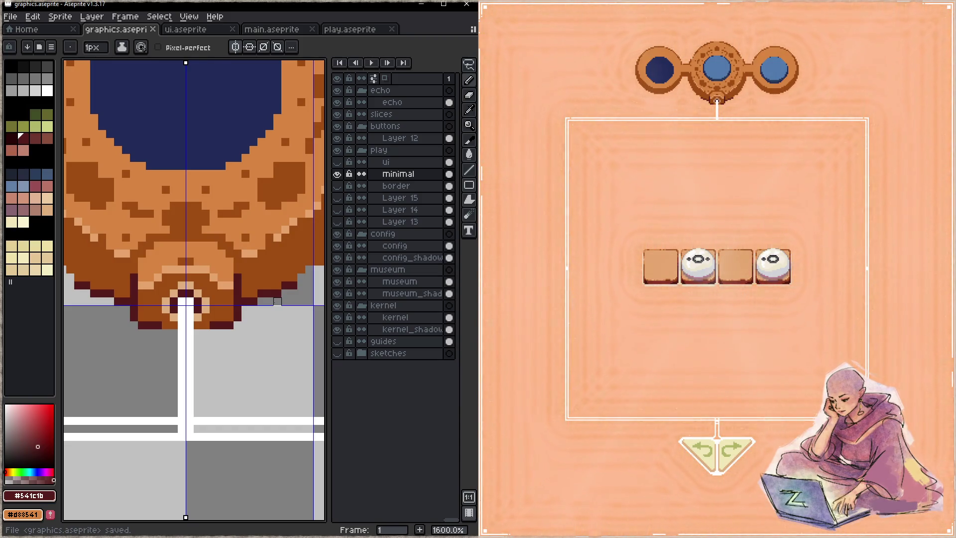
# - Erase stray dark pixels on the bottom edge, redraw mirrored outline pixels at the right edge, and save
pyautogui.press('e')
pyautogui.moveTo(230, 326)
pyautogui.mouseDown()
pyautogui.moveTo(213, 325)
pyautogui.moveTo(301, 285)
pyautogui.mouseUp()
pyautogui.press('g')
pyautogui.press('e')
pyautogui.press('b')
pyautogui.click(261, 292)
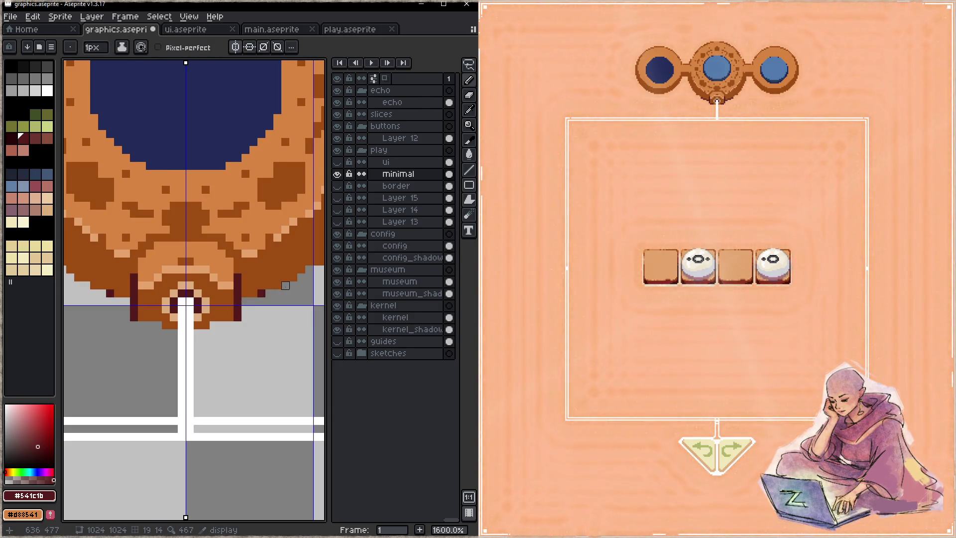
pyautogui.moveTo(301, 278); pyautogui.dragTo(310, 268)
pyautogui.hotkey('ctrl', 's')
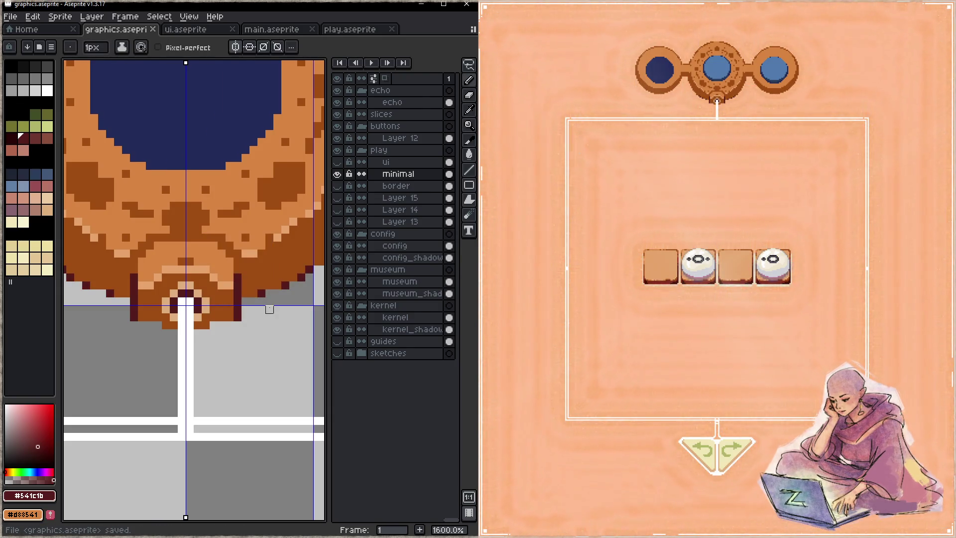
pyautogui.moveTo(270, 310); pyautogui.dragTo(237, 308)
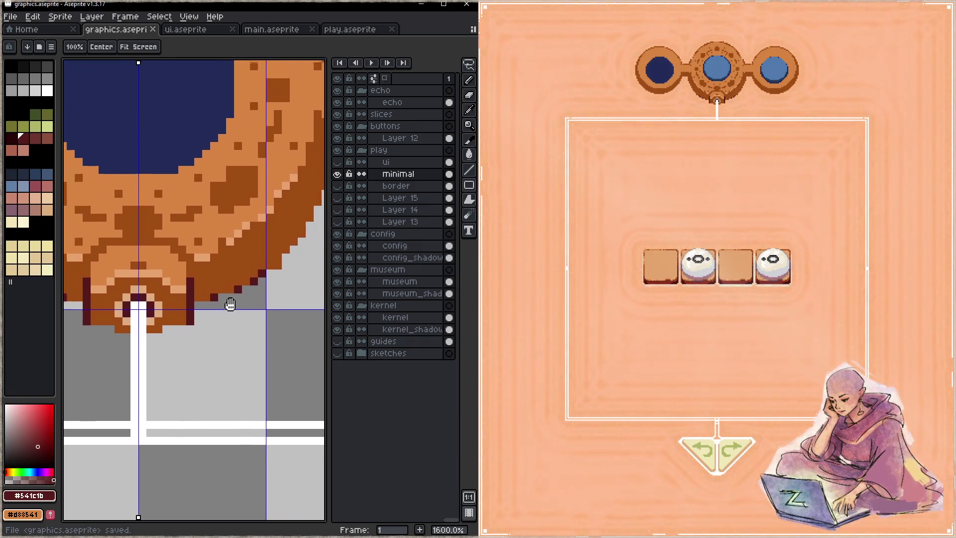
# - Draw a dark-maroon diagonal outline under the arm between the rings and save
pyautogui.click(182, 323)
pyautogui.hotkey('ctrl', 's')
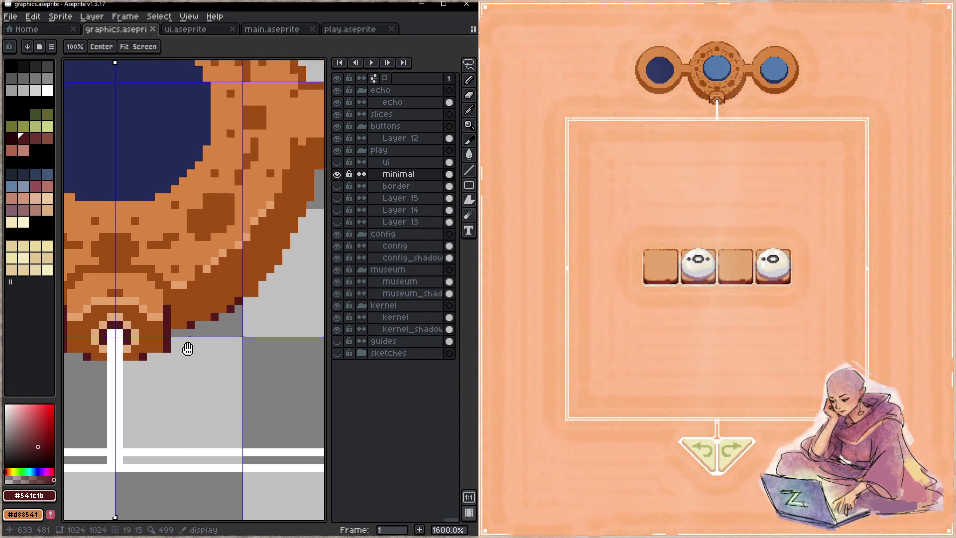
pyautogui.moveTo(192, 342); pyautogui.dragTo(48, 435)
pyautogui.press('b')
pyautogui.click(149, 352)
pyautogui.click(172, 328)
pyautogui.click(189, 296)
pyautogui.click(197, 280)
pyautogui.click(205, 264)
pyautogui.hotkey('ctrl', 's')
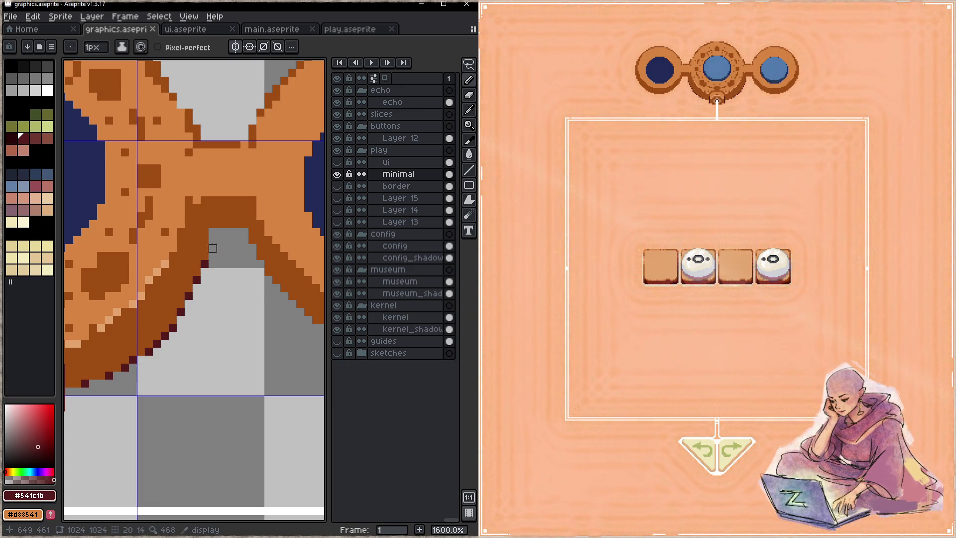
# - Add a vertical column of outline pixels and a diagonal outline on the other arm, saving
pyautogui.moveTo(212, 233); pyautogui.dragTo(213, 256)
pyautogui.hotkey('ctrl', 's')
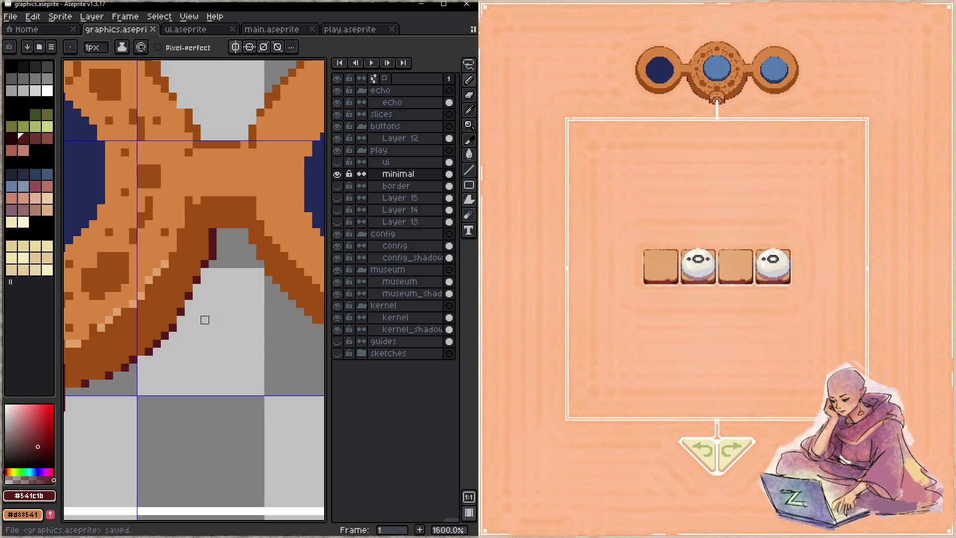
pyautogui.hotkey('ctrl', 's')
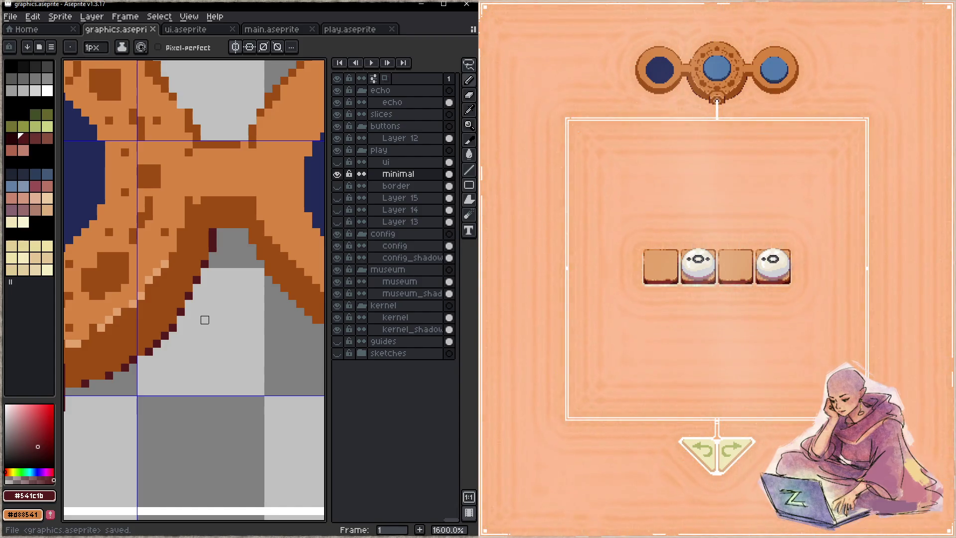
pyautogui.moveTo(244, 232); pyautogui.dragTo(292, 304)
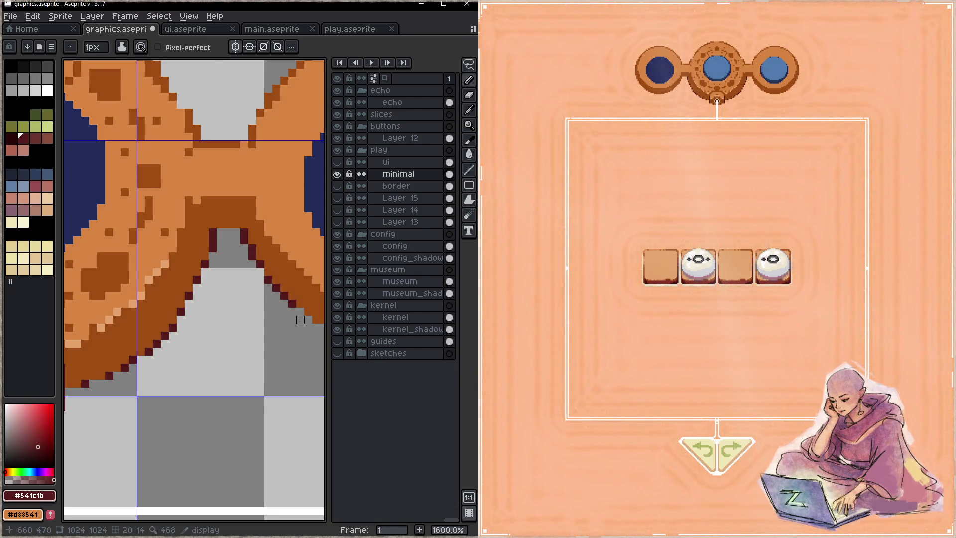
pyautogui.hotkey('ctrl', 's')
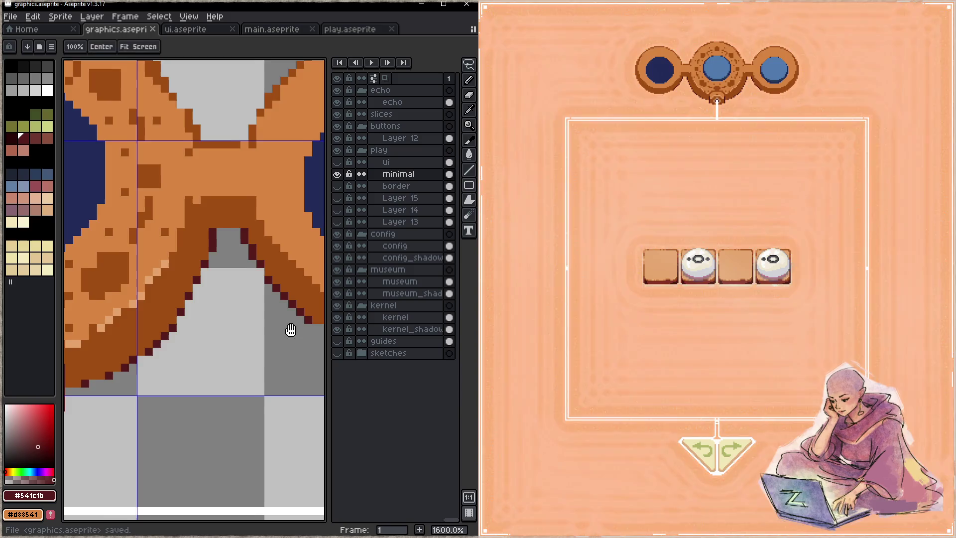
# - Place dark-maroon outline pixels below the outer ring's lower arc
pyautogui.moveTo(288, 331); pyautogui.dragTo(175, 313)
pyautogui.click(167, 314)
pyautogui.click(182, 322)
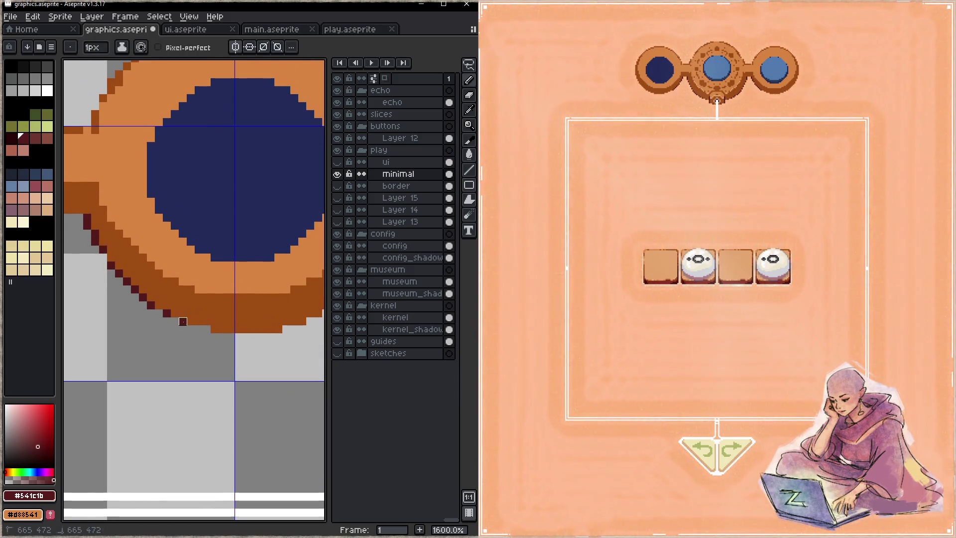
pyautogui.click(206, 329)
pyautogui.press('z')
pyautogui.press('b')
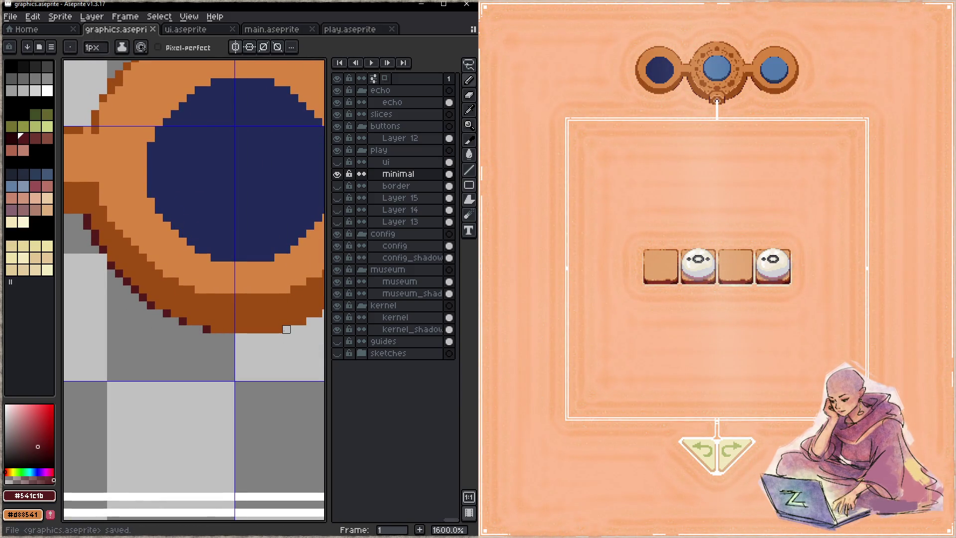
pyautogui.click(286, 330)
# - Step dark-maroon outline pixels diagonally up the arc's right edge and save graphics.aseprite
pyautogui.moveTo(279, 362); pyautogui.dragTo(150, 385)
pyautogui.click(181, 344)
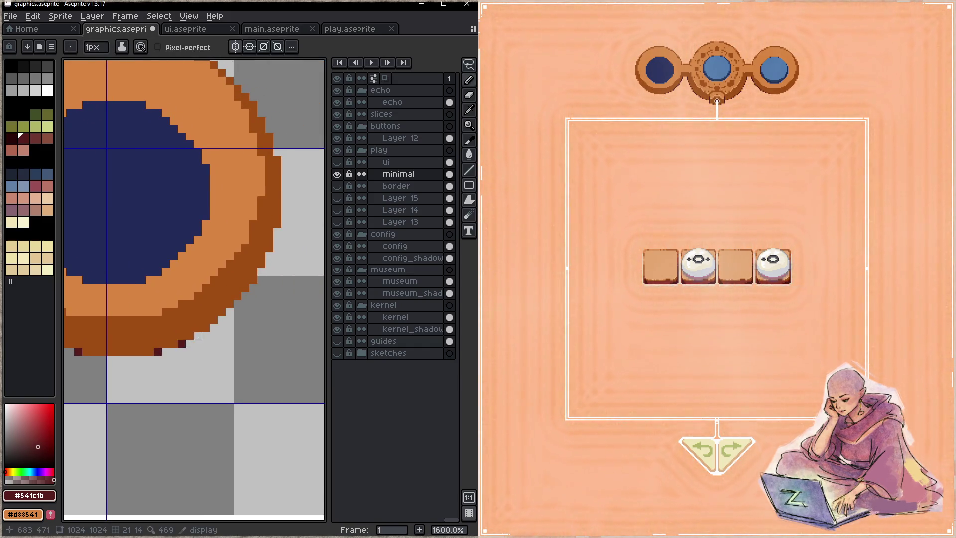
pyautogui.click(214, 328)
pyautogui.click(221, 320)
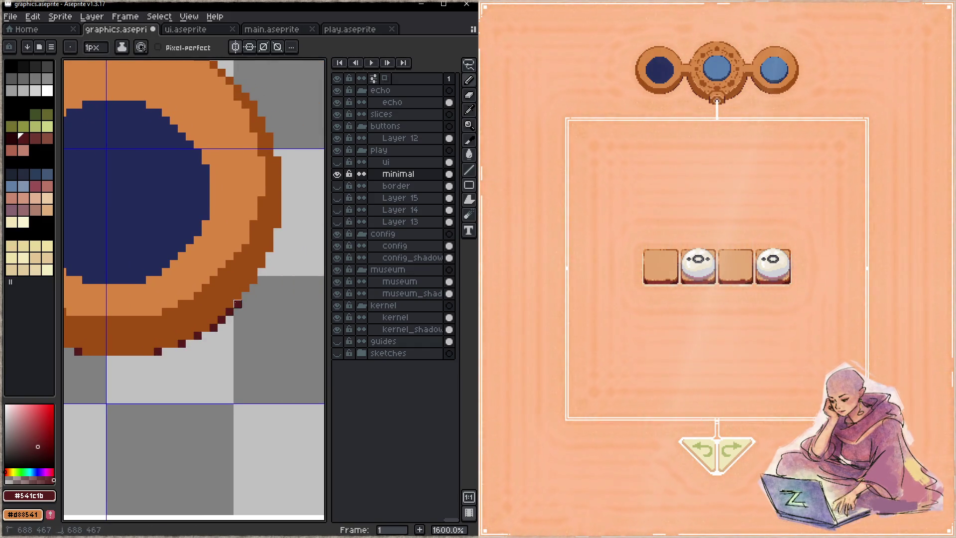
pyautogui.click(245, 296)
pyautogui.click(253, 287)
pyautogui.click(261, 272)
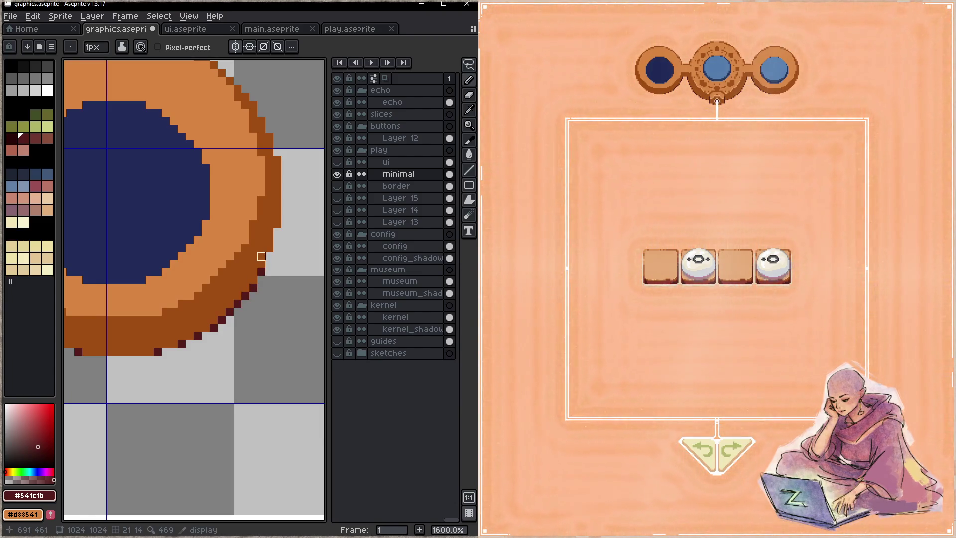
pyautogui.click(270, 255)
pyautogui.click(277, 231)
pyautogui.hotkey('ctrl', 's')
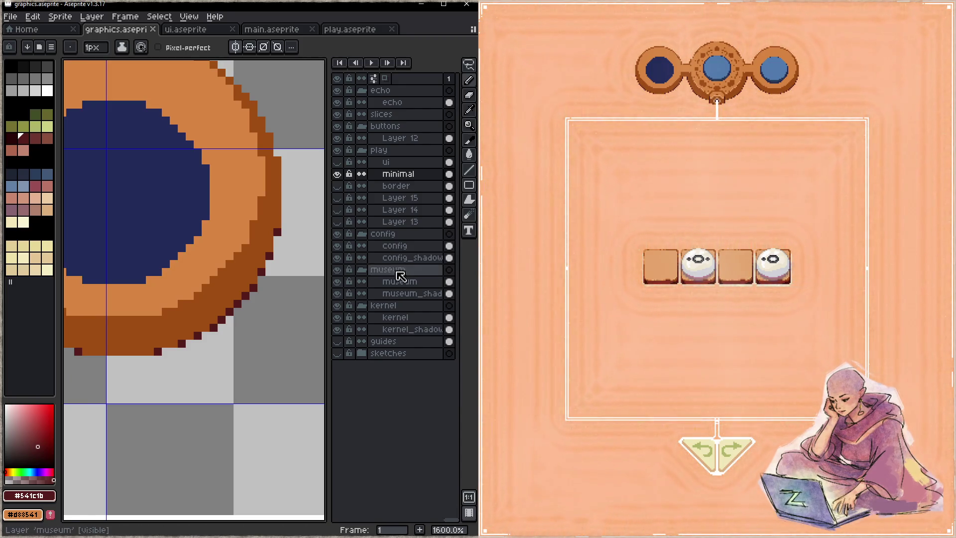
pyautogui.press('z')
pyautogui.scroll(-1, 241, 357)
pyautogui.scroll(-2, 239, 304)
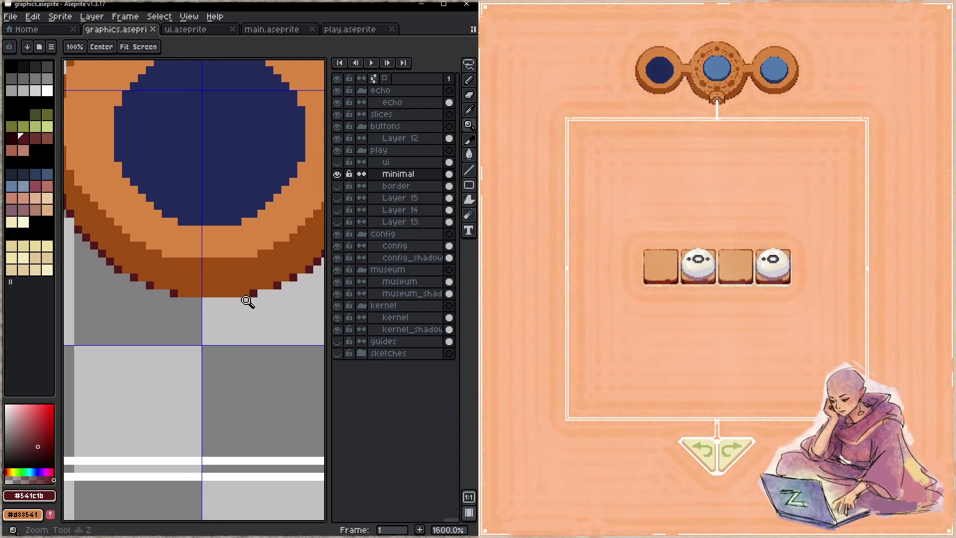
# - Make Layer 12 active and zoom in on the blue round button
pyautogui.scroll(-2, 206, 310)
pyautogui.moveTo(184, 324); pyautogui.dragTo(222, 344)
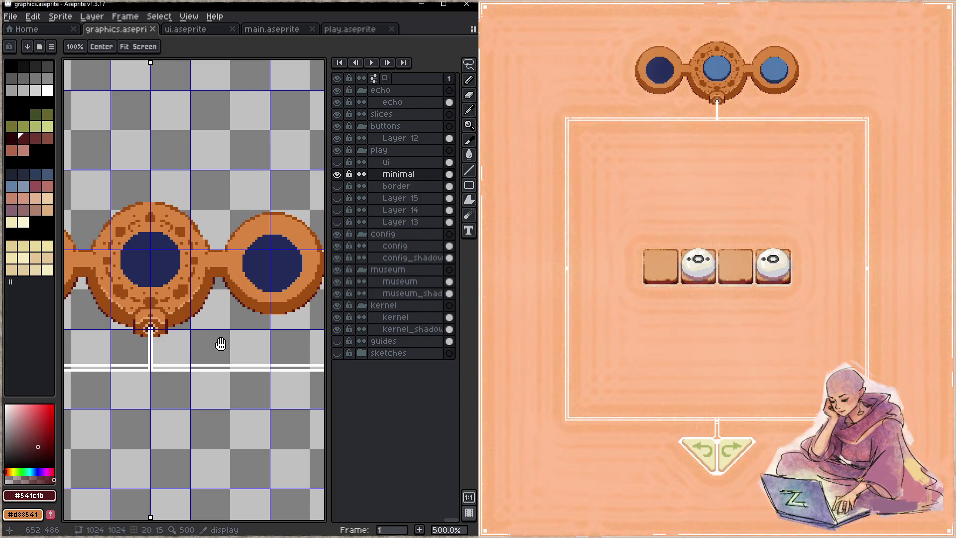
pyautogui.moveTo(214, 342)
pyautogui.mouseDown()
pyautogui.moveTo(142, 339)
pyautogui.moveTo(190, 312)
pyautogui.mouseUp()
pyautogui.click(418, 139)
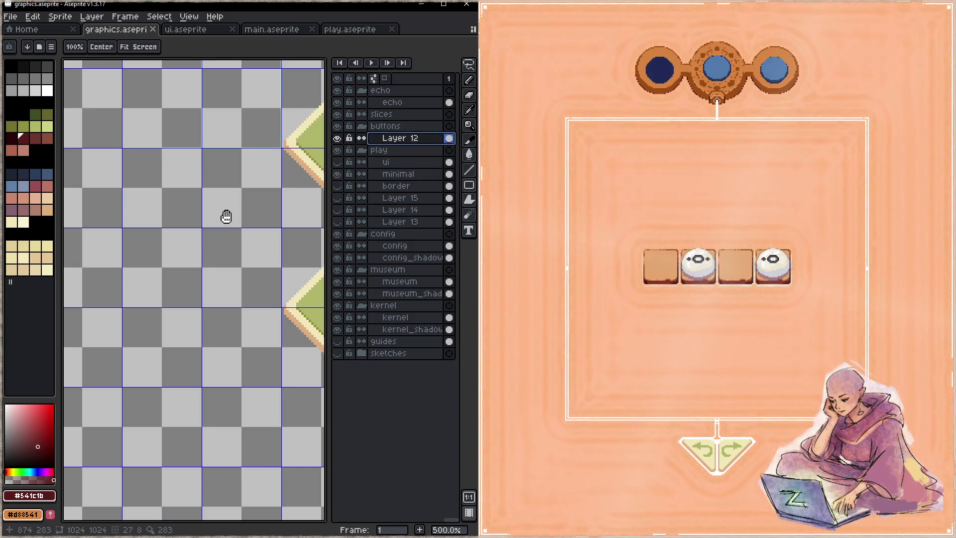
pyautogui.scroll(2, 197, 267)
pyautogui.scroll(2, 197, 281)
pyautogui.scroll(2, 153, 349)
pyautogui.scroll(2, 206, 334)
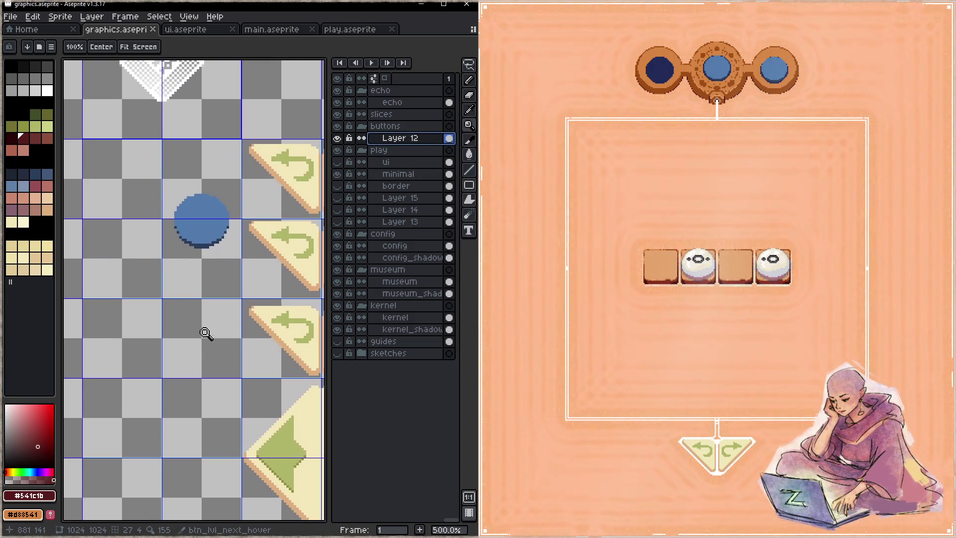
pyautogui.click(209, 240)
pyautogui.scroll(1, 215, 299)
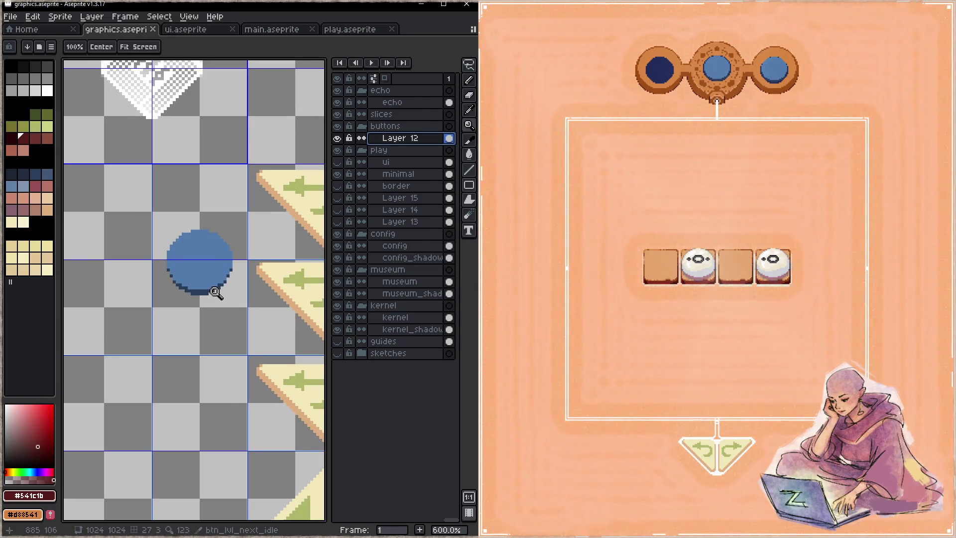
# - Add Layer 16 above Layer 12 and sample the blue circle's dark edge colour for the Pencil
pyautogui.hotkey('shift', 'n')
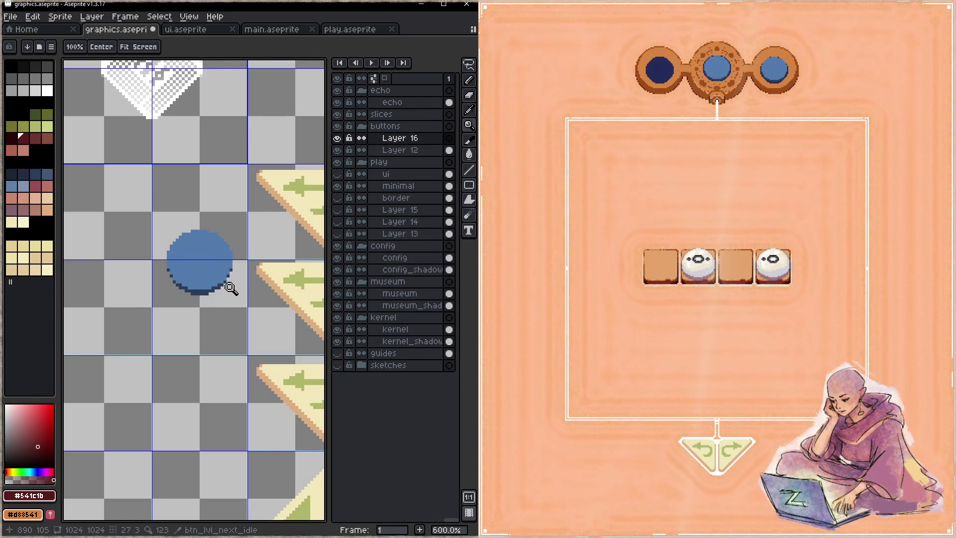
pyautogui.hscroll(1, 214, 302)
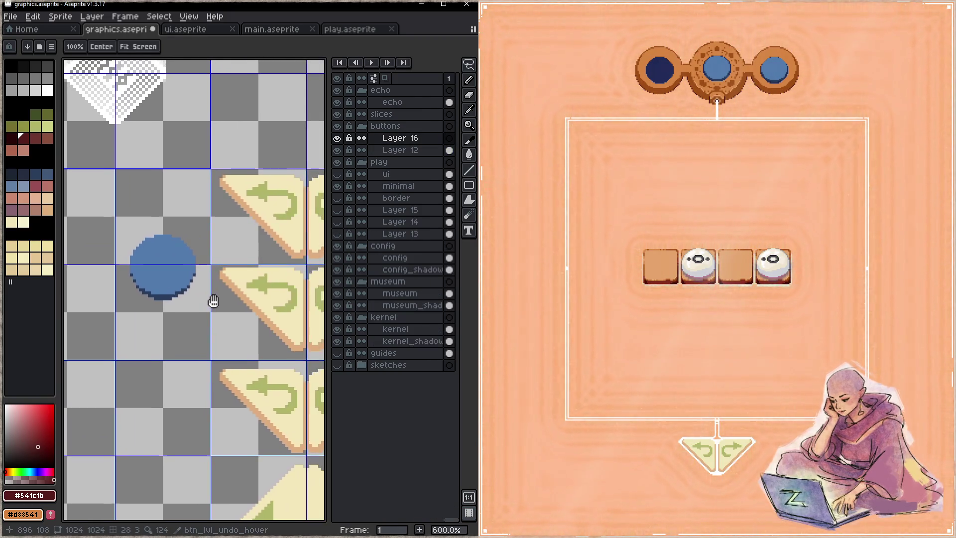
pyautogui.keyDown('alt'); pyautogui.click(170, 295); pyautogui.keyUp('alt')
pyautogui.scroll(3, 165, 259)
pyautogui.press('b')
pyautogui.moveTo(166, 232)
pyautogui.mouseDown()
pyautogui.moveTo(210, 269)
pyautogui.moveTo(167, 297)
pyautogui.moveTo(168, 232)
pyautogui.mouseUp()
# - Draw a dark navy play triangle on the blue circle and save
pyautogui.moveTo(174, 290)
pyautogui.mouseDown()
pyautogui.moveTo(180, 245)
pyautogui.moveTo(200, 269)
pyautogui.mouseUp()
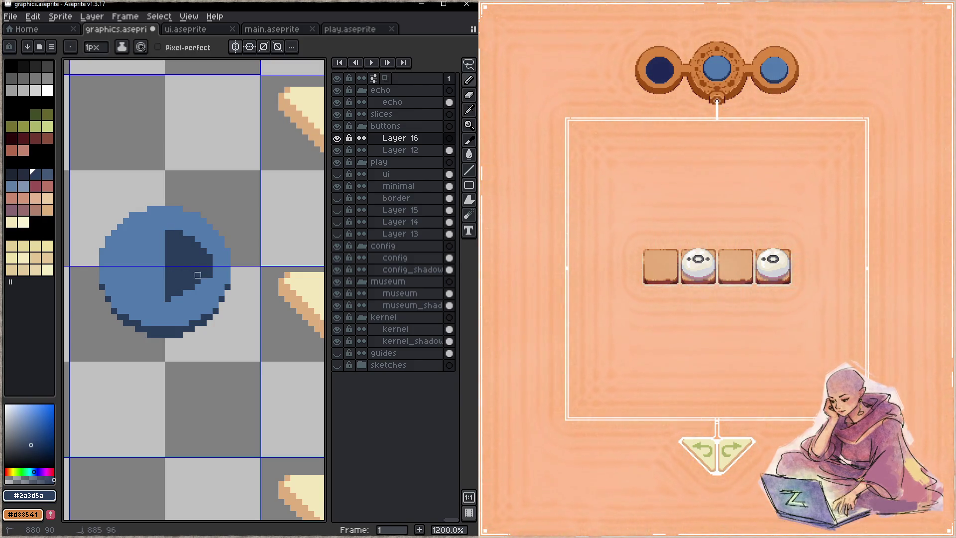
pyautogui.click(150, 263)
pyautogui.hotkey('ctrl', 's')
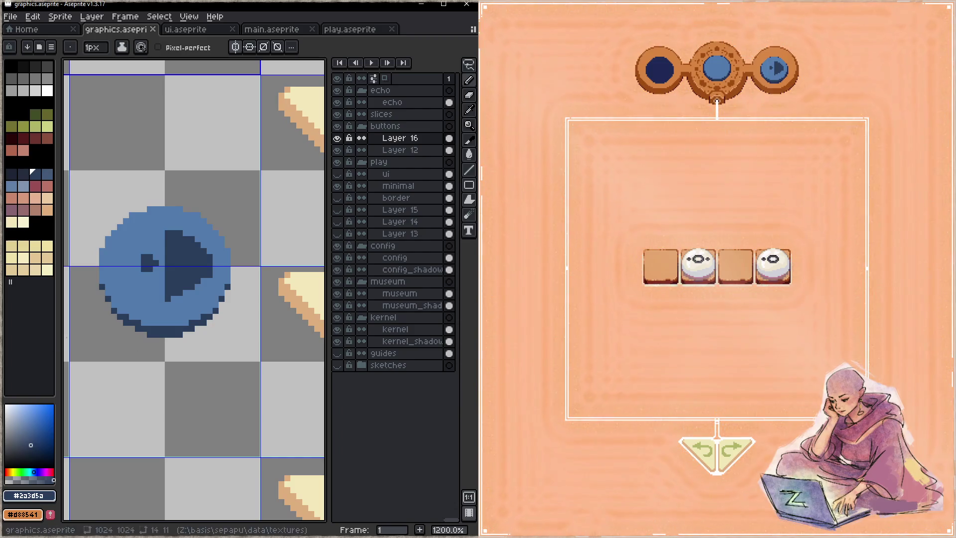
# - Try the new play button in the running game, then switch to play.aseprite
pyautogui.click(794, 82)
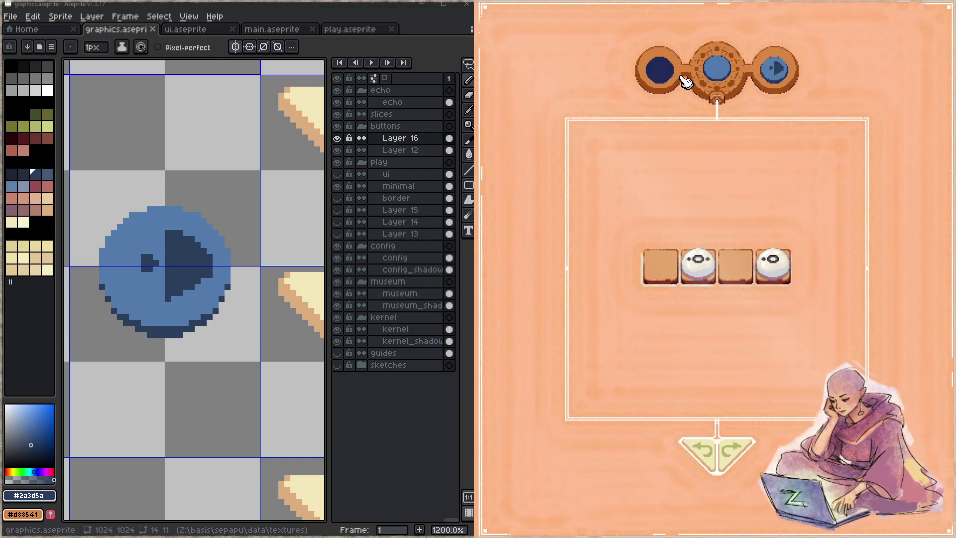
pyautogui.click(662, 72)
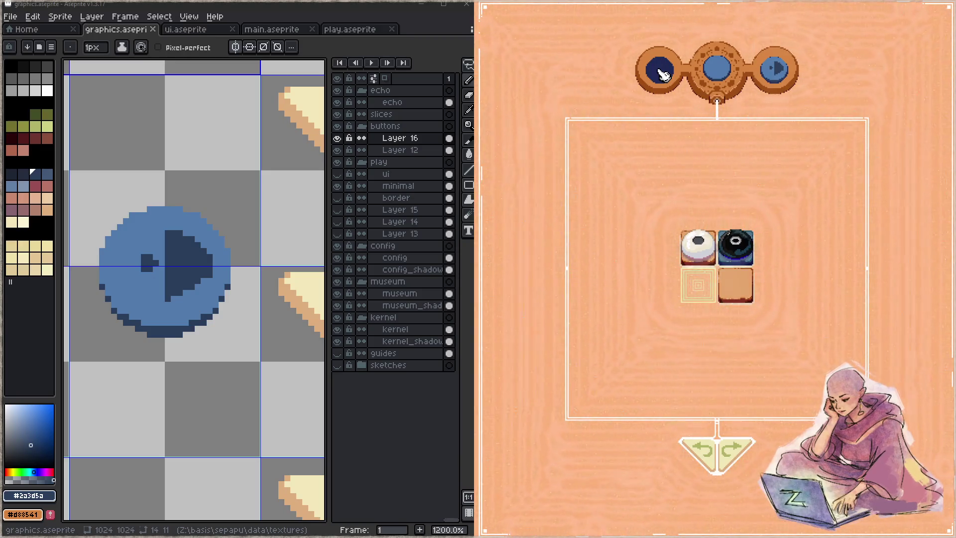
pyautogui.click(350, 29)
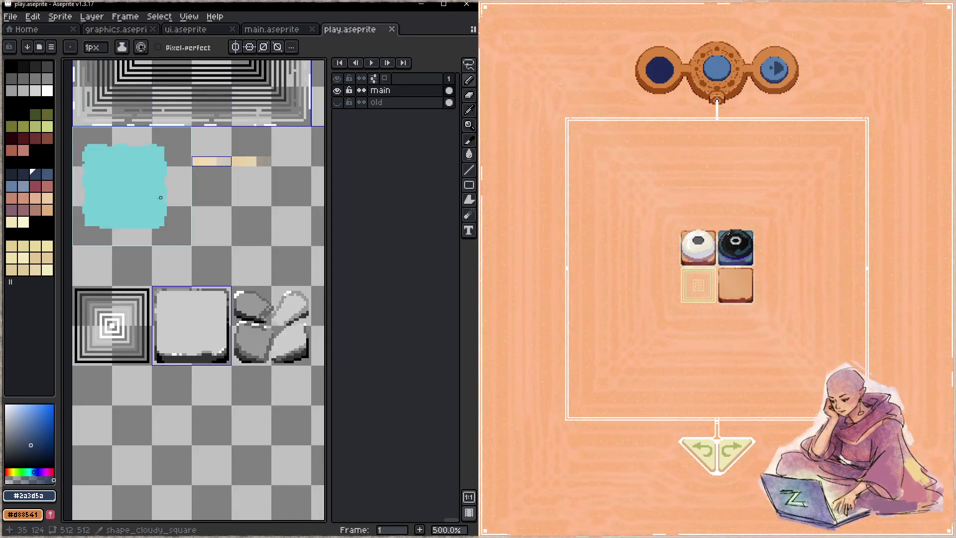
# - Hue-shift two green ramp swatches toward yellow and save play.aseprite
pyautogui.scroll(-2, 249, 219)
pyautogui.scroll(-4, 215, 235)
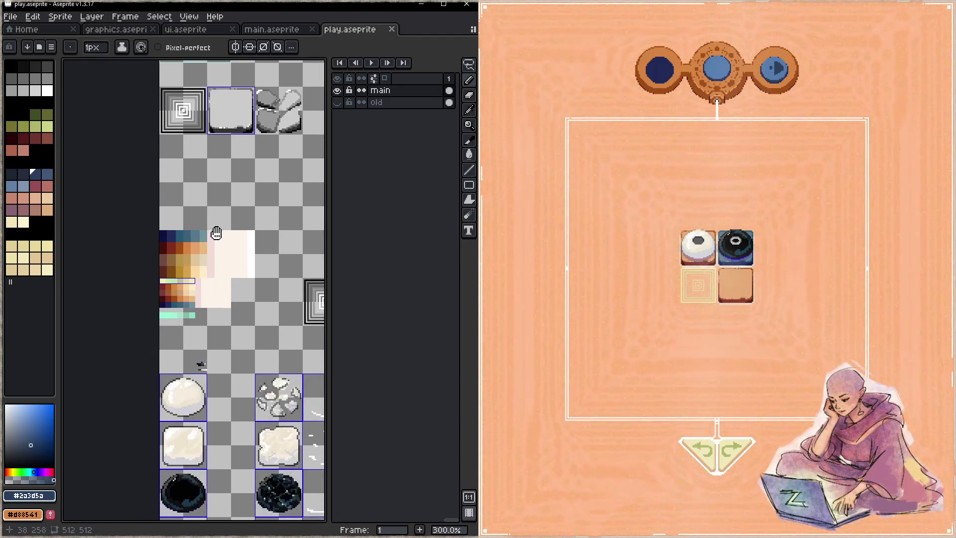
pyautogui.scroll(2, 176, 289)
pyautogui.press('m')
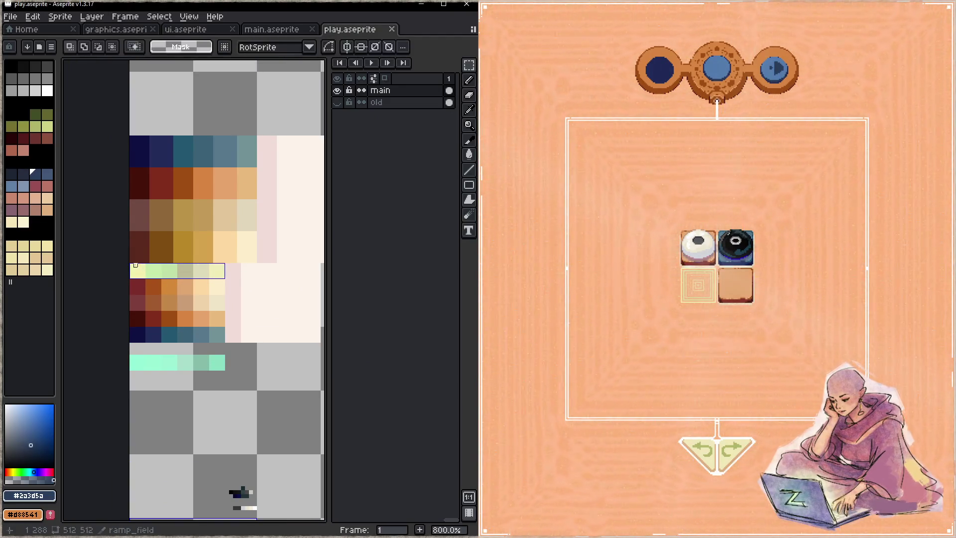
pyautogui.scroll(3, 132, 265)
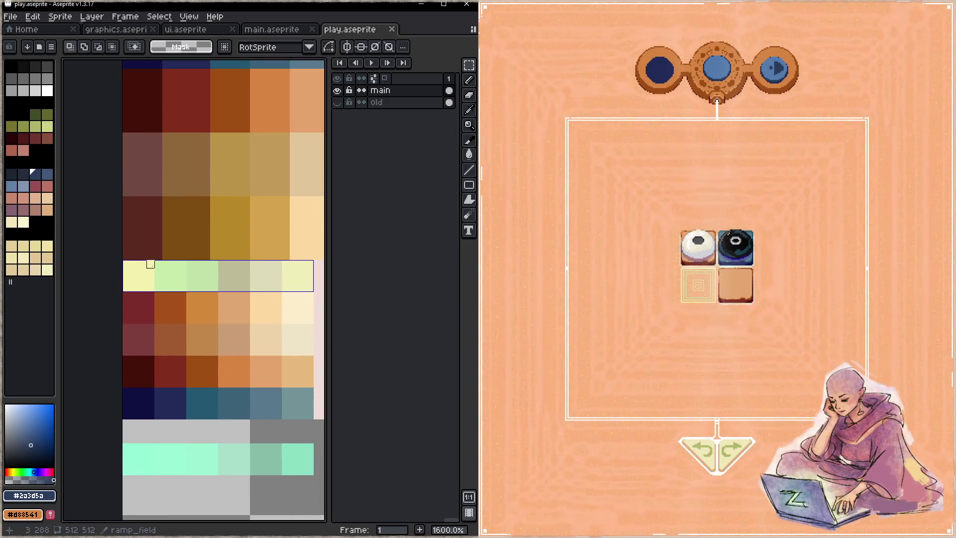
pyautogui.moveTo(156, 261); pyautogui.dragTo(220, 293)
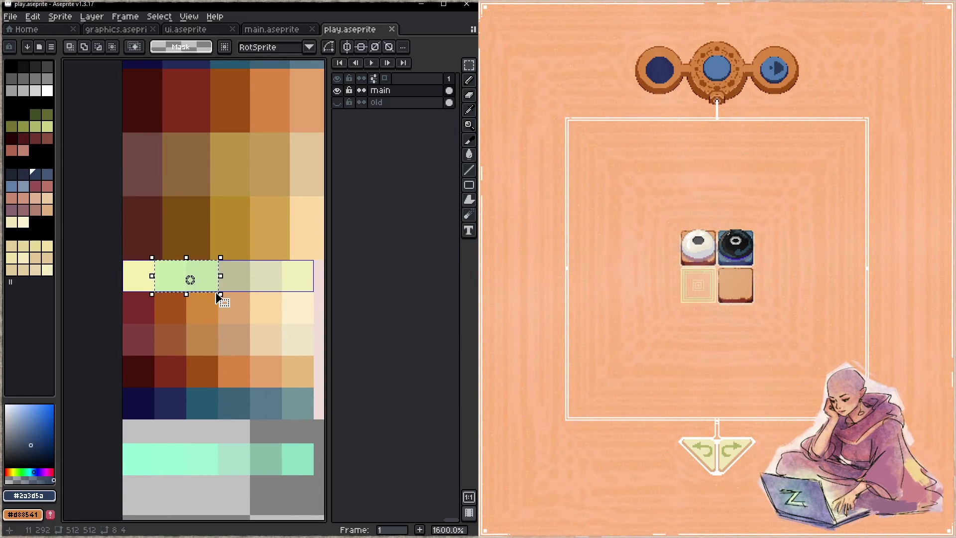
pyautogui.hotkey('ctrl', 'u')
pyautogui.moveTo(344, 102); pyautogui.dragTo(247, 115)
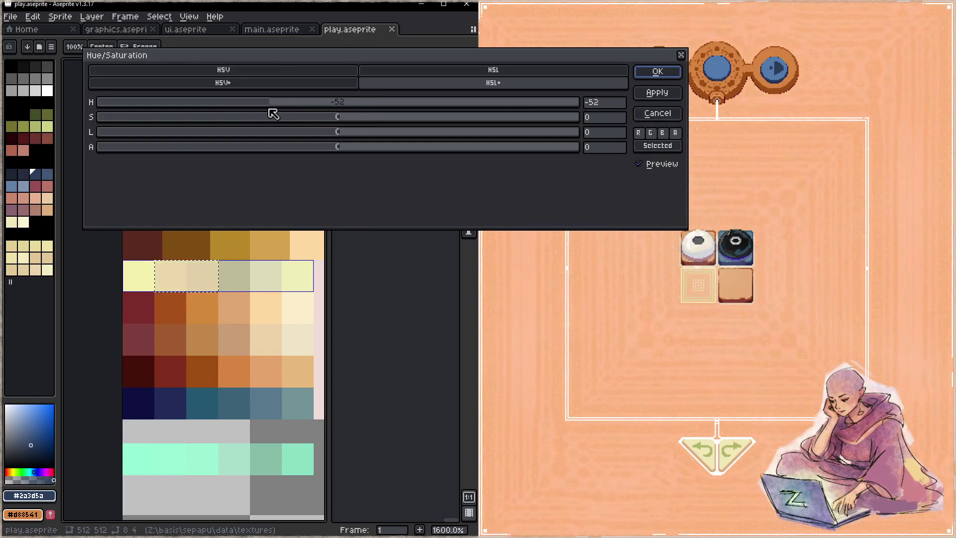
pyautogui.click(658, 72)
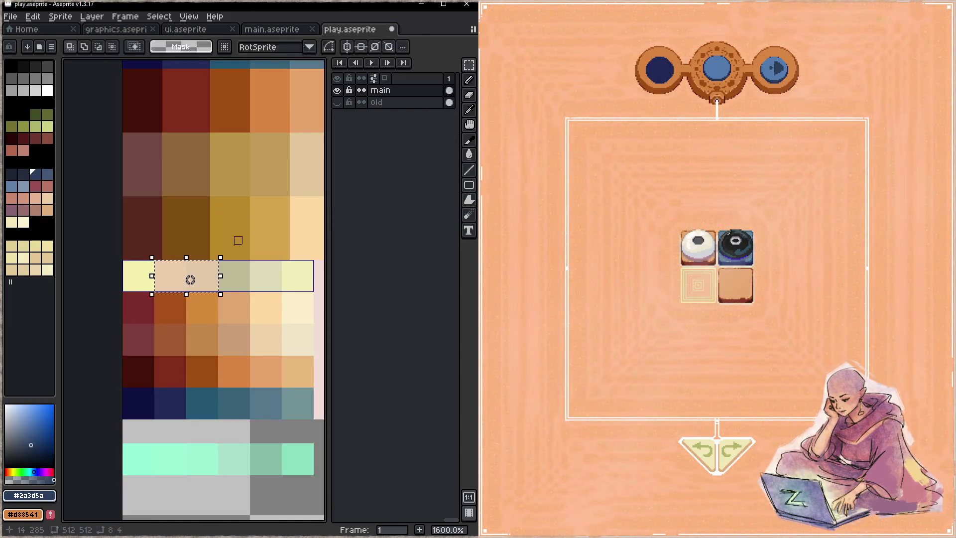
pyautogui.moveTo(230, 328); pyautogui.dragTo(223, 304)
pyautogui.hotkey('ctrl', 'd')
pyautogui.hotkey('ctrl', 's')
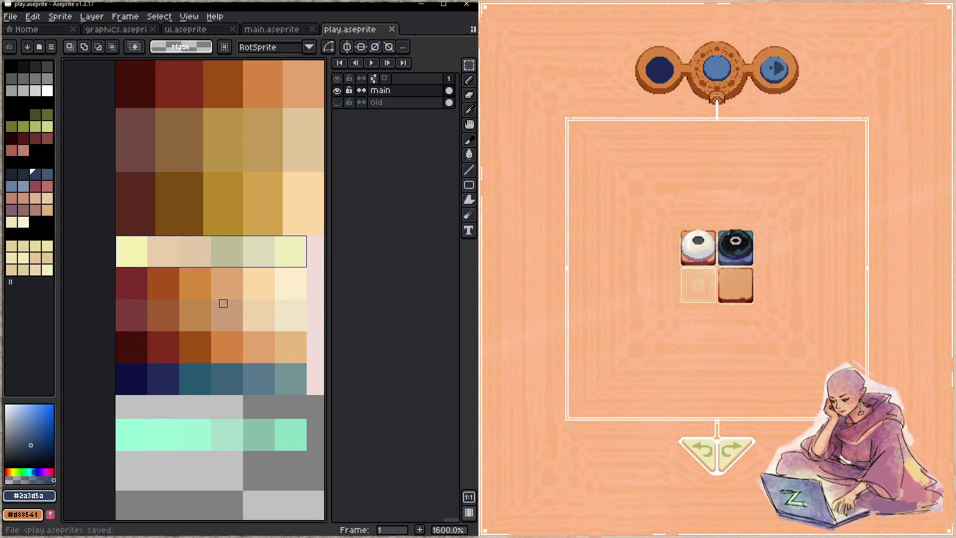
# - Set two pale-row swatches to hue 22, darken them slightly, and save
pyautogui.press('m')
pyautogui.moveTo(152, 240); pyautogui.dragTo(209, 265)
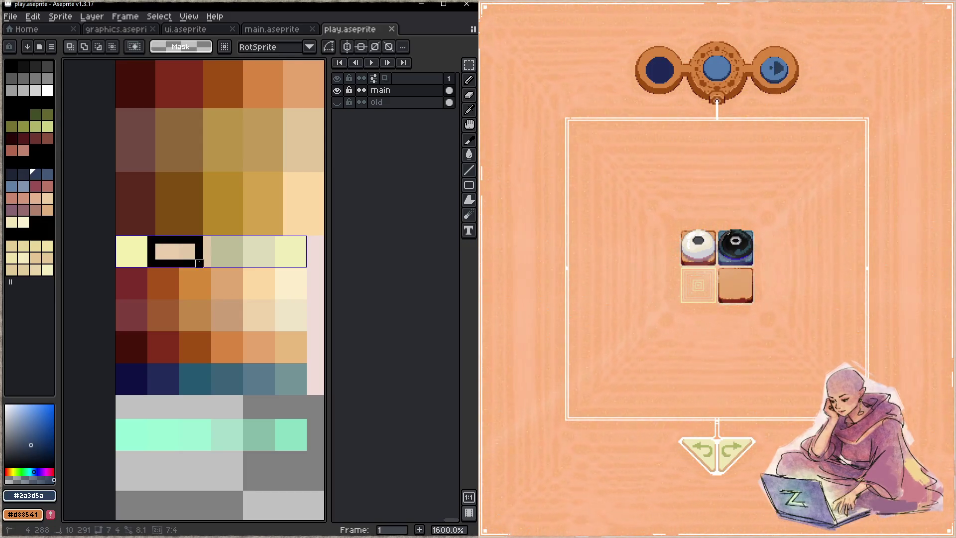
pyautogui.hotkey('ctrl', 'u')
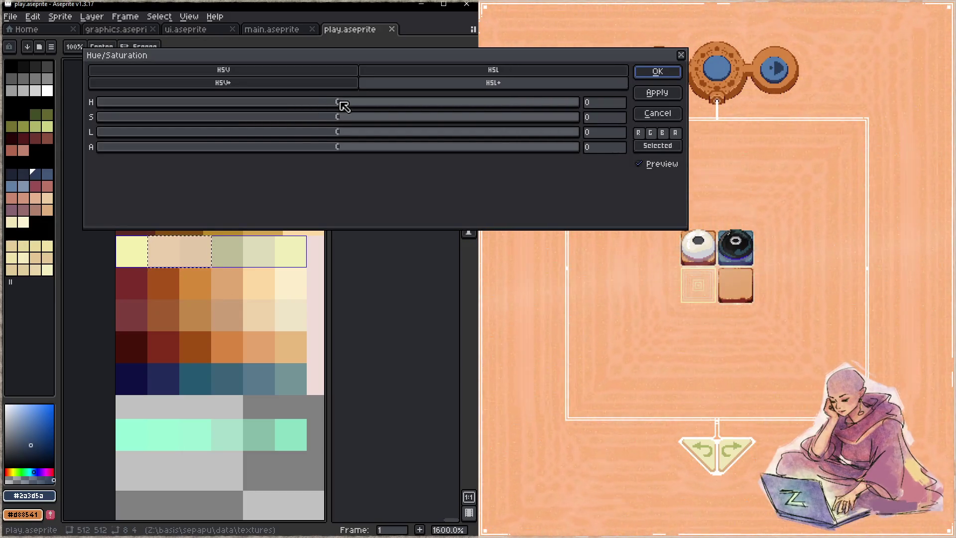
pyautogui.moveTo(343, 106); pyautogui.dragTo(371, 105)
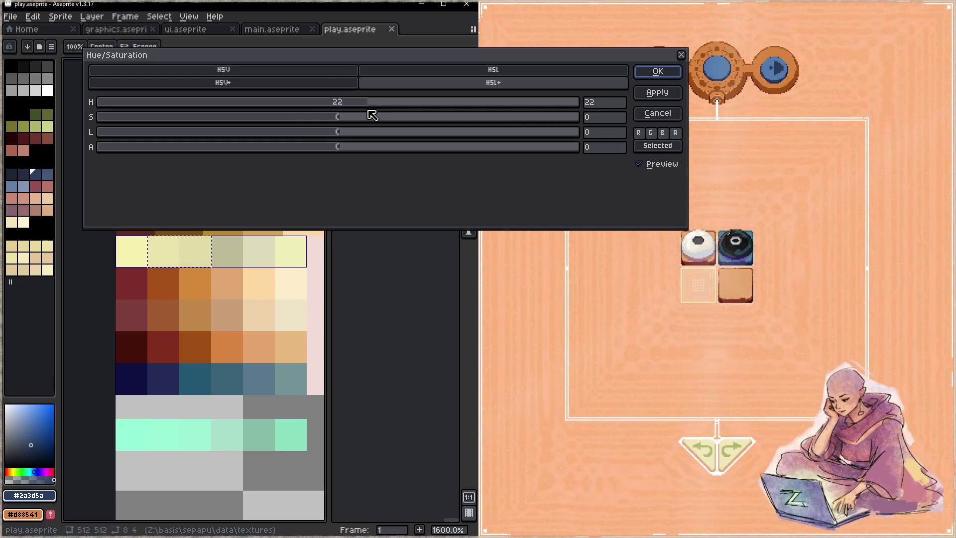
pyautogui.moveTo(342, 135); pyautogui.dragTo(353, 141)
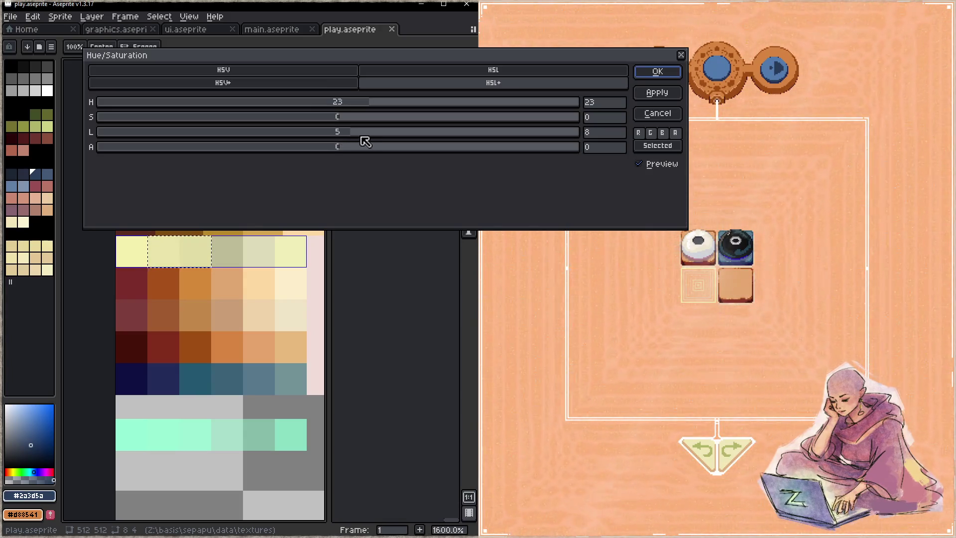
pyautogui.click(664, 74)
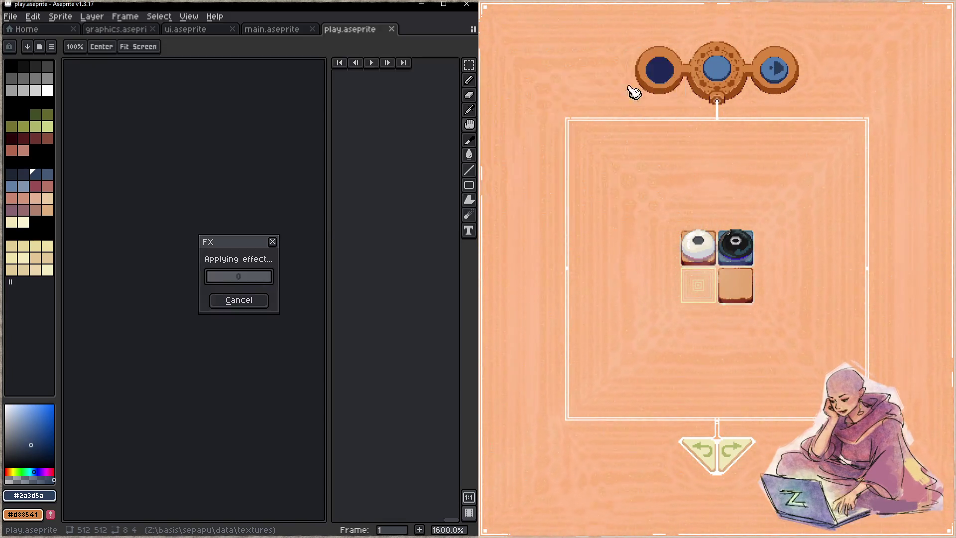
pyautogui.hotkey('ctrl', 's')
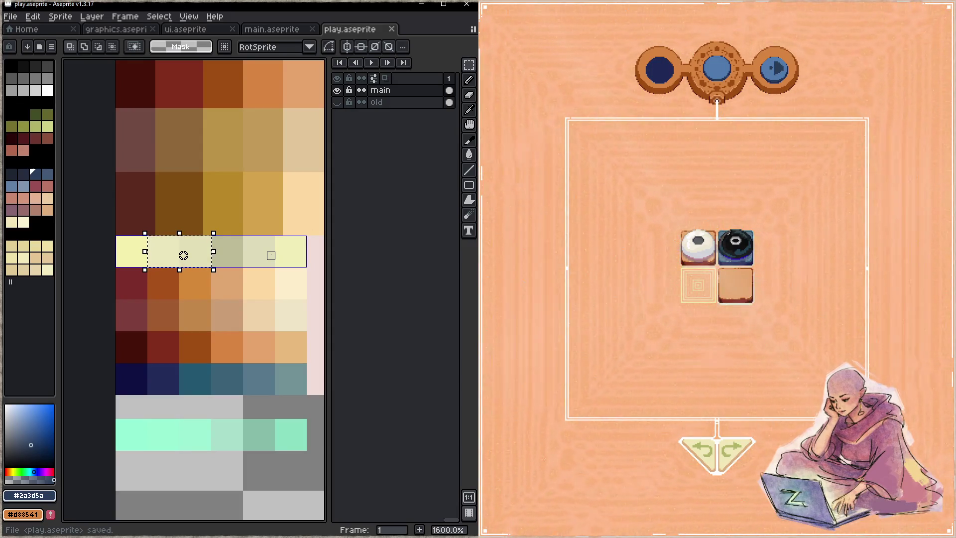
# - Shift the rest of the pale swatch row's hue by −7 and save play.aseprite
pyautogui.hotkey('ctrl', 'd')
pyautogui.moveTo(305, 238); pyautogui.dragTo(118, 266)
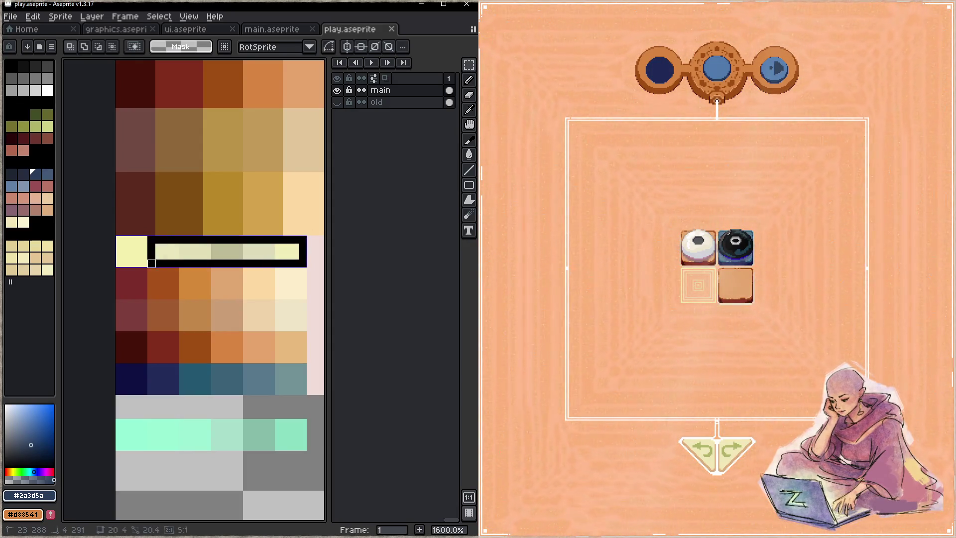
pyautogui.hotkey('ctrl', 'u')
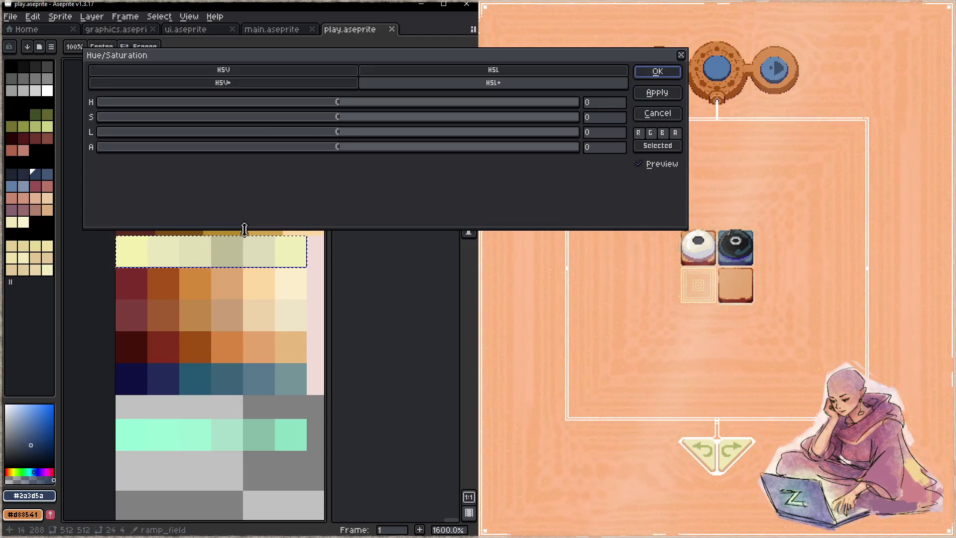
pyautogui.moveTo(341, 105); pyautogui.dragTo(334, 106)
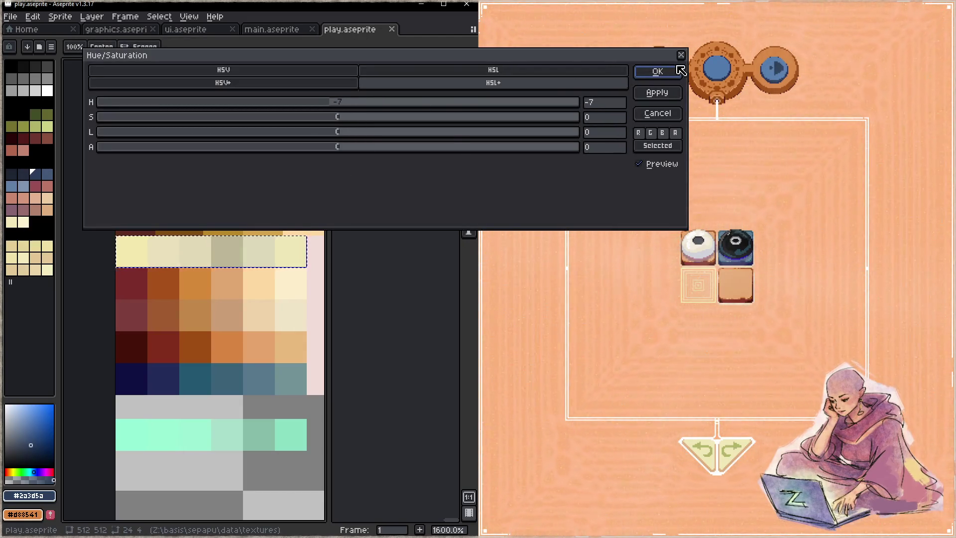
pyautogui.click(657, 71)
pyautogui.moveTo(239, 320); pyautogui.dragTo(229, 311)
pyautogui.hotkey('ctrl', 's')
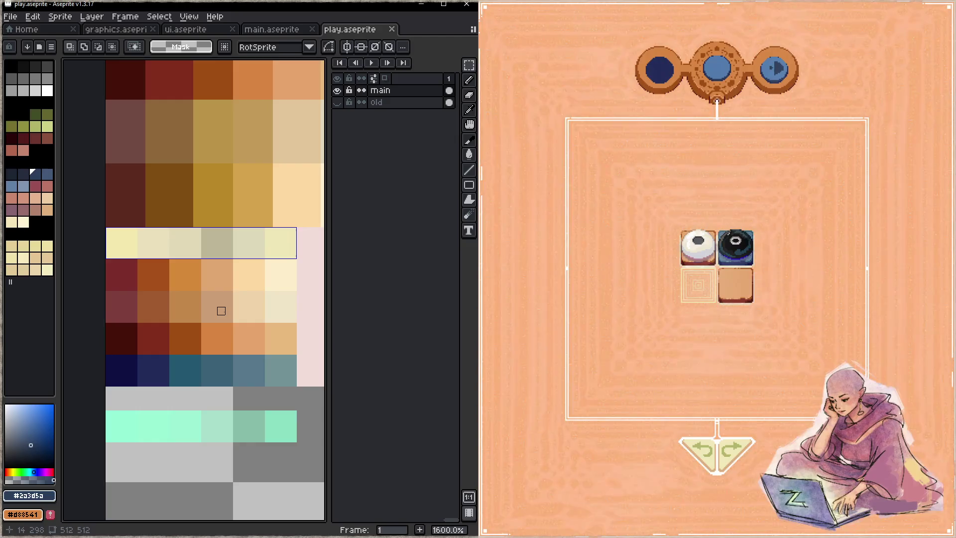
pyautogui.click(810, 338)
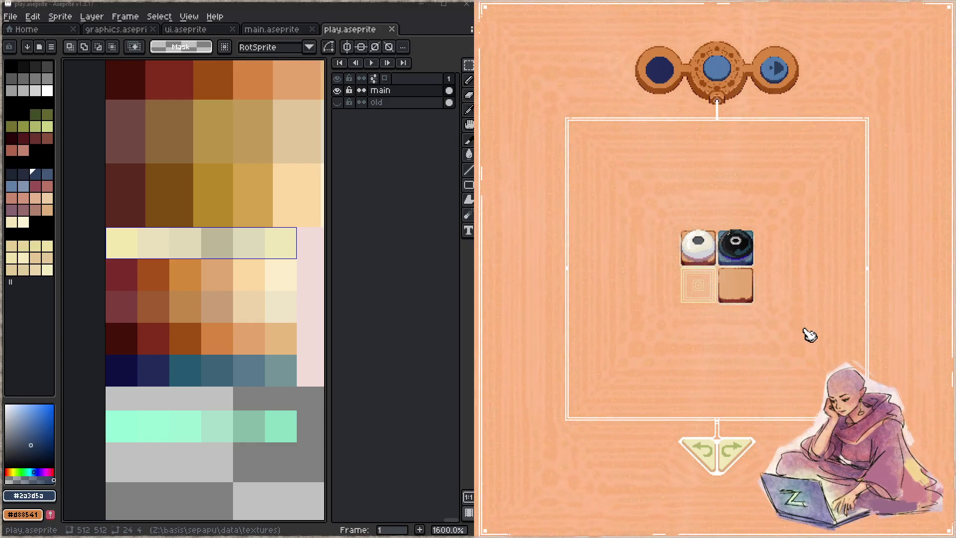
# - Jump the sepapu game ahead to the cross-shaped level with three white stone tiles
pyautogui.press('Right')
pyautogui.press('Right')
pyautogui.press('Right')
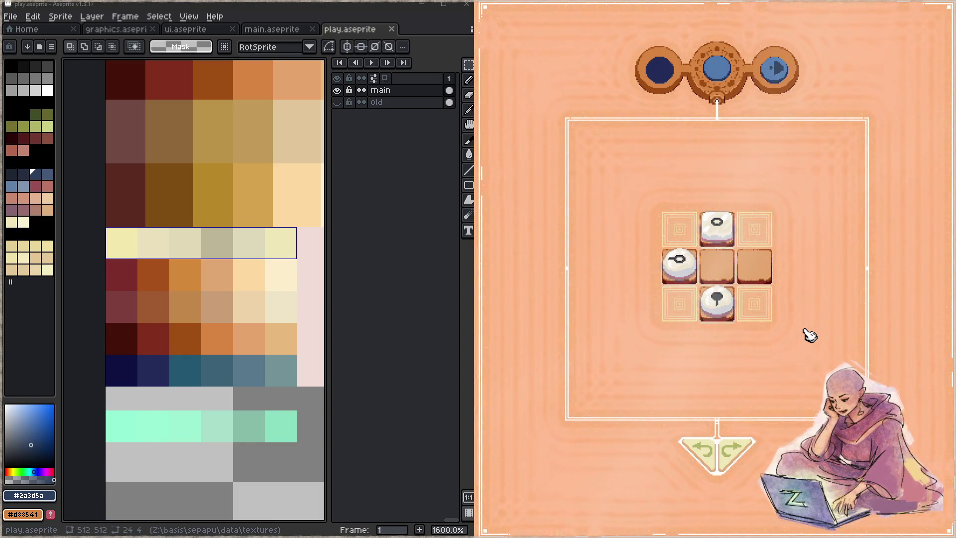
# - Switch to graphics.aseprite, zoom in on the top button rings, and toggle the ui layer's visibility
pyautogui.click(115, 29)
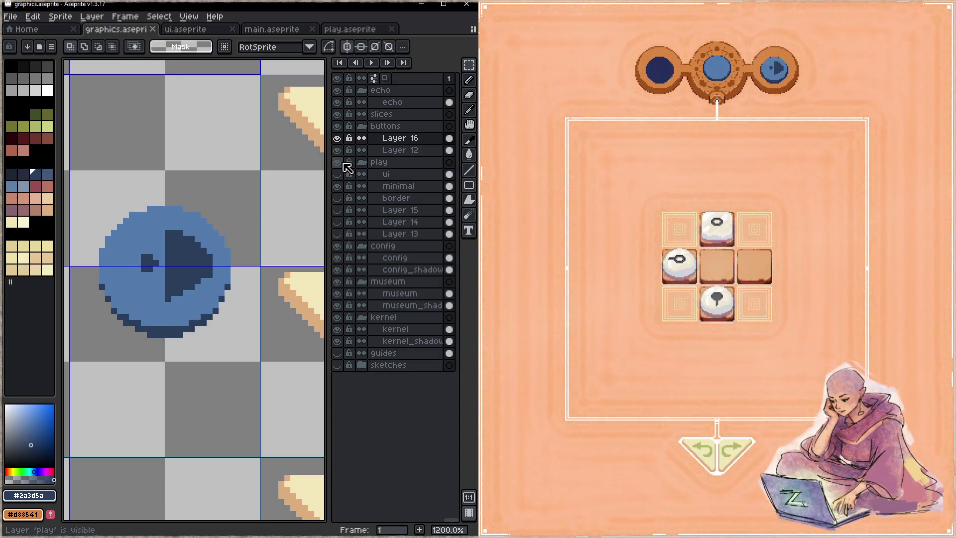
pyautogui.press('z')
pyautogui.scroll(-4, 230, 263)
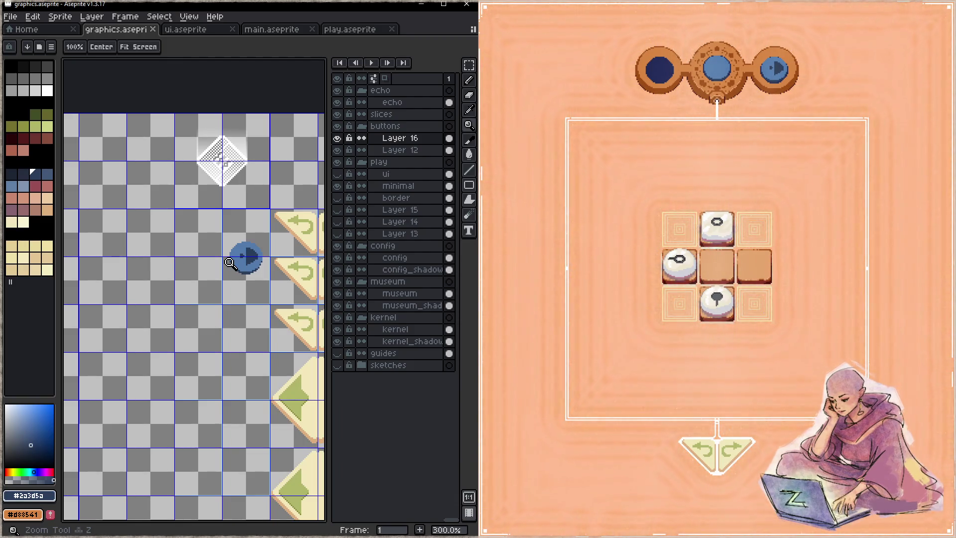
pyautogui.scroll(-2, 229, 262)
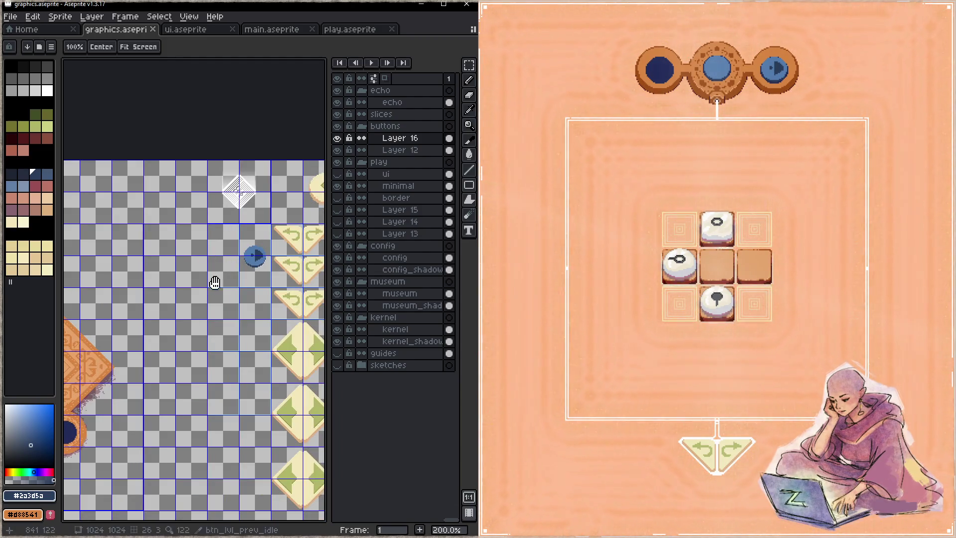
pyautogui.scroll(1, 264, 227)
pyautogui.scroll(-1, 264, 227)
pyautogui.scroll(1, 209, 349)
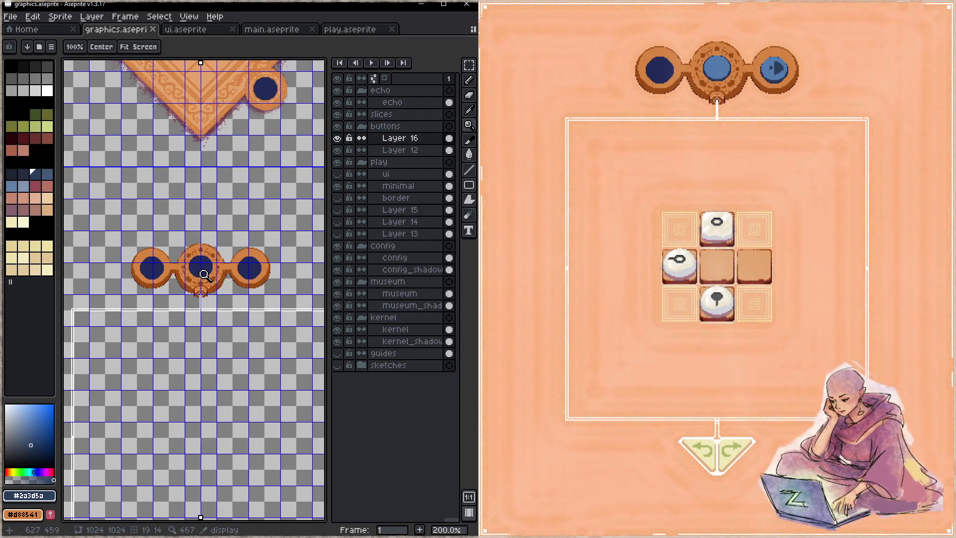
pyautogui.scroll(2, 225, 277)
pyautogui.scroll(1, 225, 276)
pyautogui.click(338, 175)
pyautogui.click(338, 175)
# - Add a new layer, Layer 17, above the minimal layer and make it active
pyautogui.click(396, 186)
pyautogui.hotkey('shift', 'n')
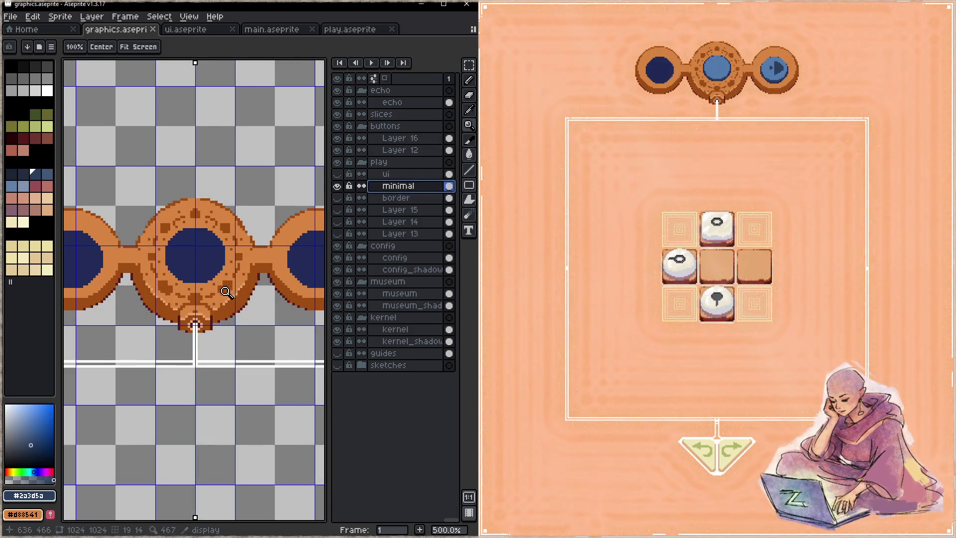
pyautogui.click(394, 186)
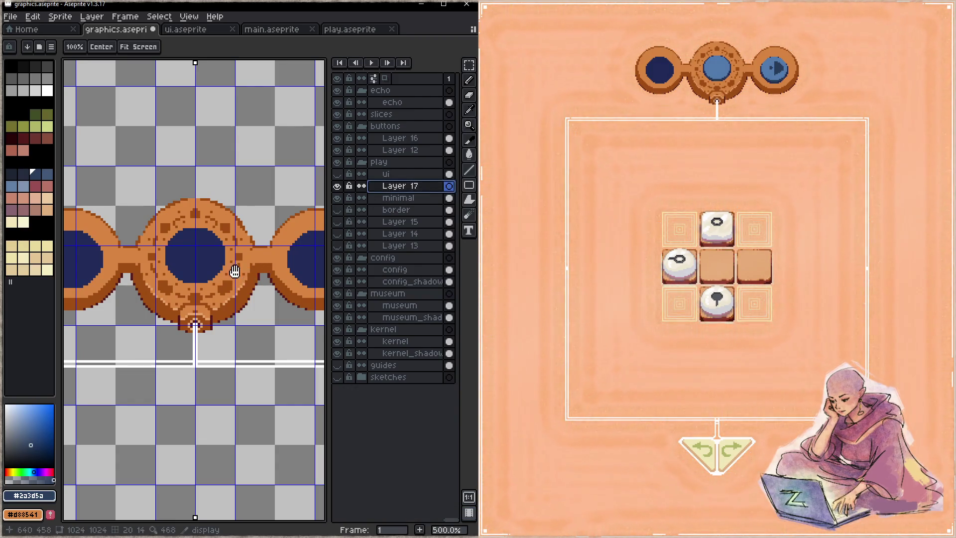
pyautogui.scroll(1, 230, 273)
# - Pencil white dots around the middle ring's navy lens and save graphics.aseprite
pyautogui.press('b')
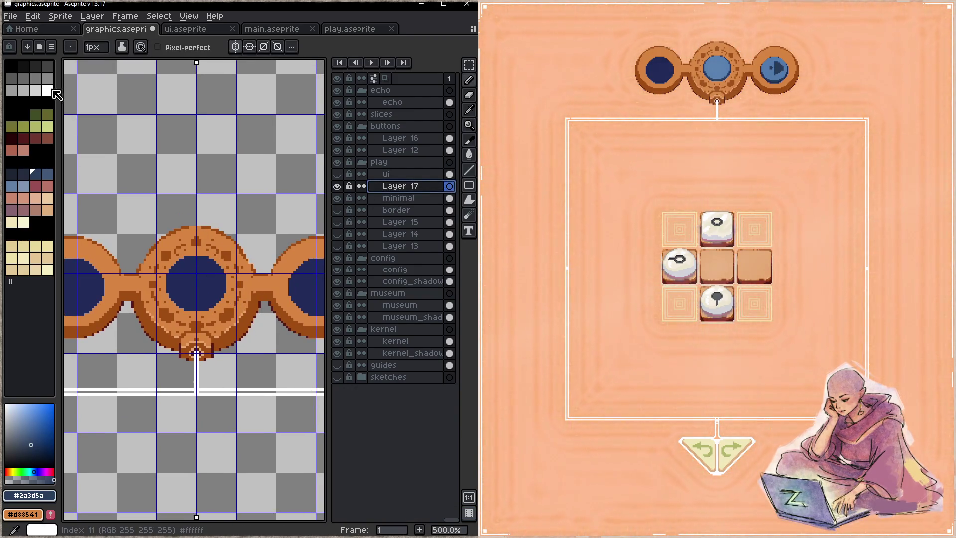
pyautogui.click(48, 91)
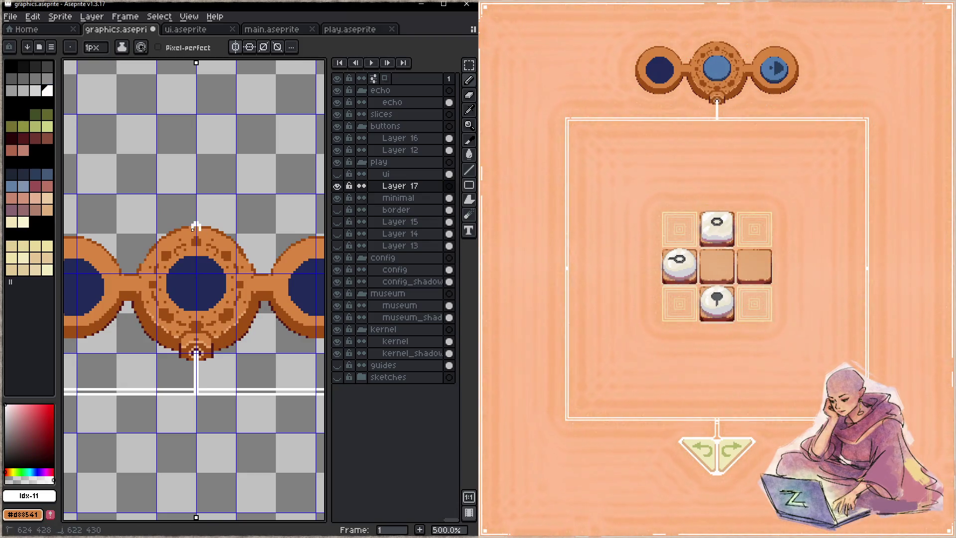
pyautogui.click(227, 247)
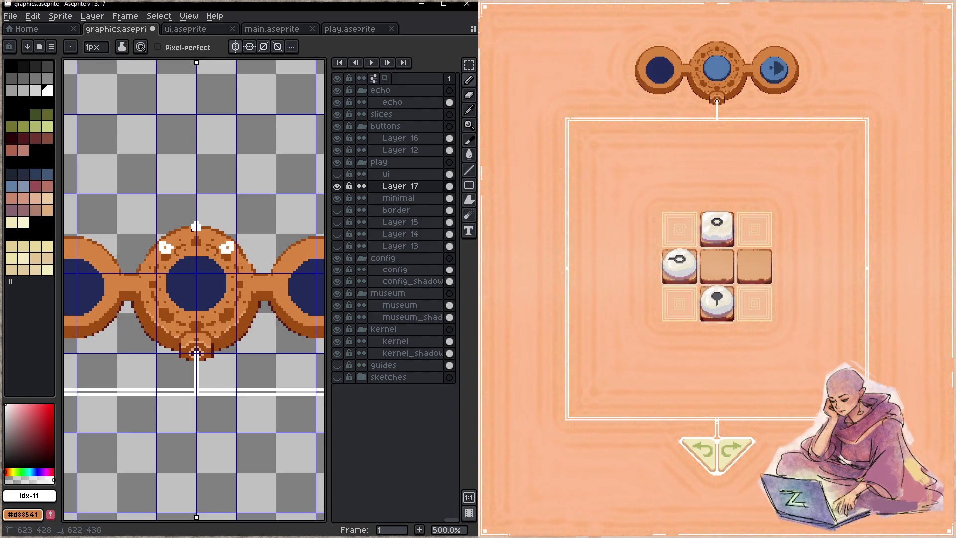
pyautogui.click(241, 280)
pyautogui.click(226, 310)
pyautogui.click(196, 322)
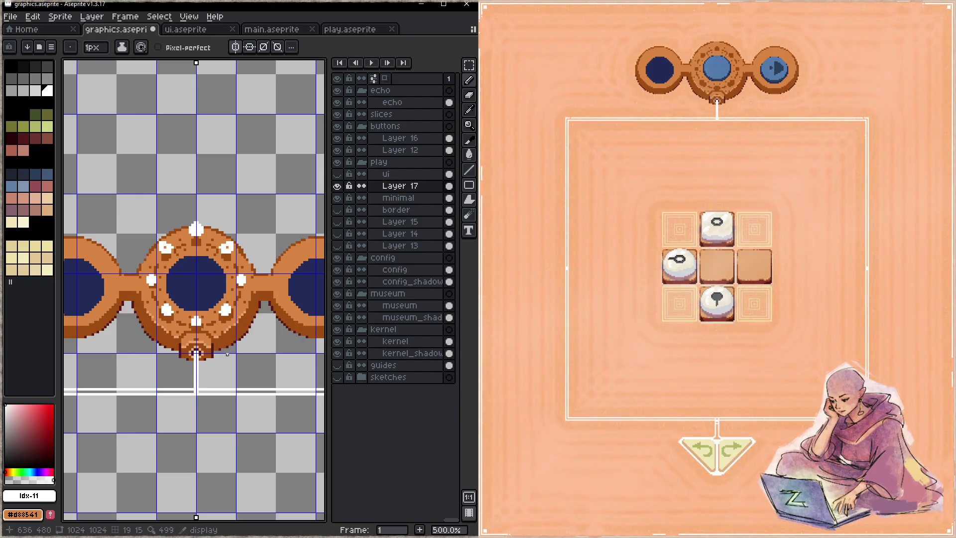
pyautogui.hotkey('ctrl', 's')
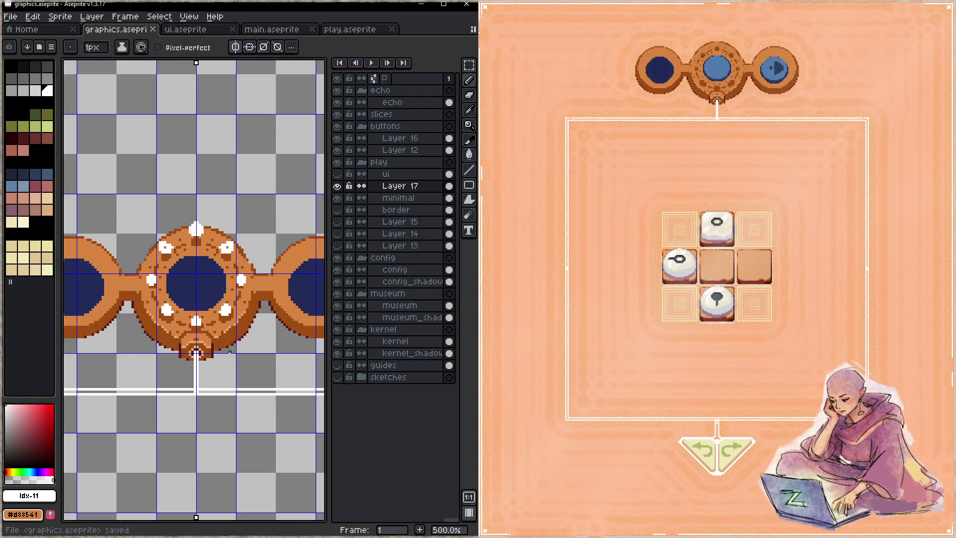
pyautogui.press('F5')
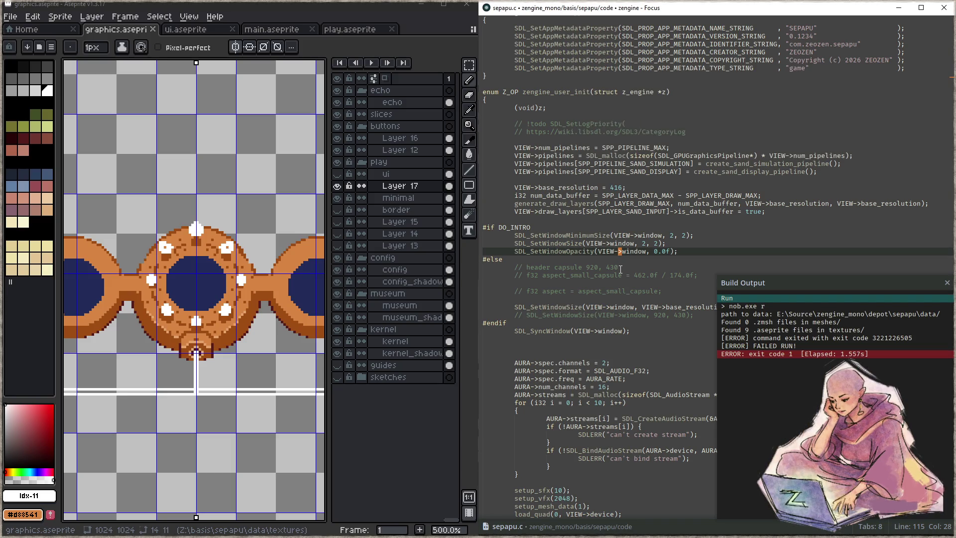
pyautogui.click(647, 307)
pyautogui.press('F6')
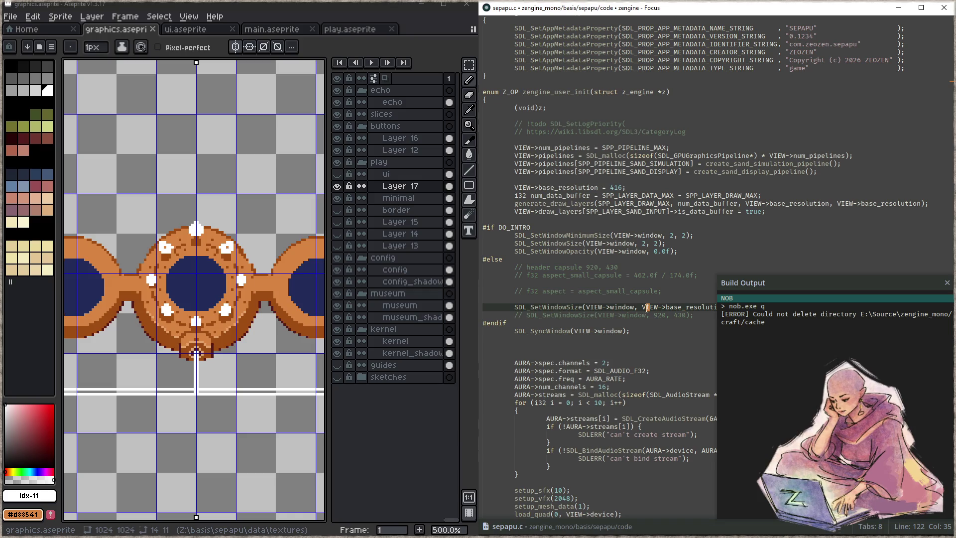
pyautogui.press('F5')
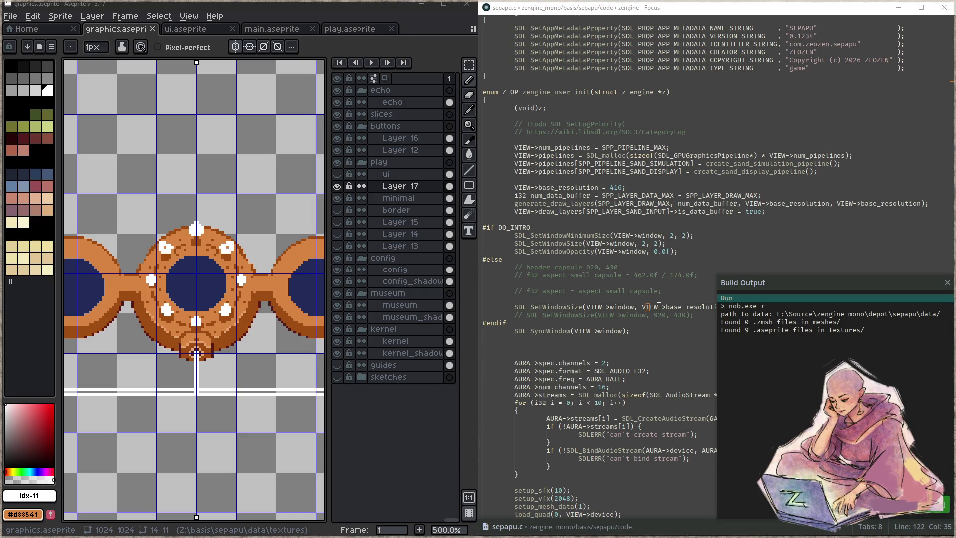
pyautogui.click(631, 276)
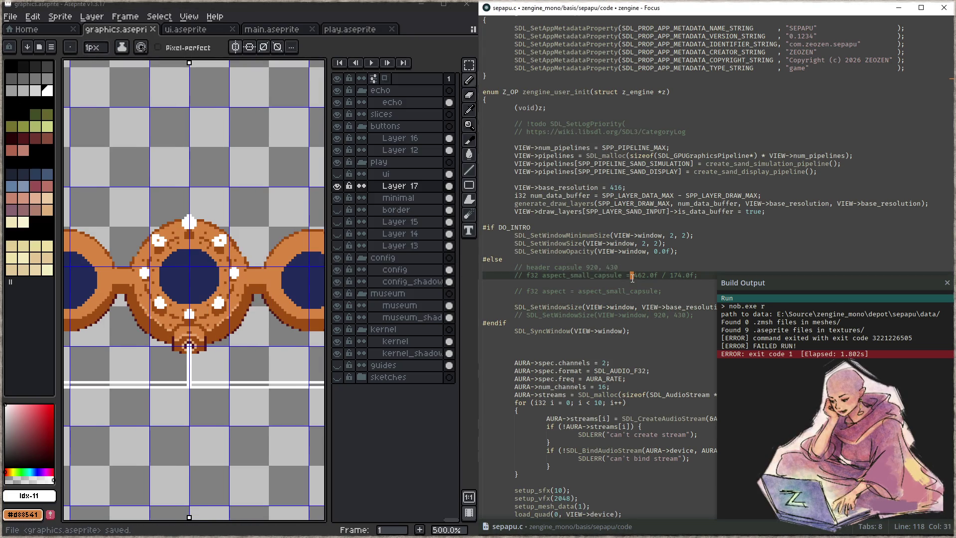
pyautogui.press('F7')
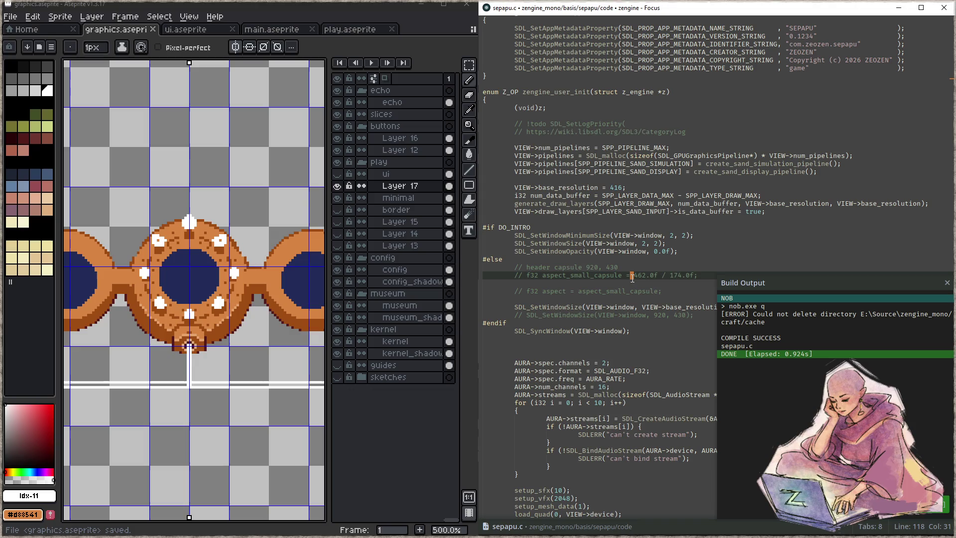
pyautogui.press('F5')
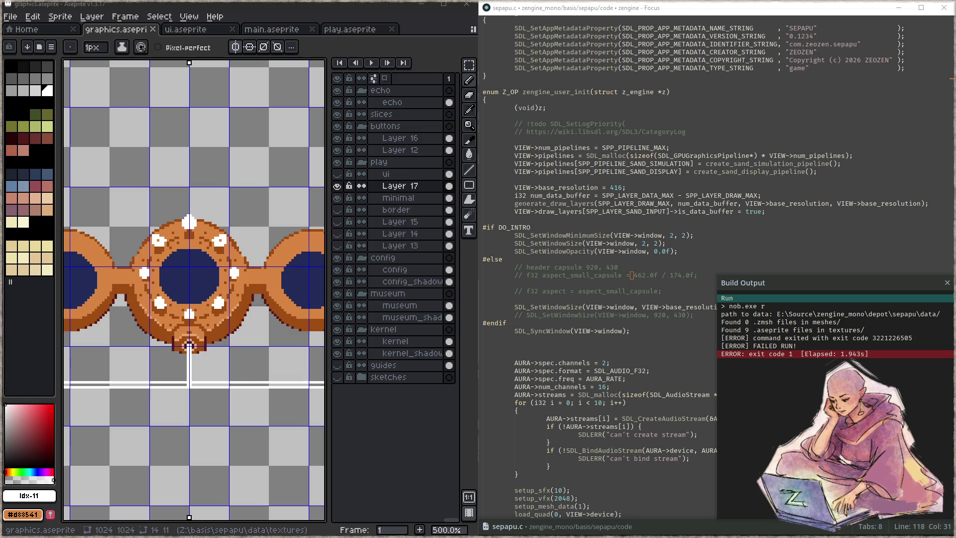
pyautogui.click(608, 262)
pyautogui.press('F5')
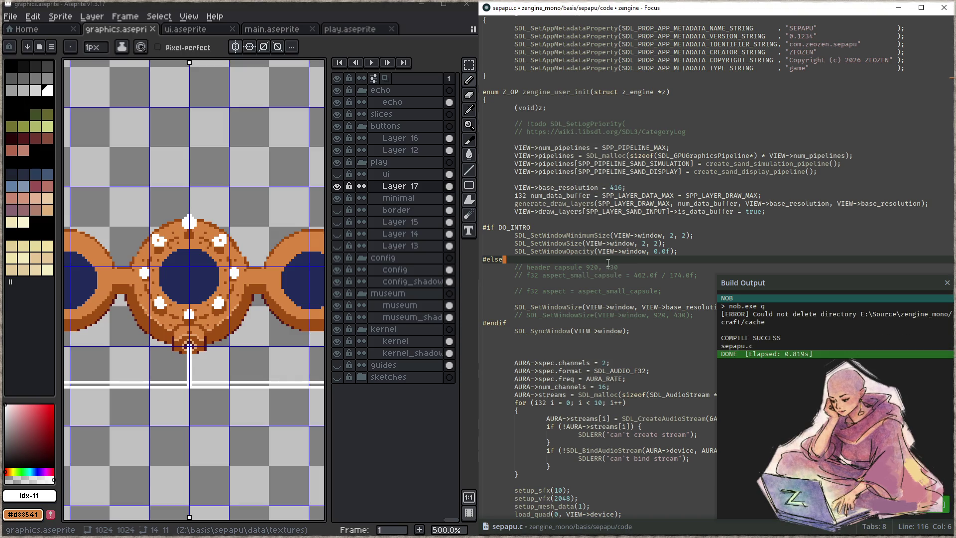
pyautogui.click(573, 218)
pyautogui.hotkey('ctrl', 'F5')
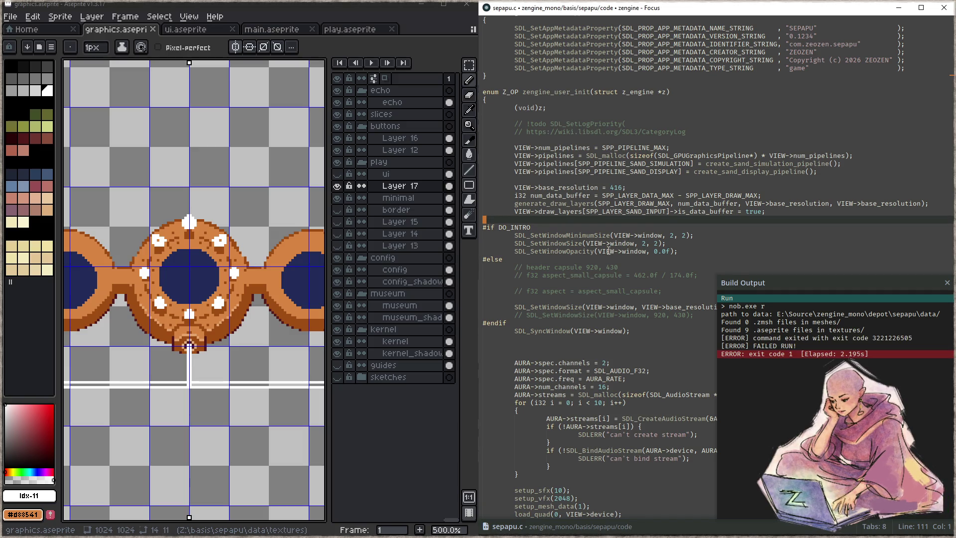
# - Twice pan the capsule art and save graphics.aseprite, rebuilding the game in Focus each time
pyautogui.moveTo(299, 259); pyautogui.dragTo(277, 226)
pyautogui.hotkey('ctrl', 's')
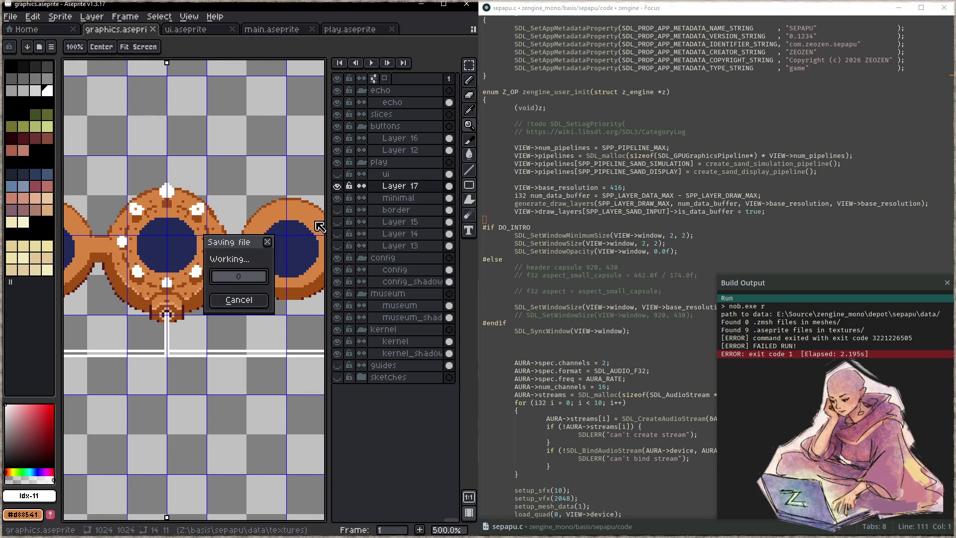
pyautogui.click(603, 269)
pyautogui.press('F5')
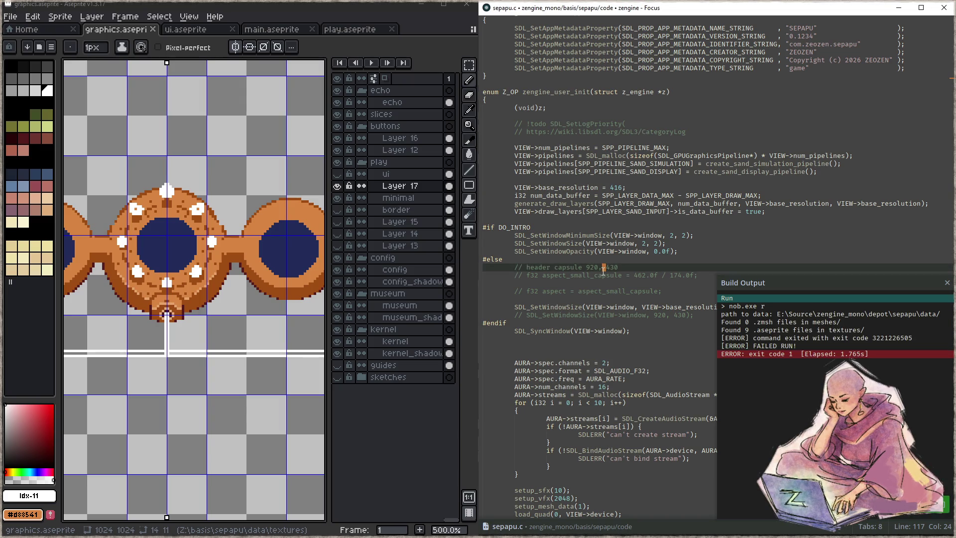
pyautogui.moveTo(225, 286); pyautogui.dragTo(206, 269)
pyautogui.hotkey('ctrl', 's')
pyautogui.hotkey('ctrl', 's')
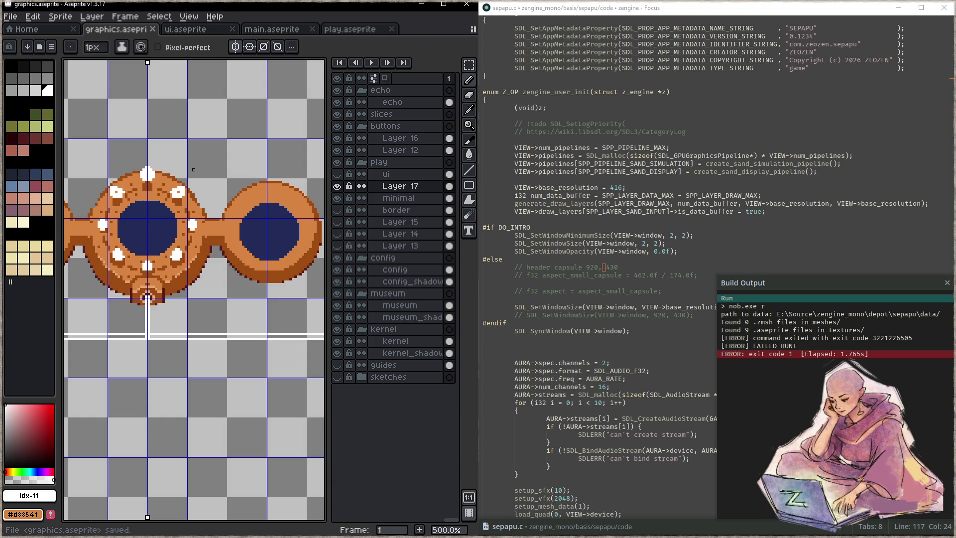
pyautogui.click(669, 321)
pyautogui.press('F5')
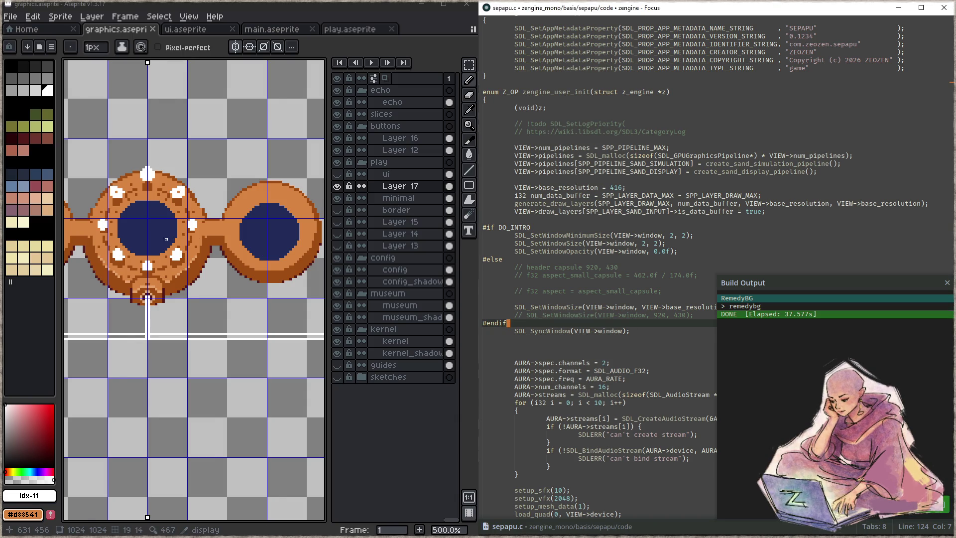
# - Scroll the RemedyBG build output, then close the Aseprite window
pyautogui.scroll(-3, 148, 298)
pyautogui.click(466, 4)
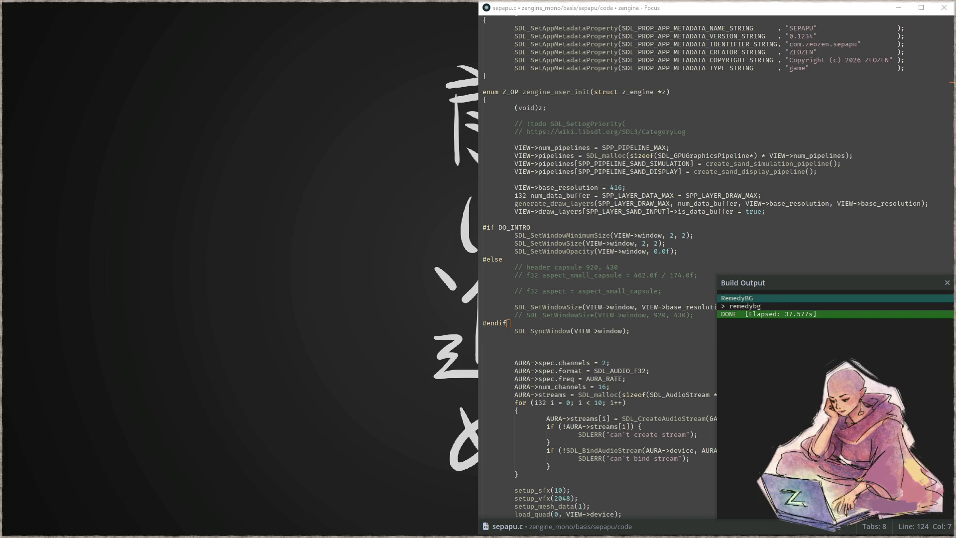
# - Open graphics.aseprite from sepapu/data/textures in Files and save it in Aseprite
pyautogui.press('super+e')
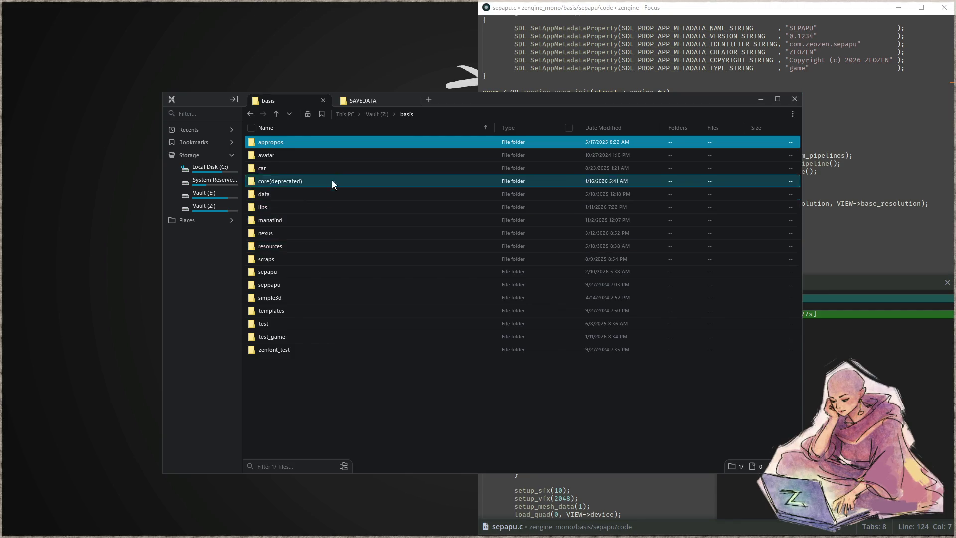
pyautogui.doubleClick(316, 269)
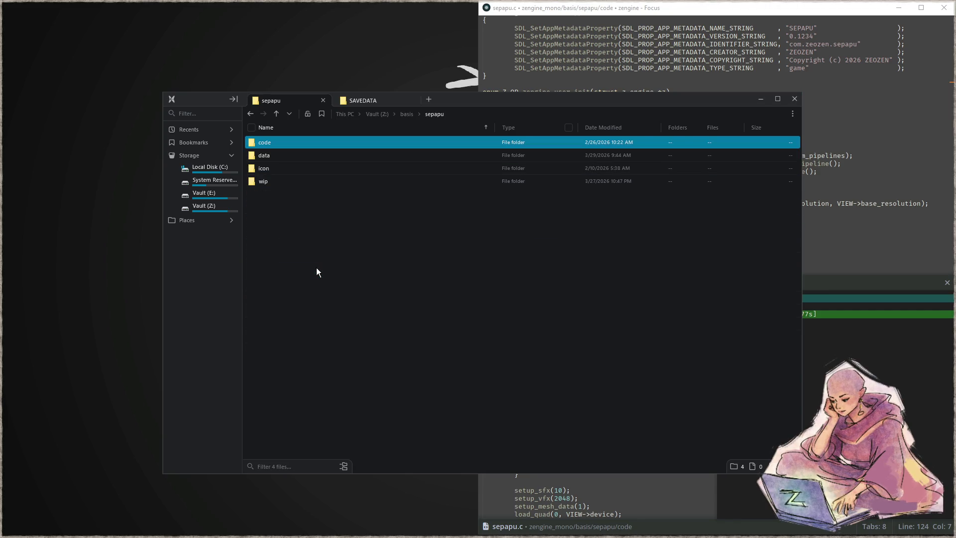
pyautogui.doubleClick(295, 157)
pyautogui.doubleClick(289, 271)
pyautogui.doubleClick(280, 181)
pyautogui.hotkey('ctrl', 's')
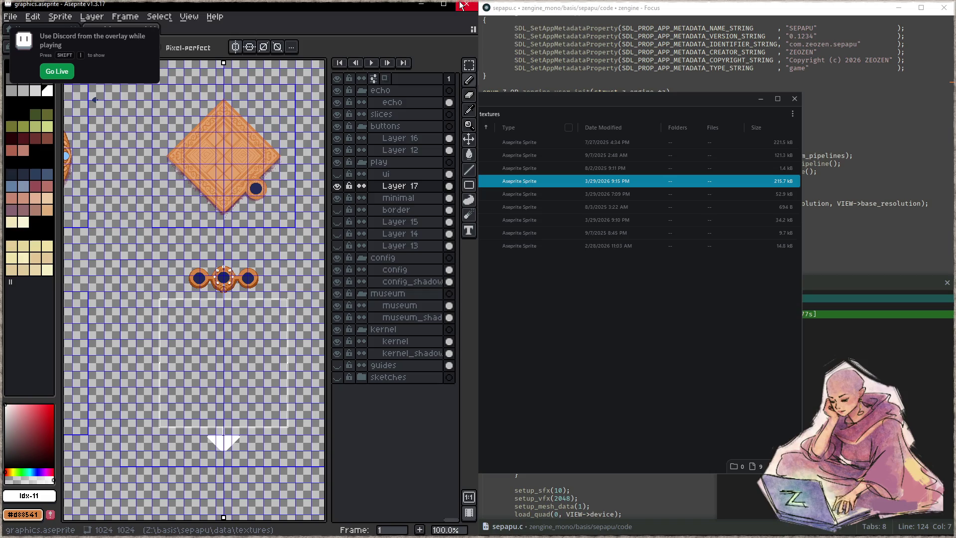
# - Zoom out over the full 1024×1024 sprite sheet, then close Aseprite
pyautogui.scroll(-3, 133, 265)
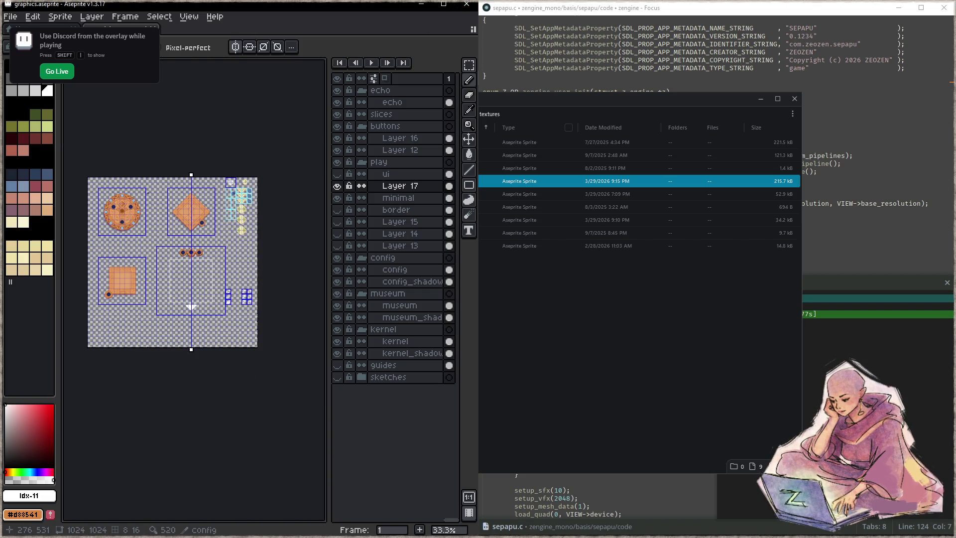
pyautogui.scroll(1, 134, 266)
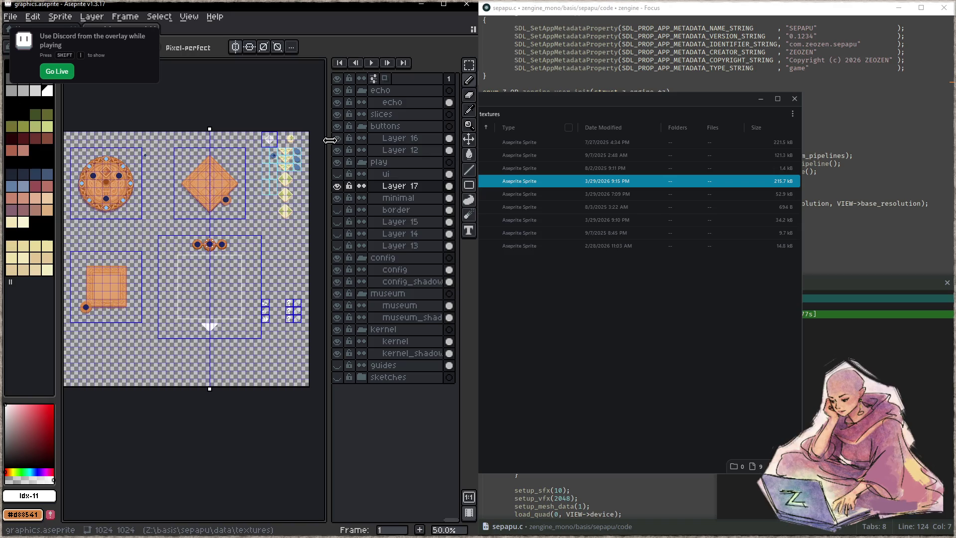
pyautogui.click(466, 4)
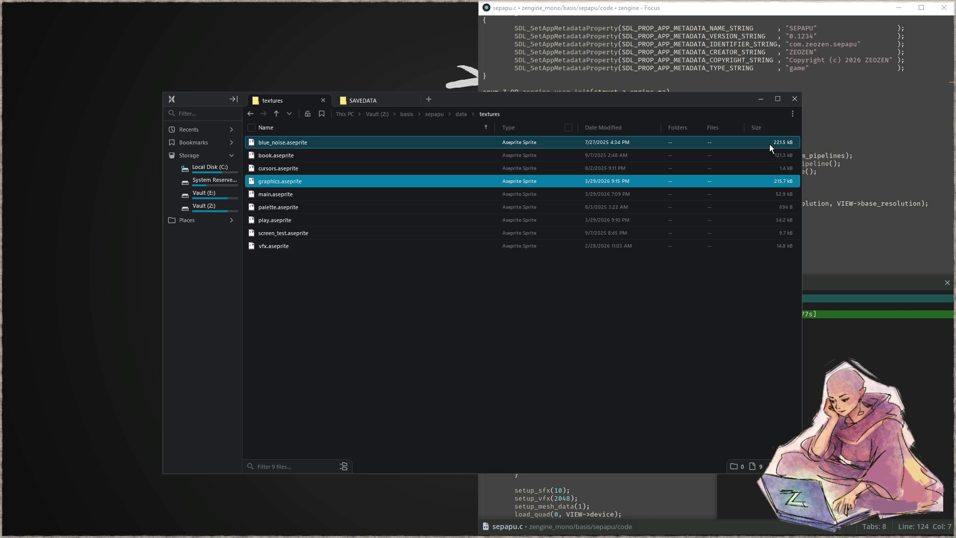
# - Rebuild the game in Focus, then open Z:/depot/sepapu/data/textures in a new Files tab
pyautogui.click(747, 45)
pyautogui.press('F5')
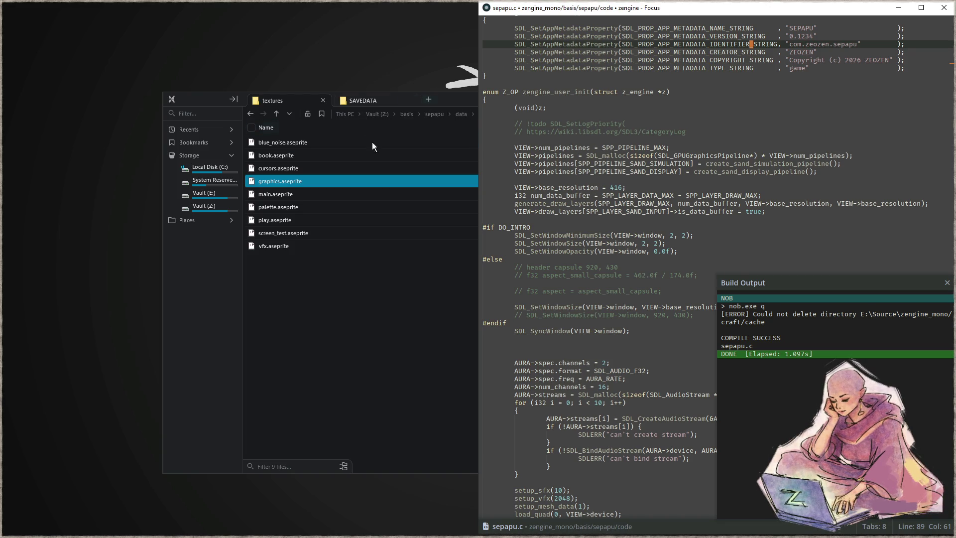
pyautogui.click(272, 183)
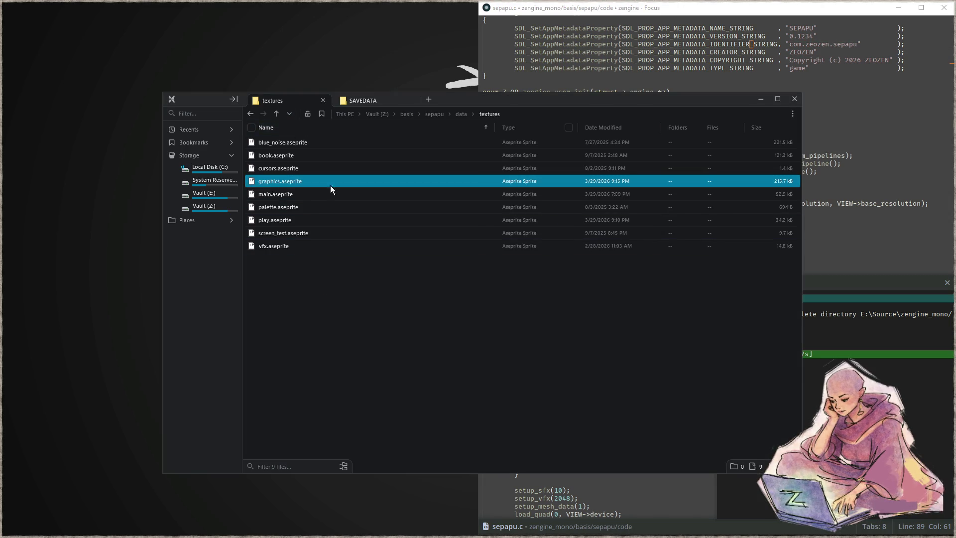
pyautogui.click(427, 101)
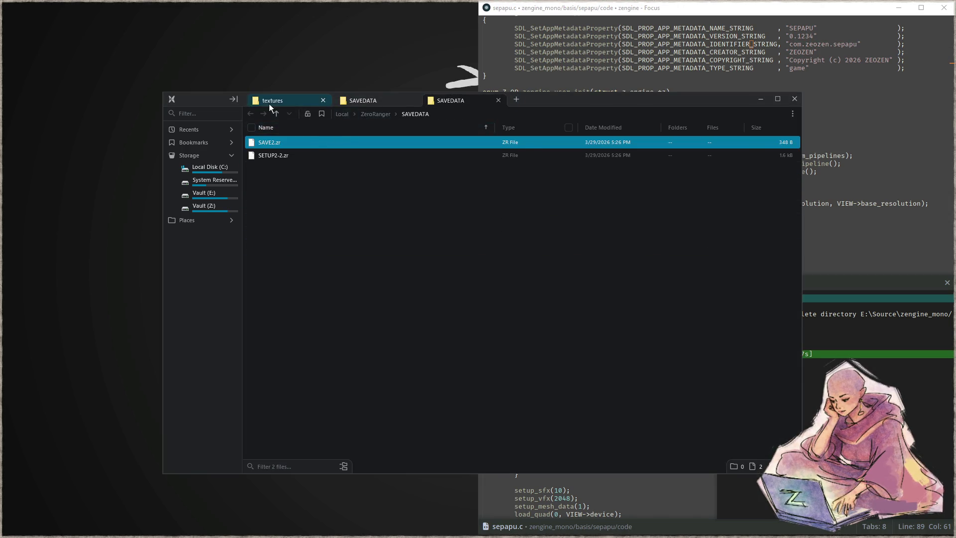
pyautogui.click(270, 102)
pyautogui.click(210, 207)
pyautogui.click(285, 208)
pyautogui.doubleClick(286, 208)
pyautogui.doubleClick(294, 207)
pyautogui.doubleClick(299, 142)
pyautogui.doubleClick(301, 269)
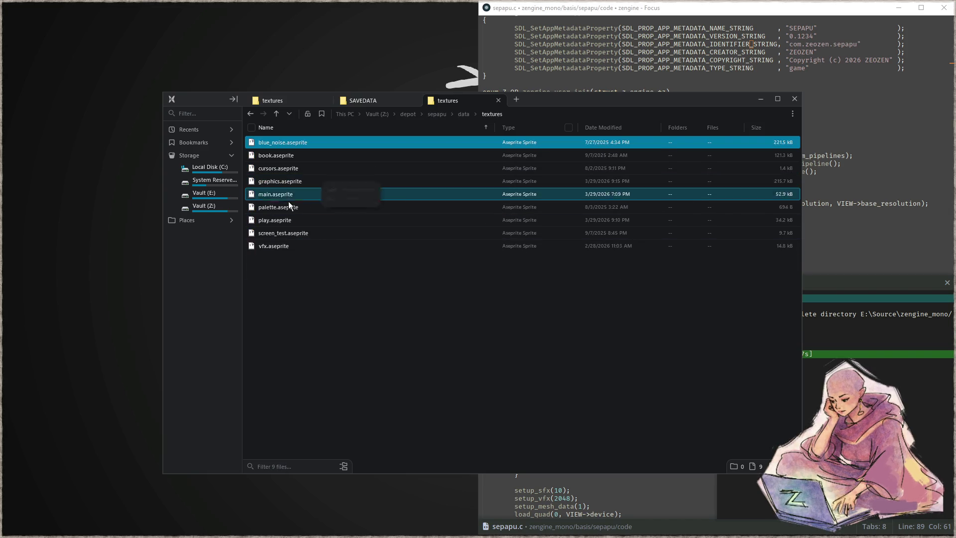
# - Copy graphics.aseprite into that folder, replacing the existing file, and run the game
pyautogui.moveTo(287, 181); pyautogui.dragTo(289, 220)
pyautogui.click(440, 230)
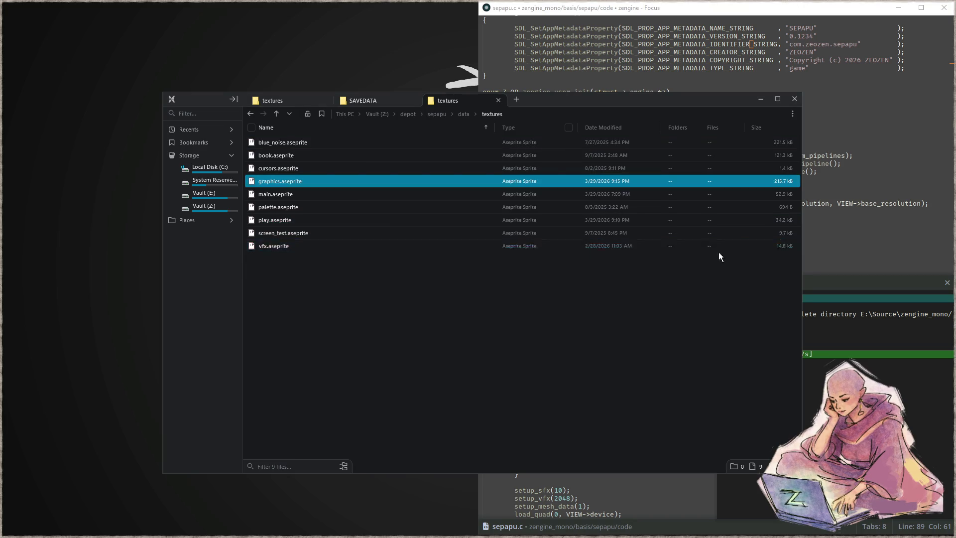
pyautogui.click(829, 225)
pyautogui.press('F5')
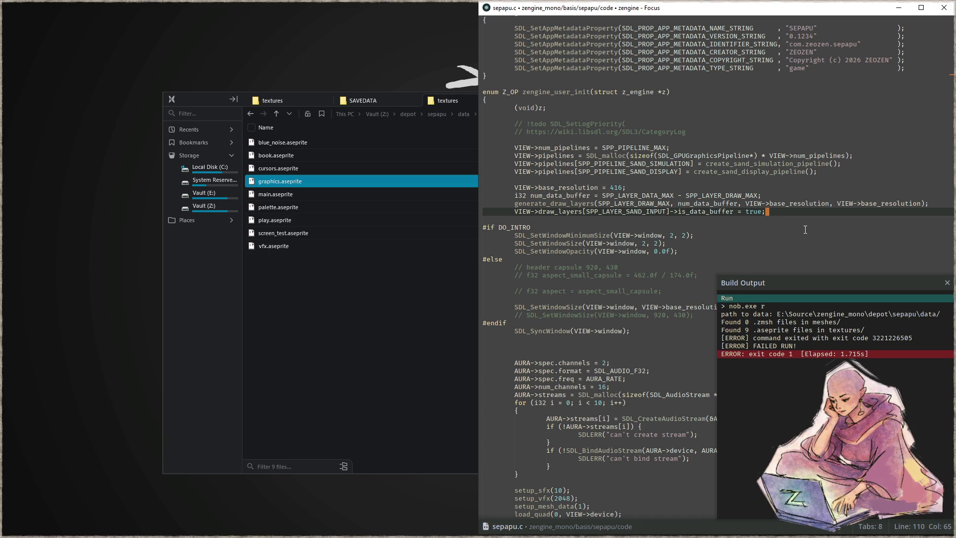
# - Relaunch the game under RemedyBG and select the parse_aseprite_image_data stack frame
pyautogui.press('F6')
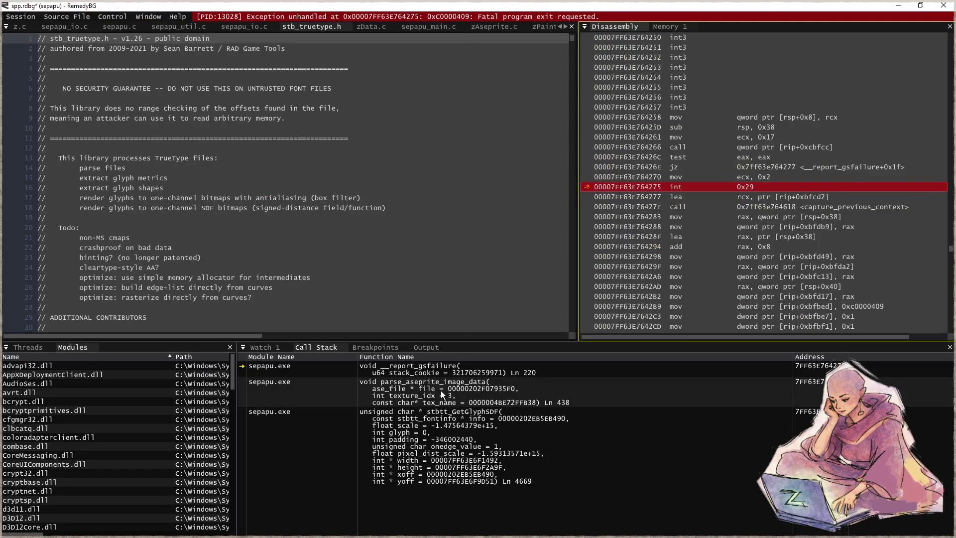
pyautogui.click(439, 394)
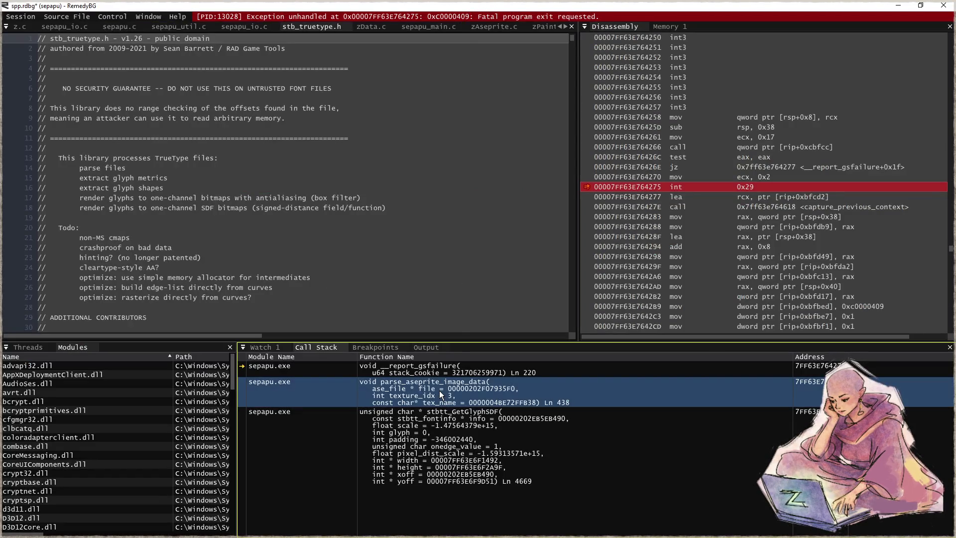
# - Jump to parse_aseprite_image_data's source in zAseprite.c, then stop the debugging session
pyautogui.doubleClick(439, 390)
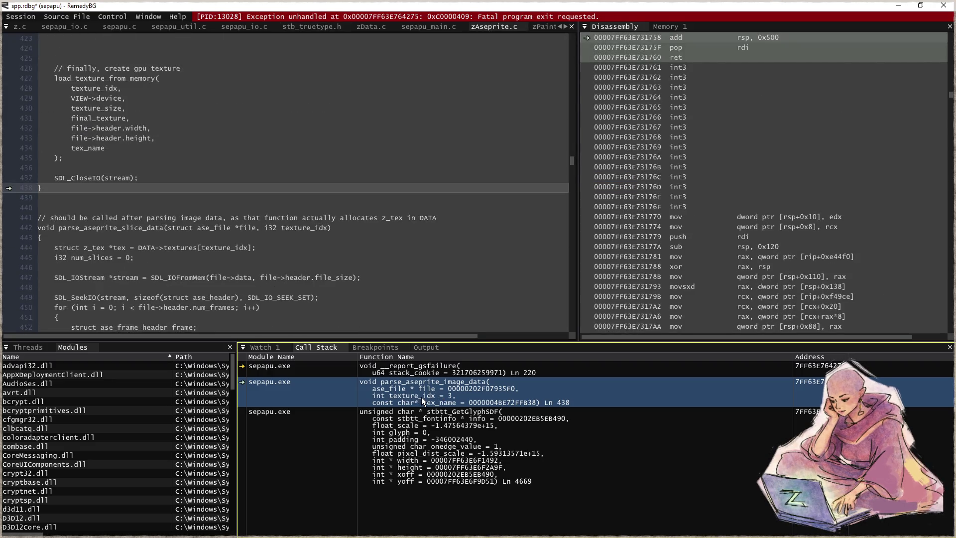
pyautogui.scroll(2, 295, 218)
pyautogui.click(324, 228)
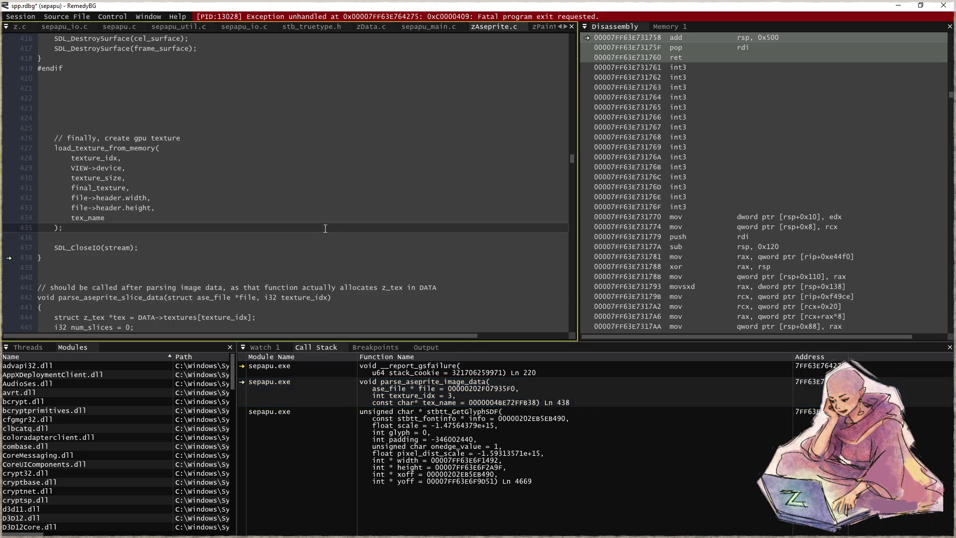
pyautogui.hotkey('shift', 'F5')
# - Set a breakpoint on line 176, where the stream is created
pyautogui.scroll(4, 349, 224)
pyautogui.scroll(4, 299, 229)
pyautogui.scroll(4, 309, 236)
pyautogui.scroll(4, 304, 244)
pyautogui.scroll(9, 313, 249)
pyautogui.scroll(9, 304, 247)
pyautogui.scroll(9, 294, 246)
pyautogui.scroll(9, 283, 244)
pyautogui.scroll(7, 285, 245)
pyautogui.scroll(7, 286, 247)
pyautogui.scroll(7, 288, 248)
pyautogui.scroll(6, 288, 249)
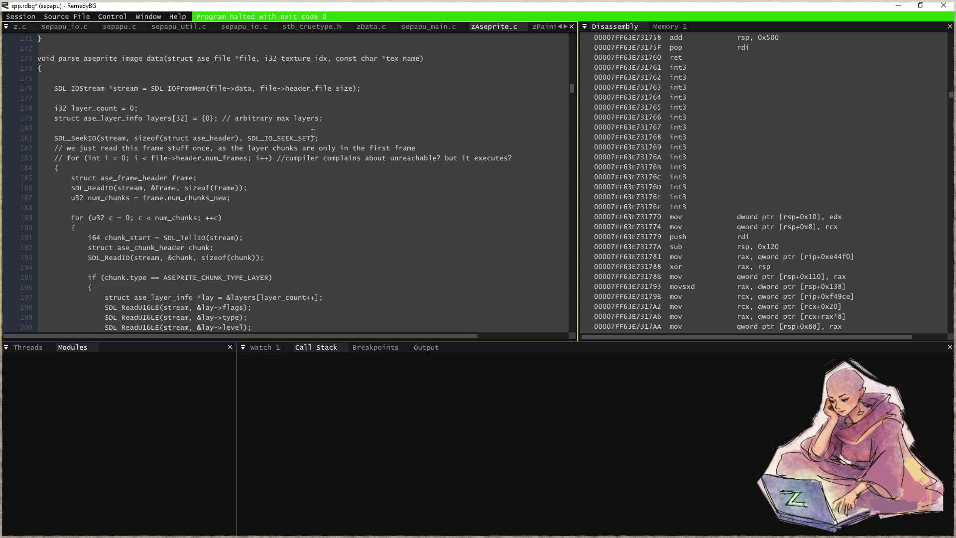
pyautogui.click(386, 89)
pyautogui.press('F9')
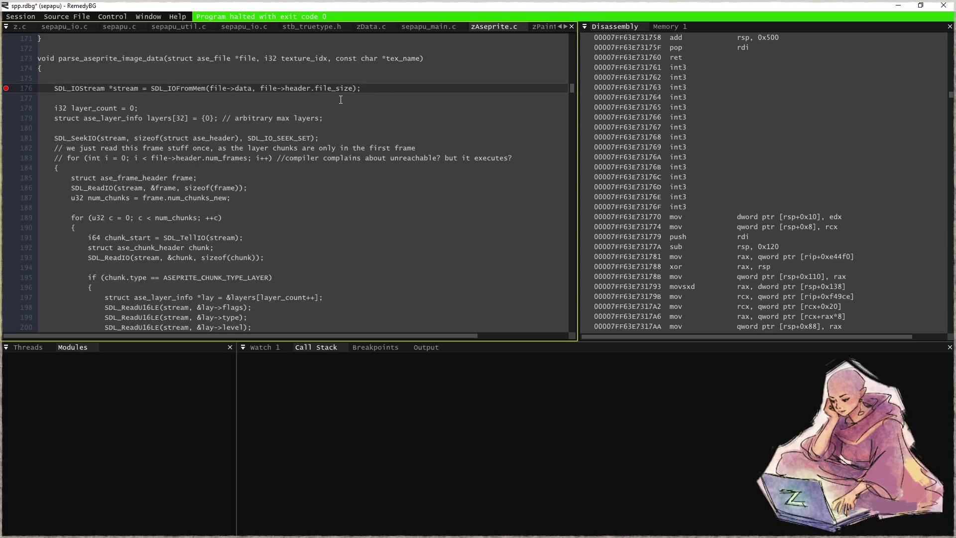
# - Start debugging and continue past blue_noise, book and cursors to the graphics texture parse
pyautogui.press('F5')
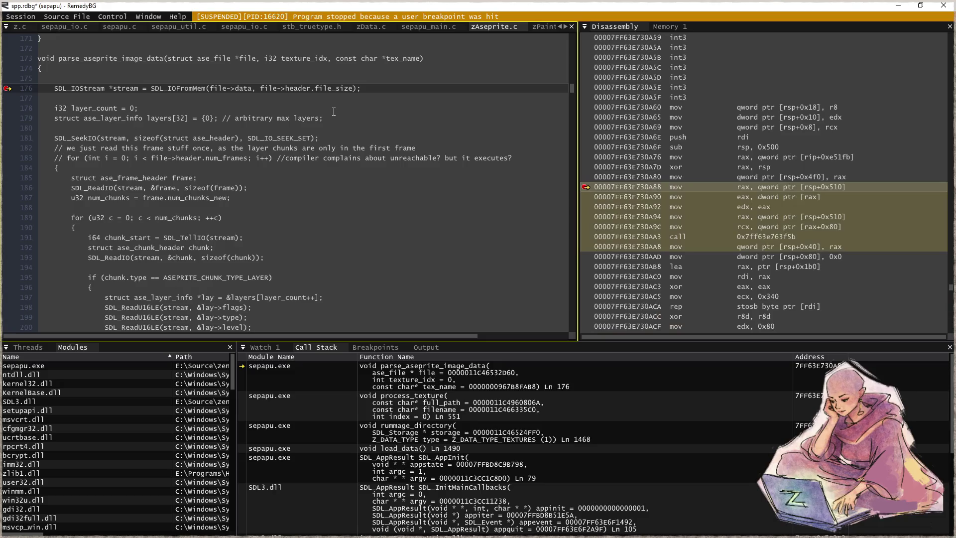
pyautogui.moveTo(405, 58)
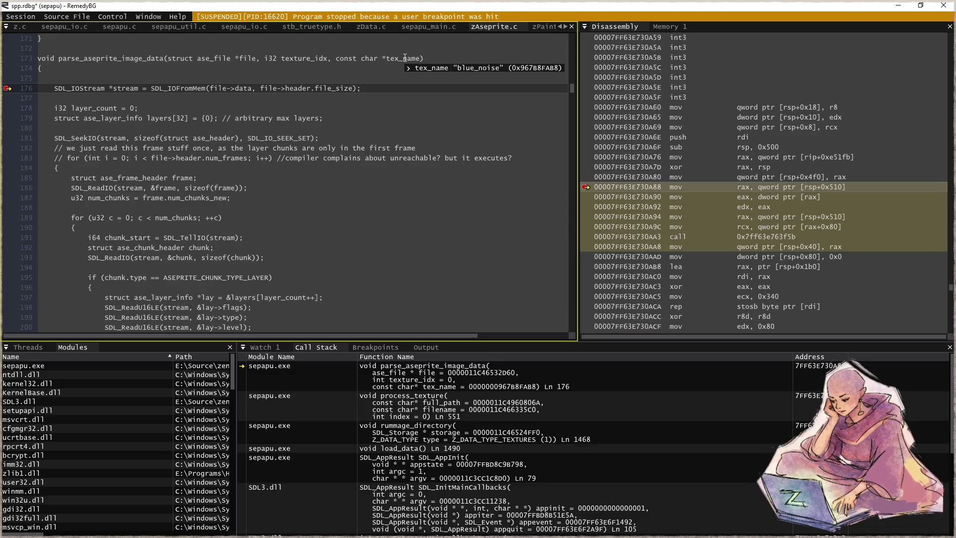
pyautogui.press('F5')
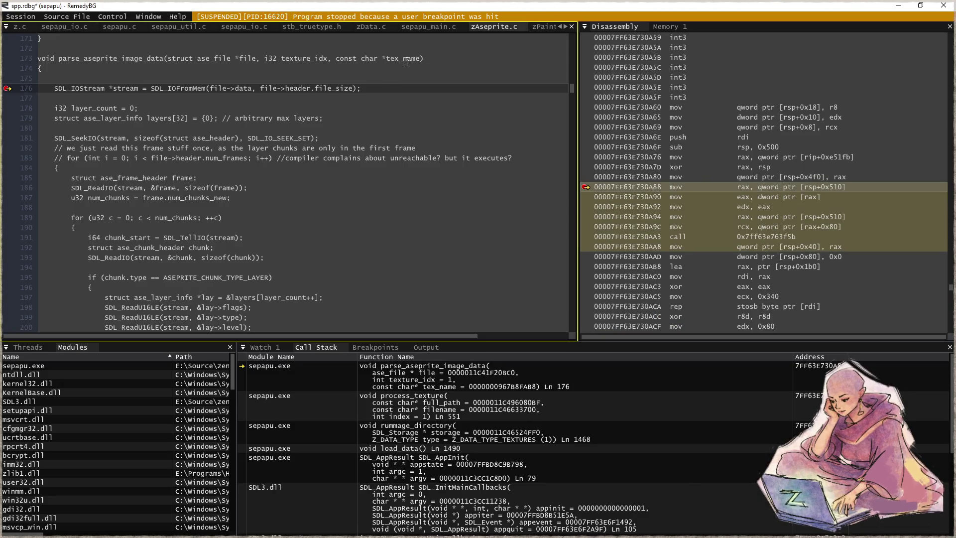
pyautogui.press('F5')
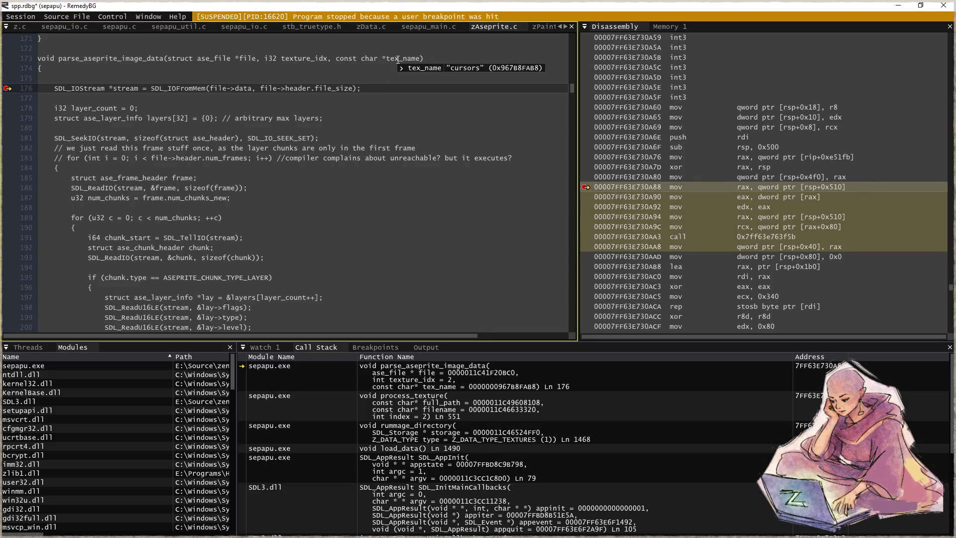
pyautogui.press('F5')
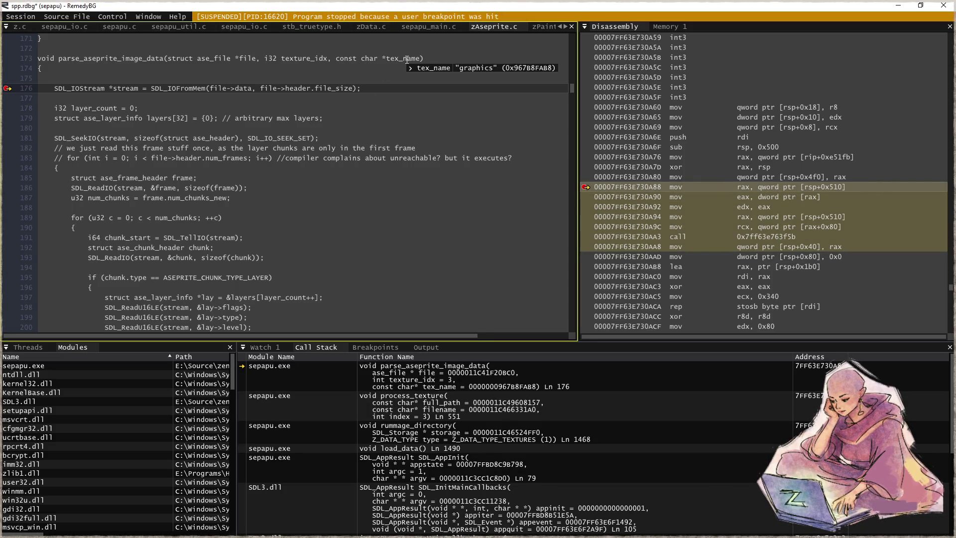
# - Step through the frame read into the chunk loop, past the chunk header read
pyautogui.press('F10')
pyautogui.press('F10')
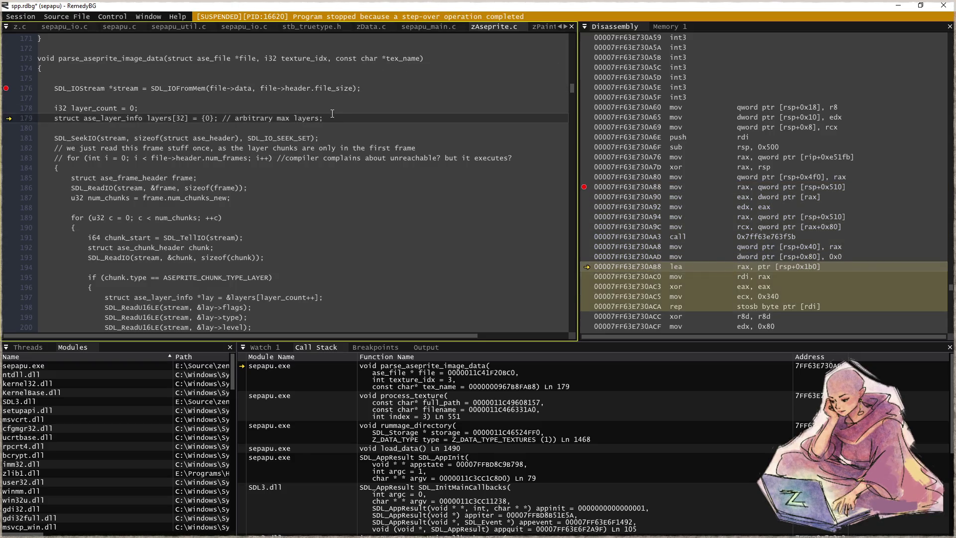
pyautogui.press('F10')
pyautogui.press('F10')
pyautogui.press('F10')
pyautogui.press('F10')
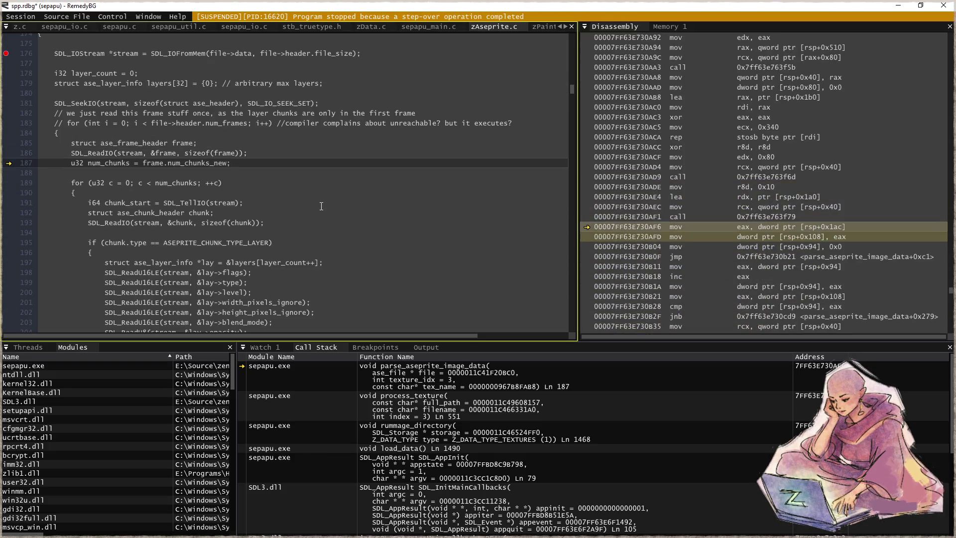
pyautogui.press('F10')
pyautogui.press('F10')
pyautogui.press('F10')
pyautogui.press('F10')
pyautogui.press('F10')
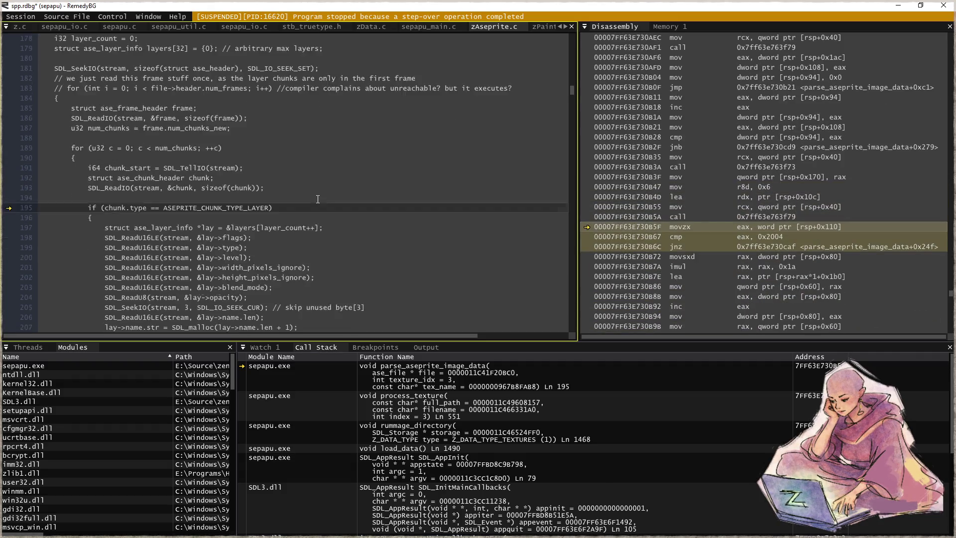
pyautogui.press('F10')
pyautogui.press('F10')
pyautogui.press('F10')
pyautogui.press('F10')
pyautogui.press('F10')
pyautogui.press('F10')
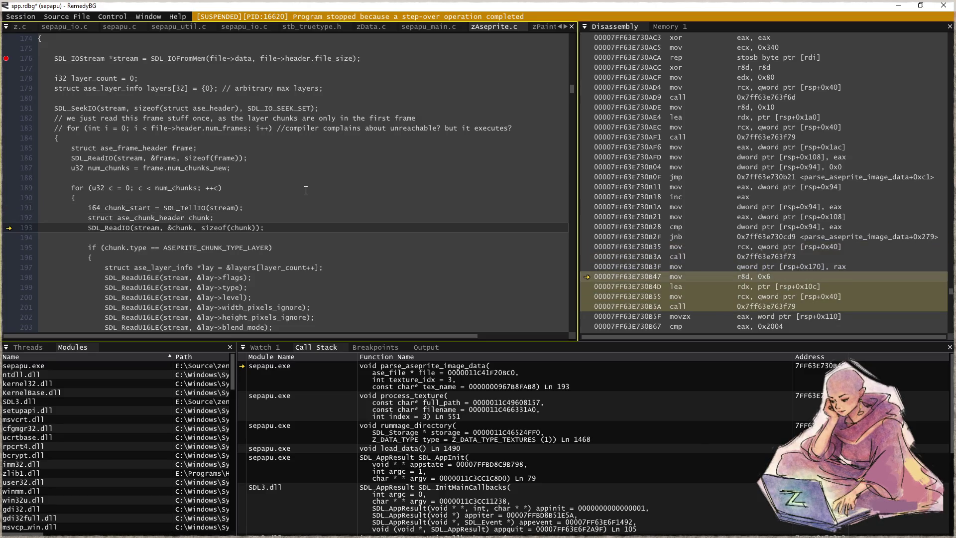
pyautogui.press('F10')
# - Set a breakpoint on line 217 and run to it
pyautogui.scroll(-5, 315, 194)
pyautogui.scroll(-2, 321, 204)
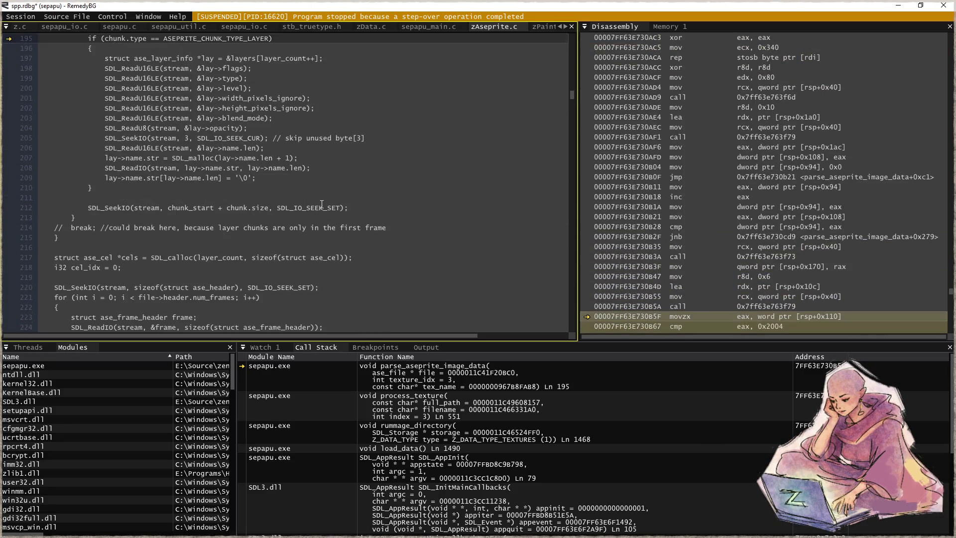
pyautogui.click(177, 258)
pyautogui.press('F9')
pyautogui.press('F5')
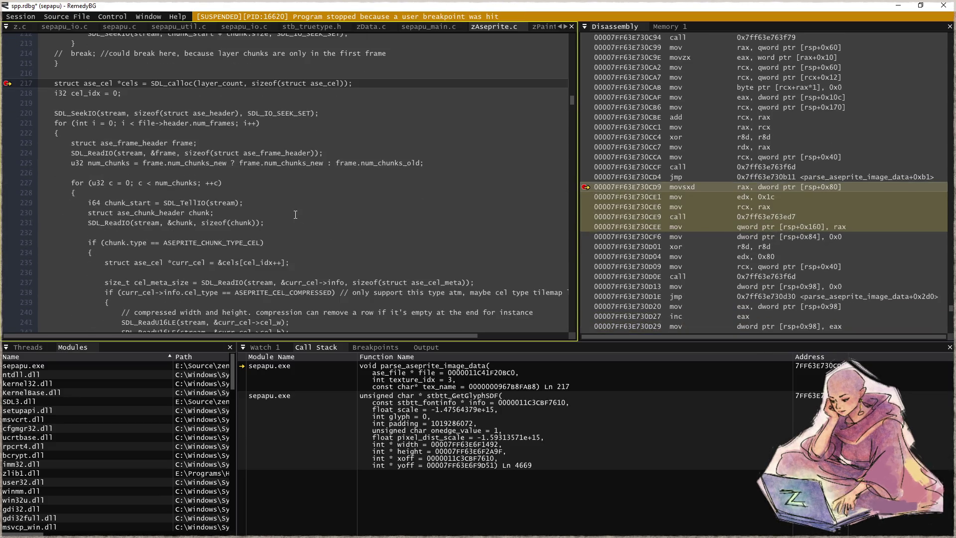
# - Add breakpoints on lines 250, 269 and 277, then run to line 277
pyautogui.scroll(-5, 299, 204)
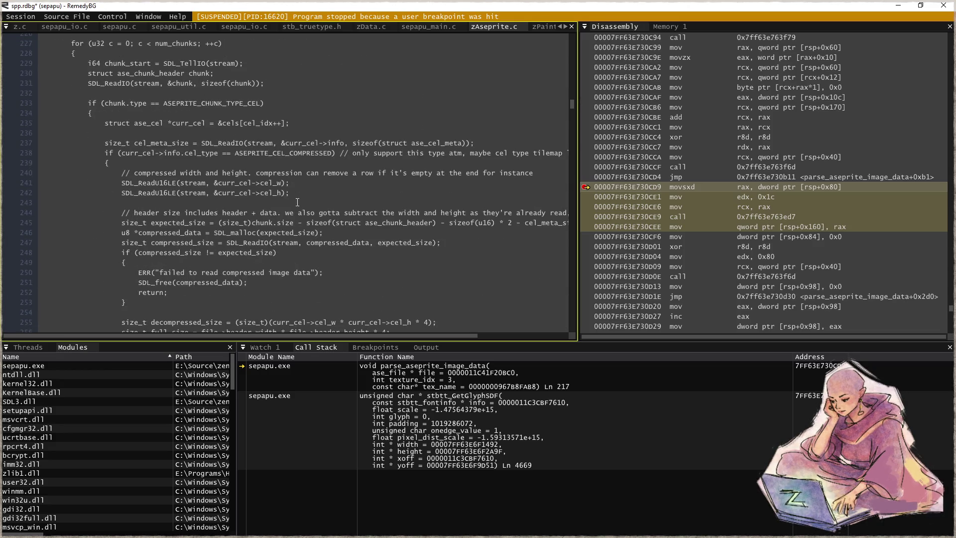
pyautogui.click(352, 272)
pyautogui.press('F9')
pyautogui.scroll(-3, 323, 260)
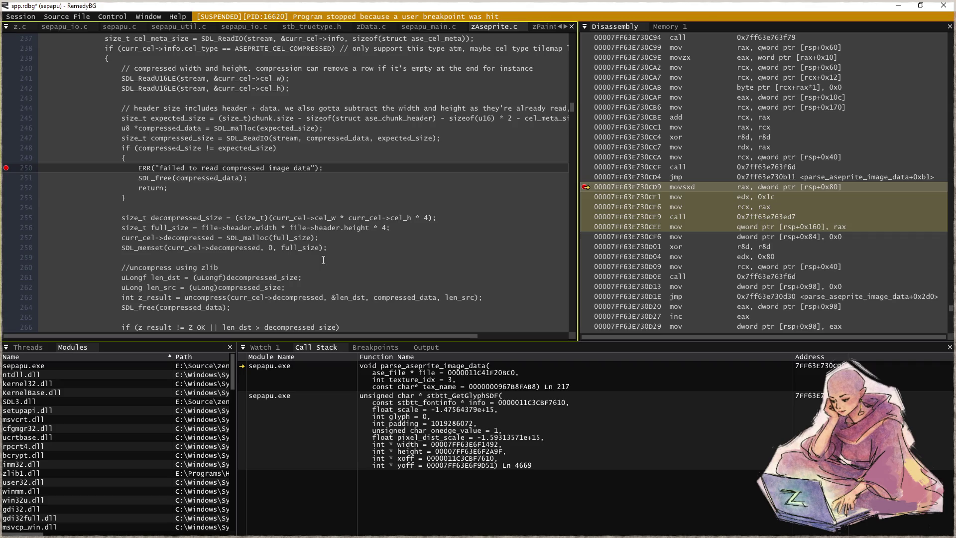
pyautogui.scroll(-2, 323, 260)
pyautogui.click(311, 288)
pyautogui.press('F9')
pyautogui.scroll(-5, 345, 268)
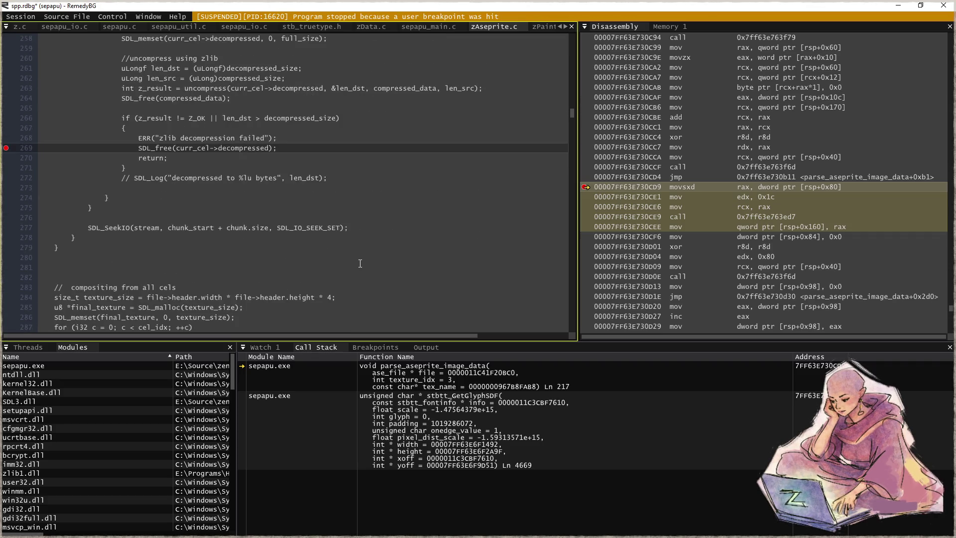
pyautogui.click(370, 228)
pyautogui.press('F9')
pyautogui.press('F5')
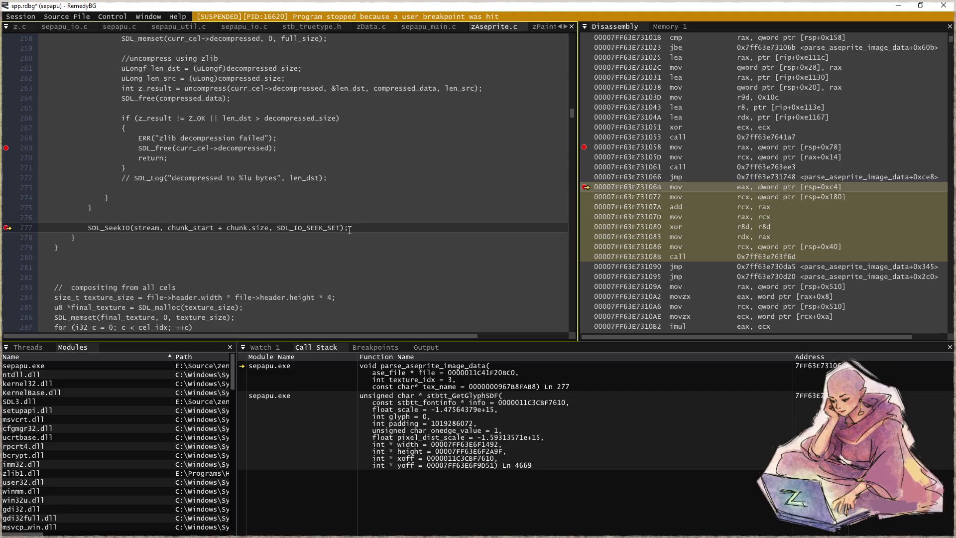
# - Set a breakpoint on line 284 and run to the compositing code there
pyautogui.scroll(3, 349, 230)
pyautogui.scroll(3, 344, 232)
pyautogui.scroll(-2, 343, 232)
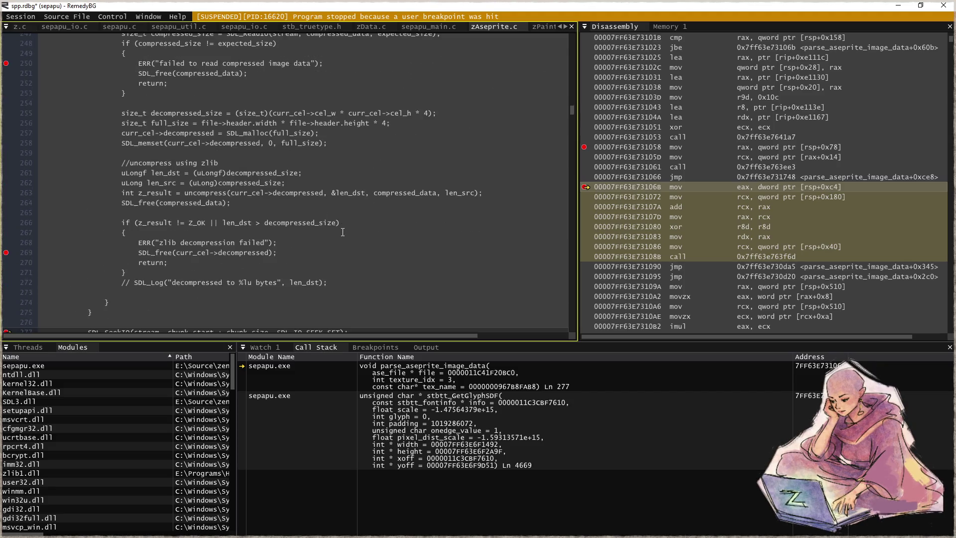
pyautogui.scroll(-4, 342, 232)
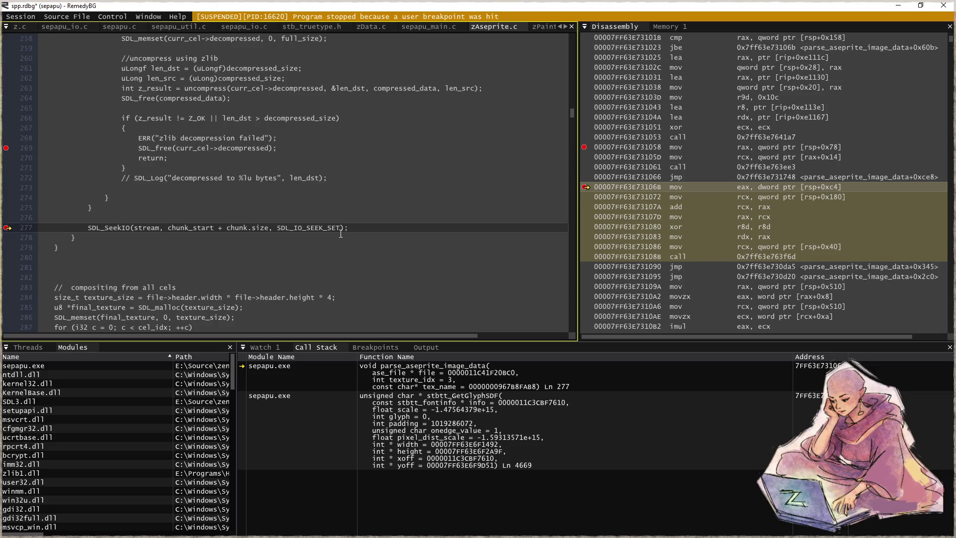
pyautogui.scroll(-2, 342, 234)
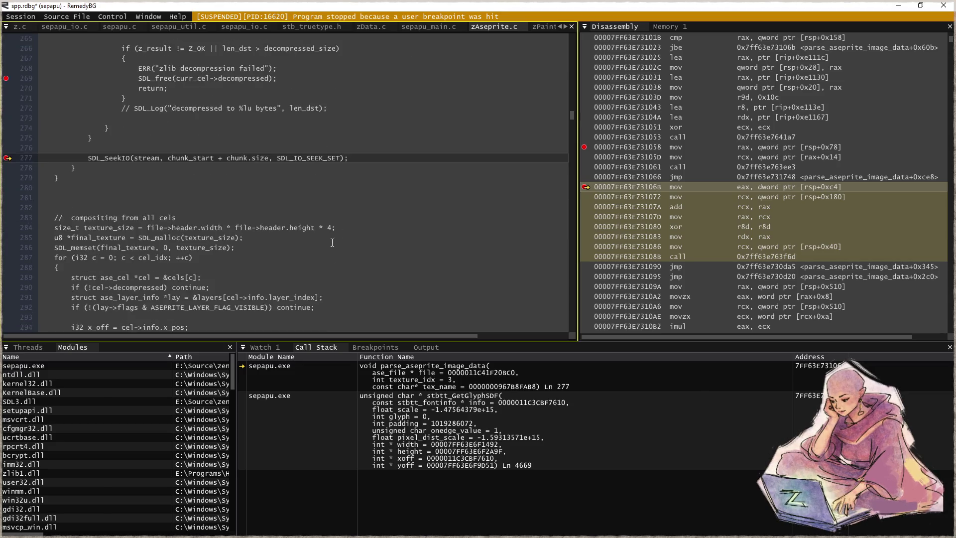
pyautogui.press('F9')
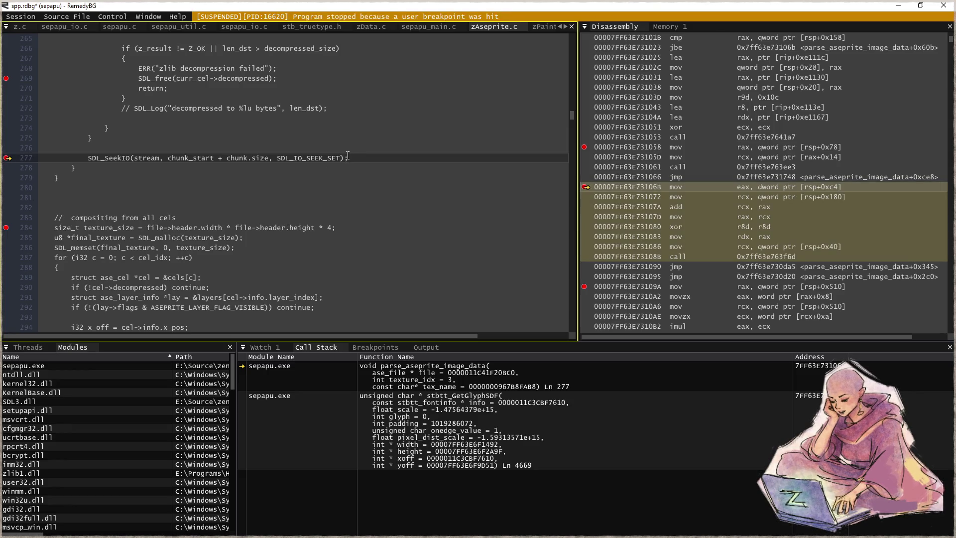
pyautogui.press('F5')
# - Break at line 399 and run execution there
pyautogui.scroll(-2, 332, 222)
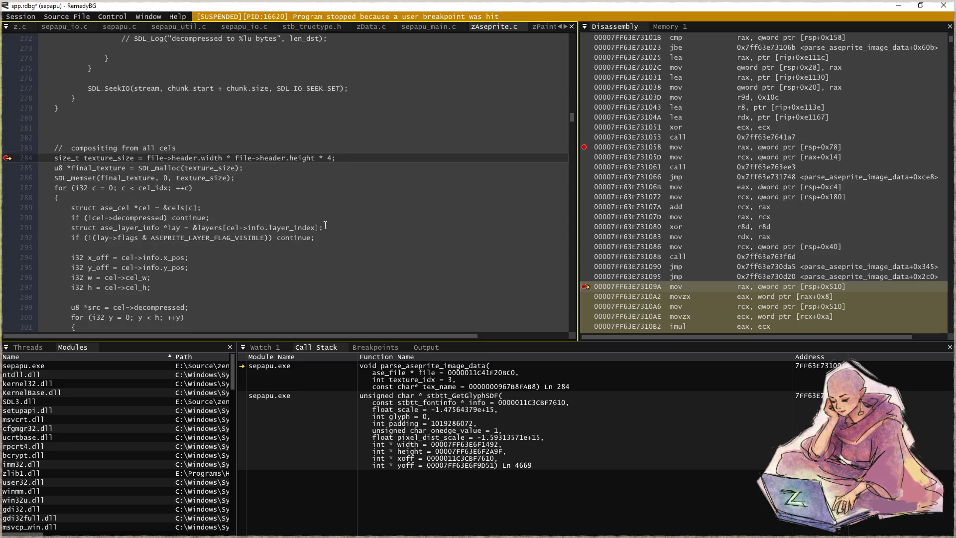
pyautogui.scroll(-4, 322, 227)
pyautogui.scroll(-1, 322, 226)
pyautogui.scroll(-3, 321, 228)
pyautogui.scroll(-3, 319, 230)
pyautogui.scroll(-4, 316, 234)
pyautogui.scroll(-2, 316, 234)
pyautogui.scroll(-6, 314, 234)
pyautogui.scroll(-5, 310, 235)
pyautogui.scroll(-4, 306, 235)
pyautogui.scroll(-2, 305, 236)
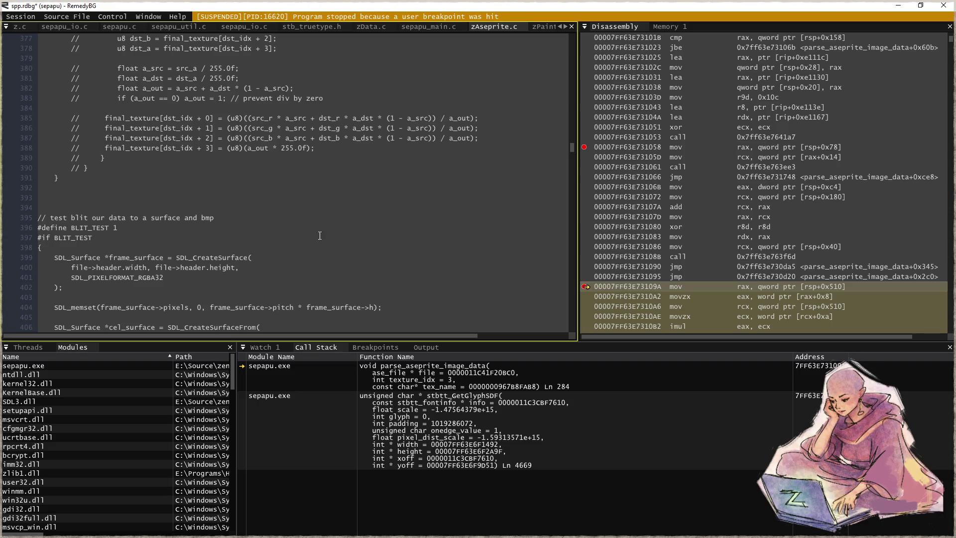
pyautogui.click(330, 255)
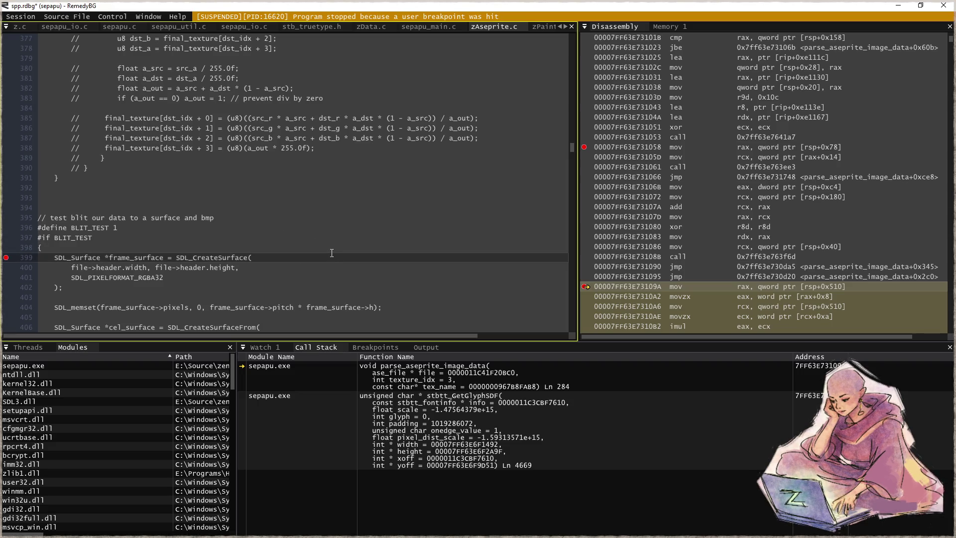
pyautogui.press('F5')
# - Run to the line 427 call and step into load_texture_from_memory's first check
pyautogui.scroll(-6, 319, 242)
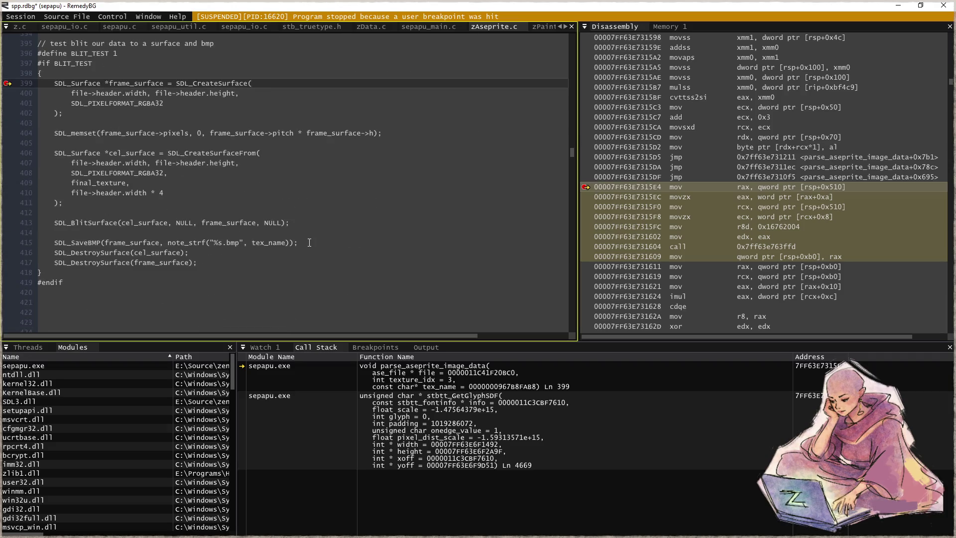
pyautogui.scroll(-5, 264, 247)
pyautogui.scroll(-1, 259, 243)
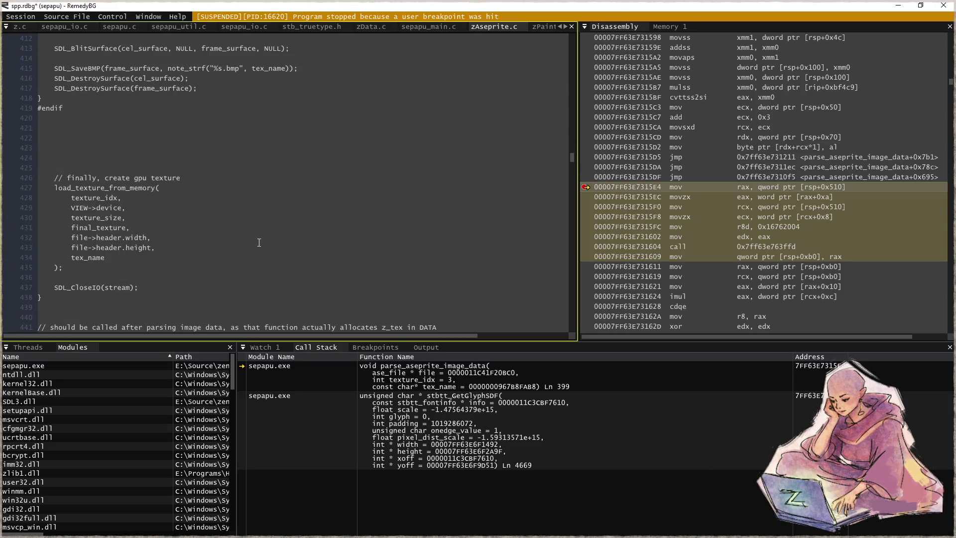
pyautogui.click(227, 191)
pyautogui.hotkey('ctrl', 'F10')
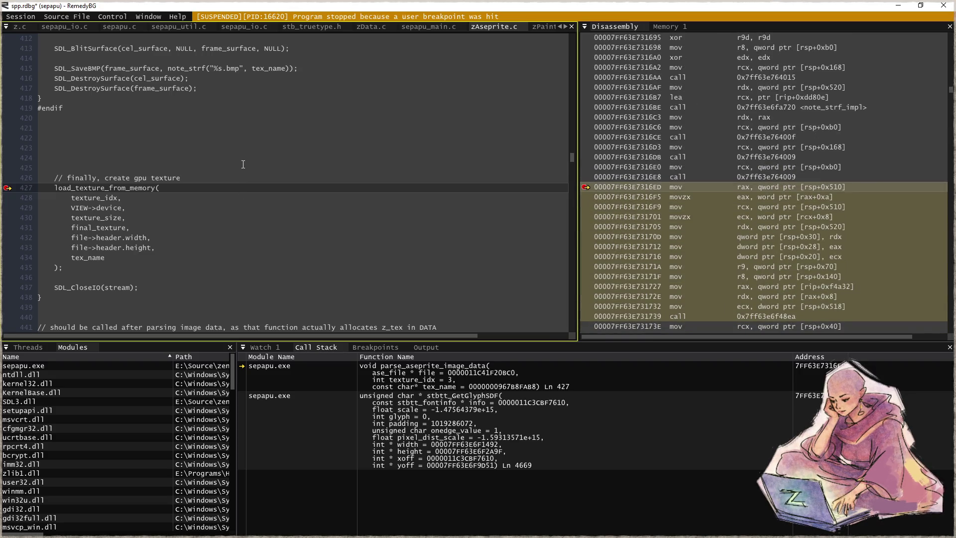
pyautogui.press('F11')
pyautogui.press('F10')
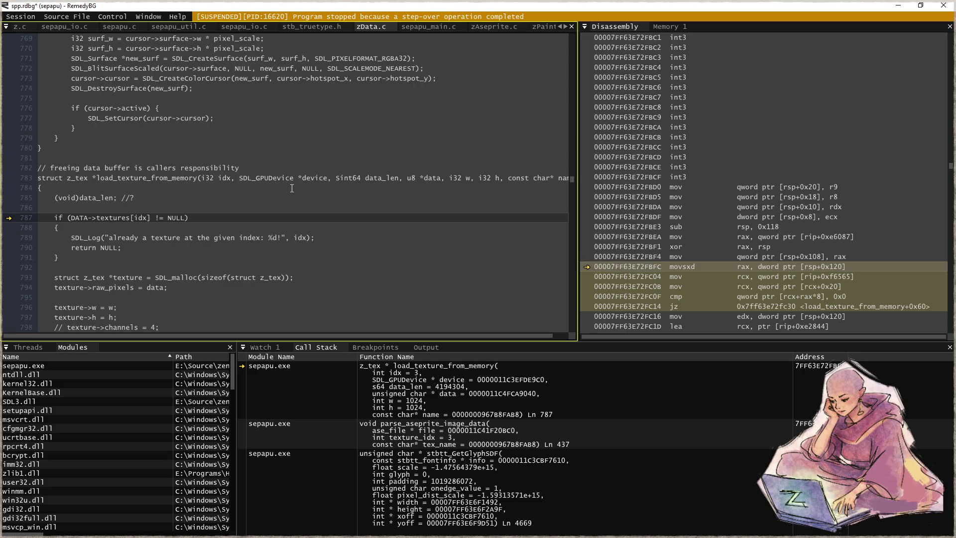
# - Step through load_texture_from_memory's setup to the GPU texture creation at line 816
pyautogui.scroll(-1, 291, 188)
pyautogui.scroll(-1, 287, 202)
pyautogui.press('F10')
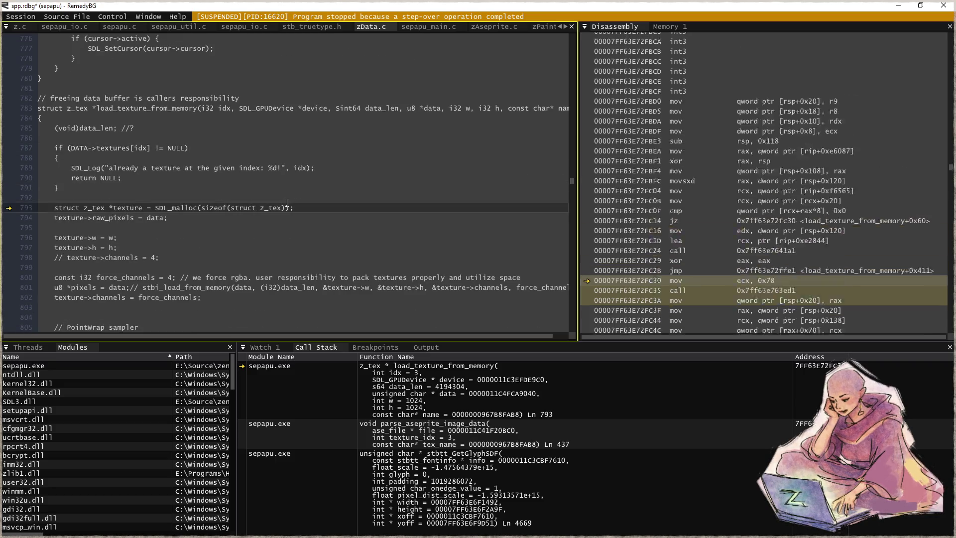
pyautogui.press('F10')
pyautogui.press('F10')
pyautogui.press('F10')
pyautogui.press('F10')
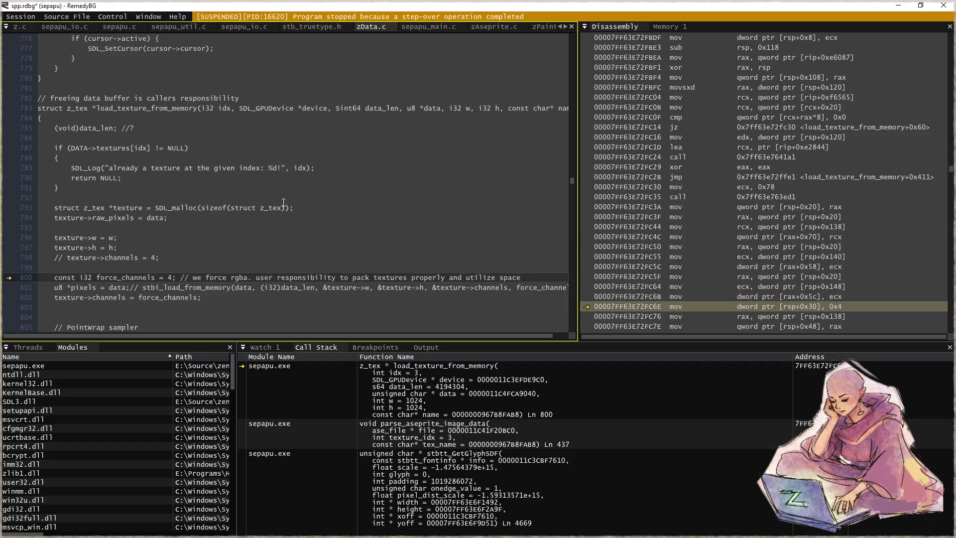
pyautogui.scroll(-1, 283, 202)
pyautogui.press('F10')
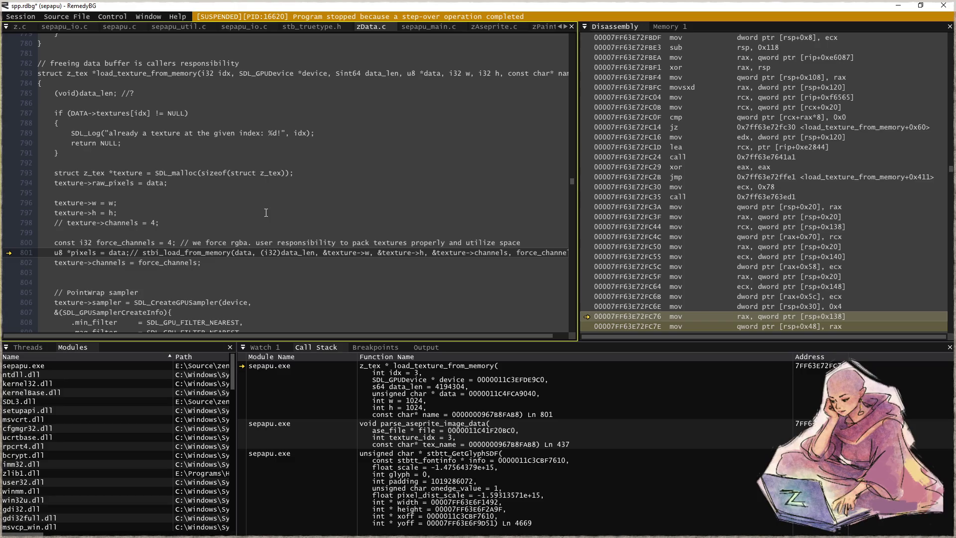
pyautogui.press('F10')
pyautogui.press('F10')
pyautogui.press('F10')
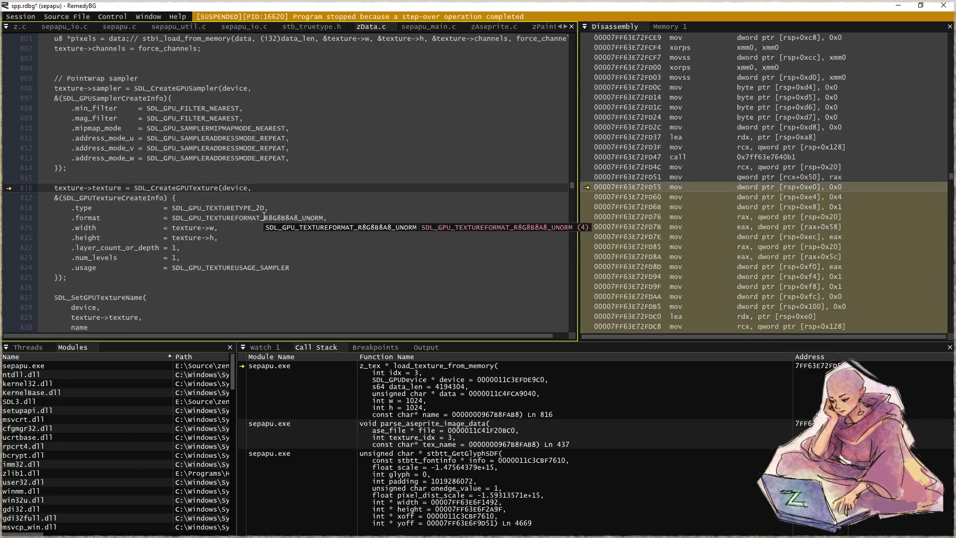
pyautogui.press('F10')
# - Step past the name and pixel copies, back to the caller, until the unhandled exception
pyautogui.press('F10')
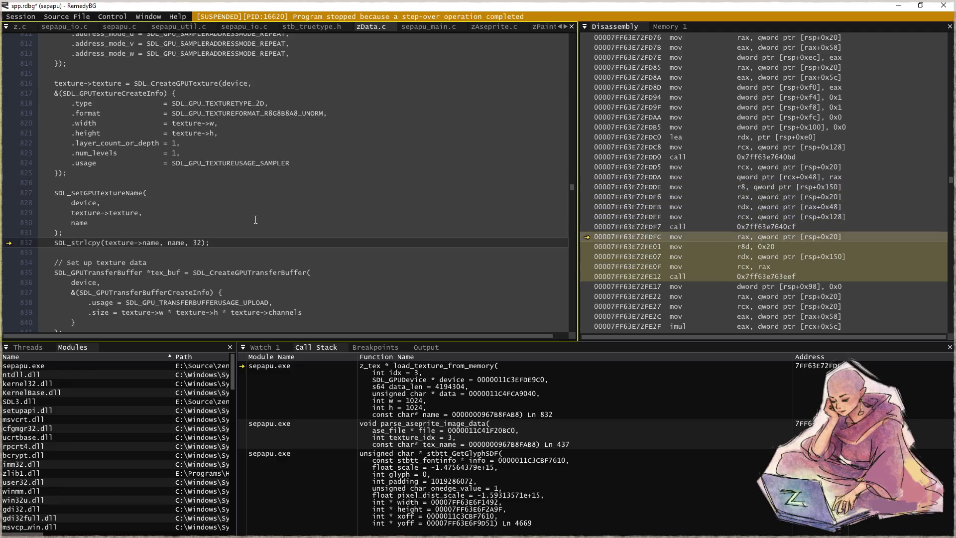
pyautogui.press('F10')
pyautogui.press('F10')
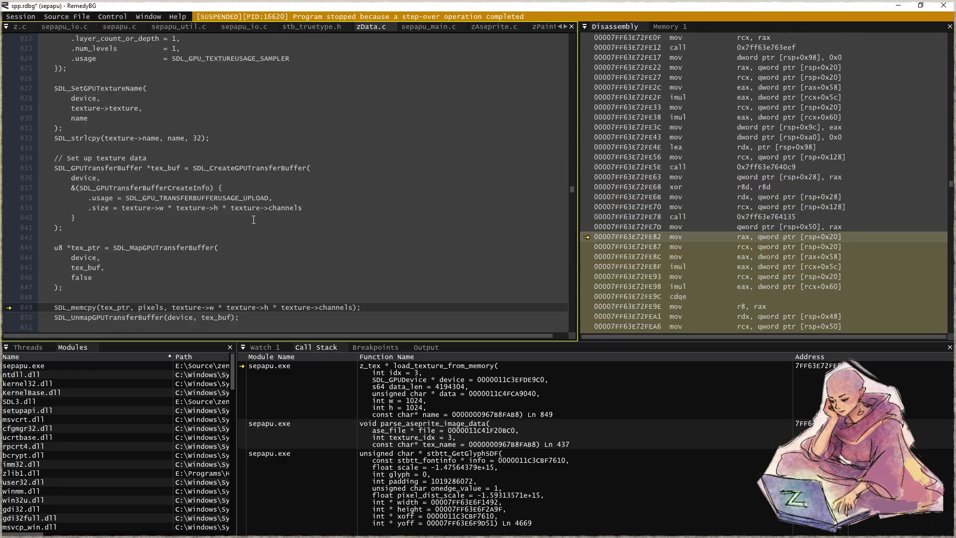
pyautogui.press('F10')
pyautogui.press('F10')
pyautogui.press('F10')
pyautogui.press('F10')
pyautogui.press('F10')
pyautogui.press('F10')
pyautogui.press('F10')
pyautogui.press('F10')
pyautogui.press('F10')
pyautogui.press('F10')
pyautogui.press('F10')
pyautogui.press('F10')
pyautogui.press('F10')
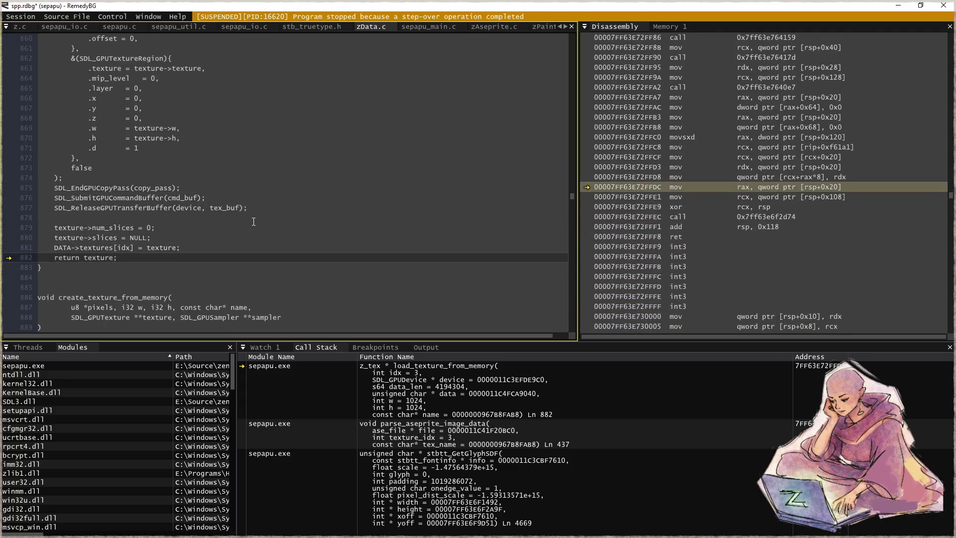
pyautogui.press('F10')
pyautogui.press('F10')
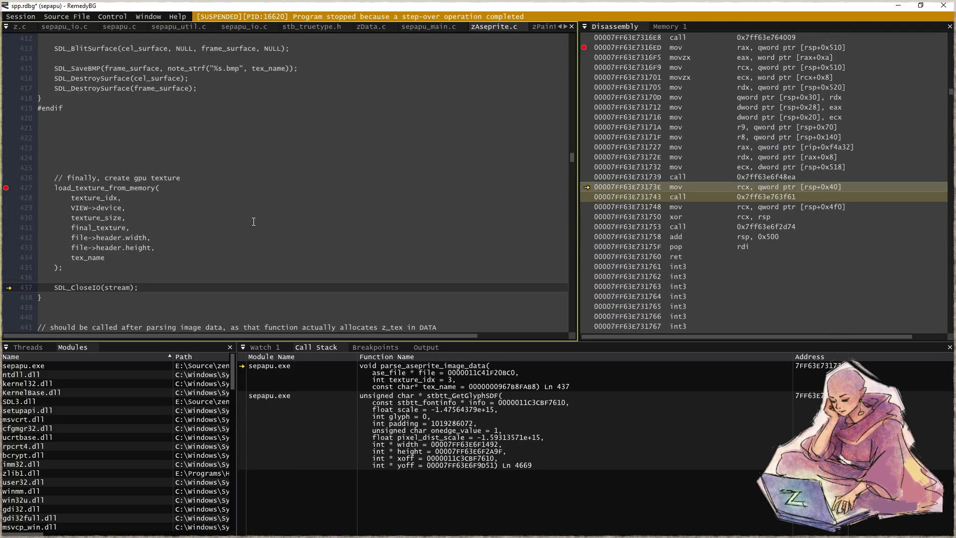
pyautogui.press('F10')
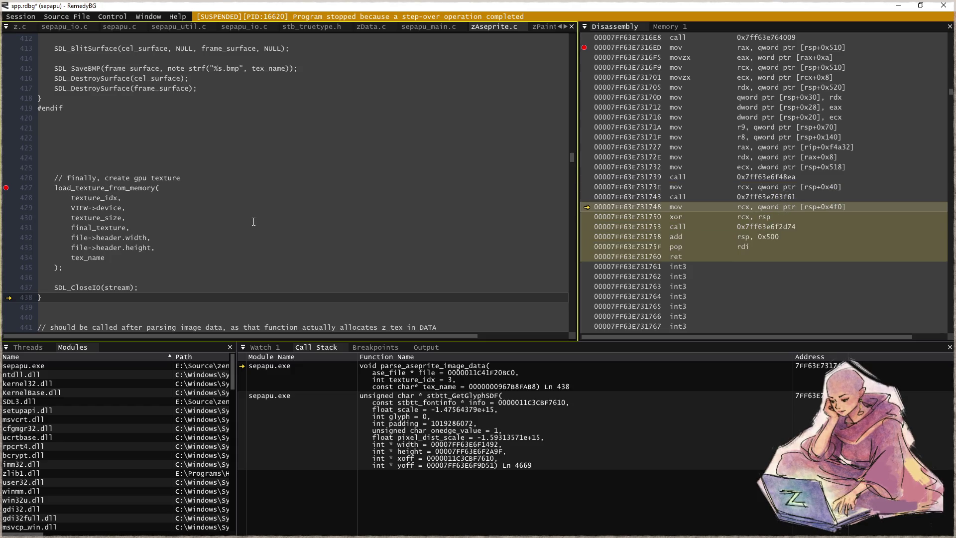
pyautogui.press('F10')
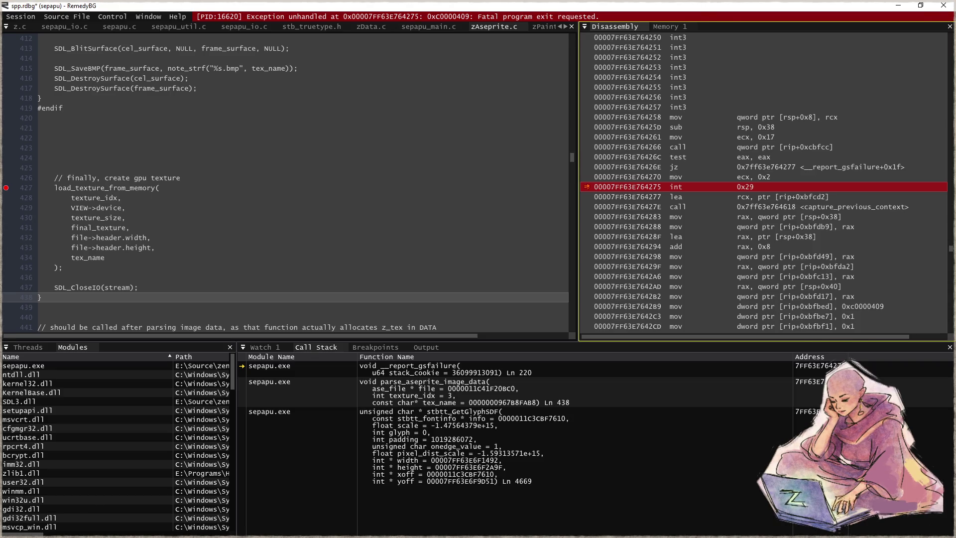
# - Start a harp video, minimize the browser, and restart debugging to the line 176 breakpoint
pyautogui.hotkey('alt', 'Tab')
pyautogui.click(588, 265)
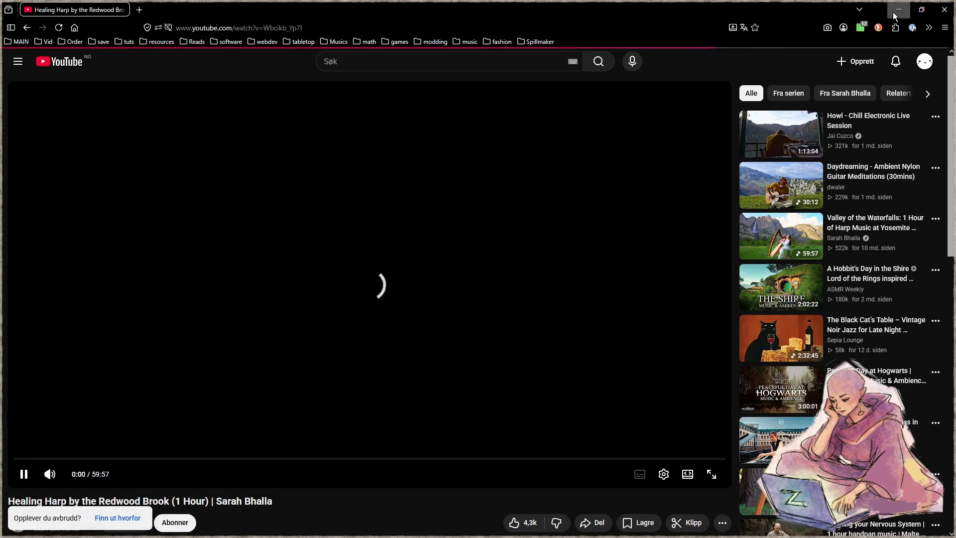
pyautogui.click(899, 10)
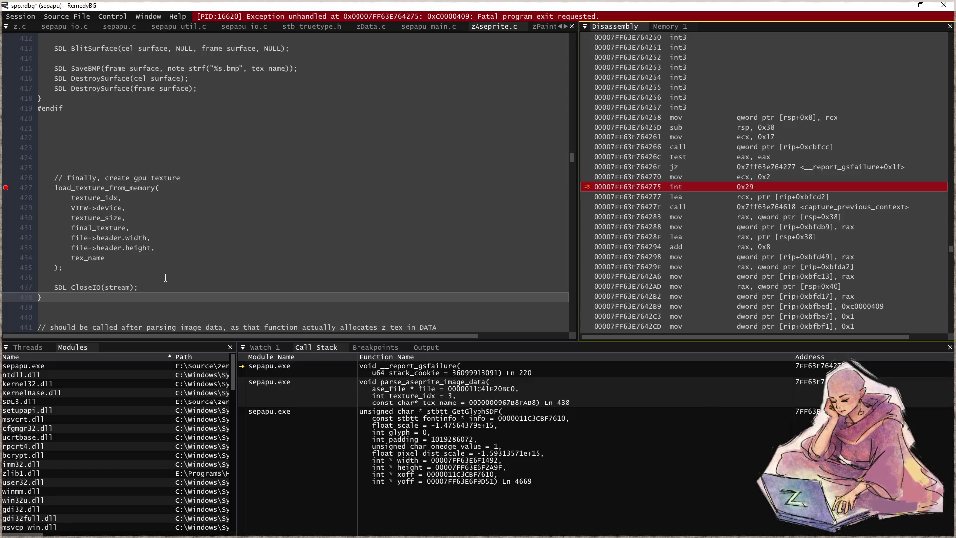
pyautogui.click(165, 278)
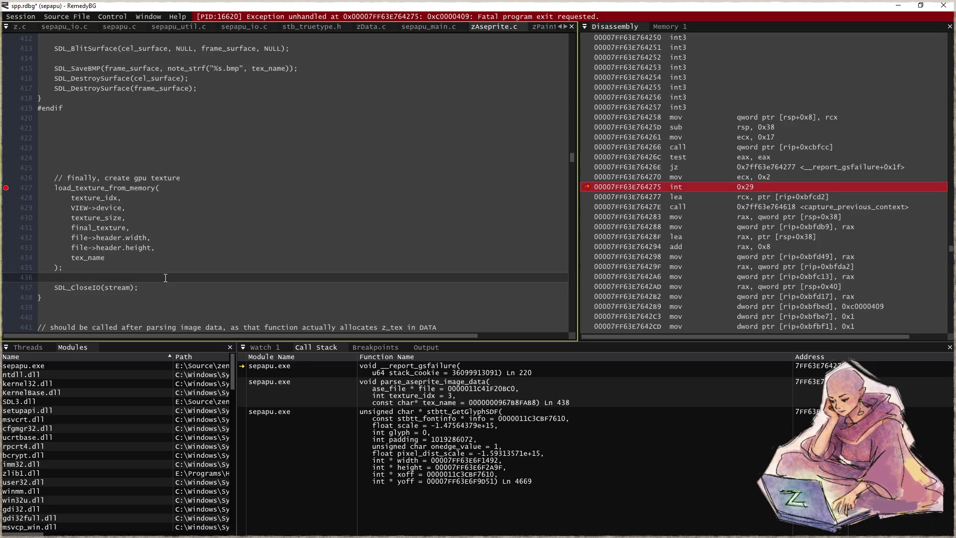
pyautogui.hotkey('ctrl', 'shift', 'F5')
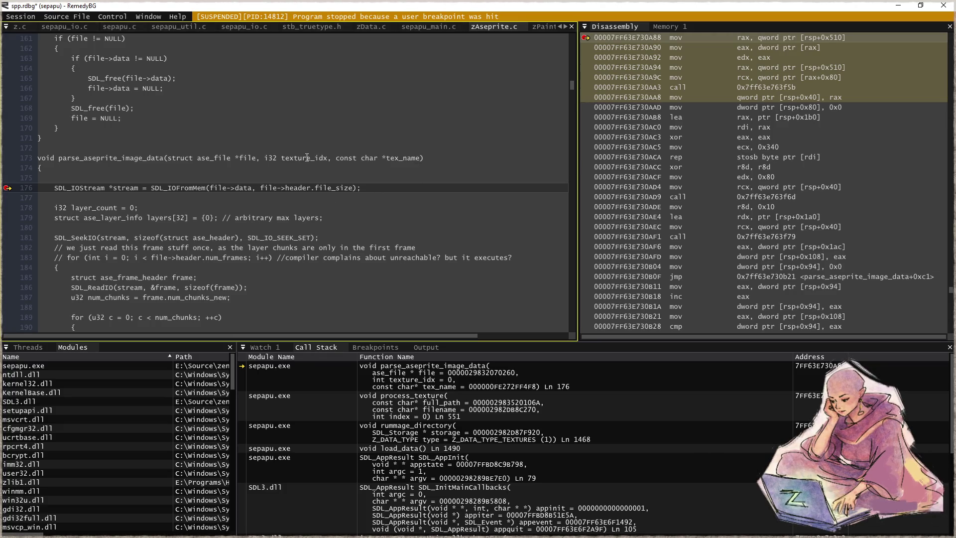
# - Continue execution through the breakpoints for texture indices 1, 2 and 3
pyautogui.press('F5')
pyautogui.press('F5')
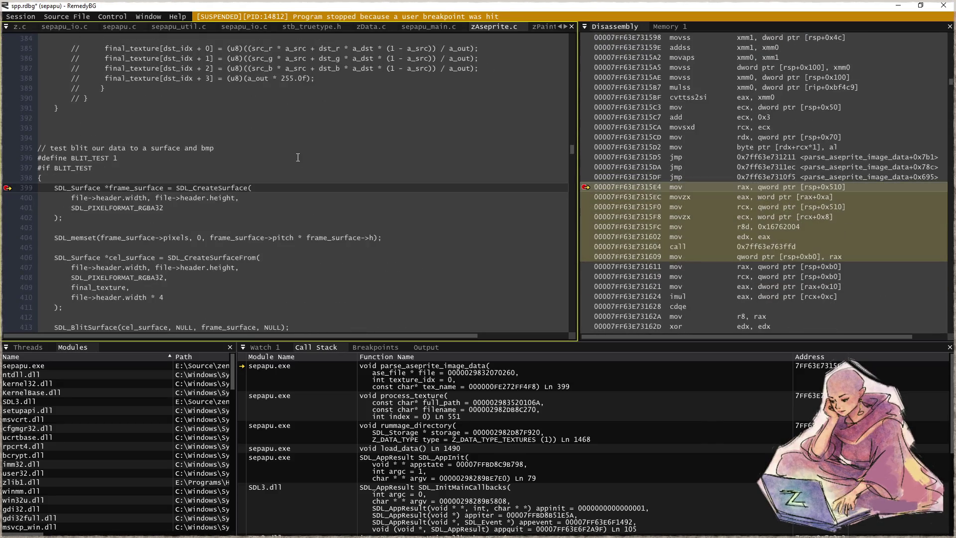
pyautogui.press('F10')
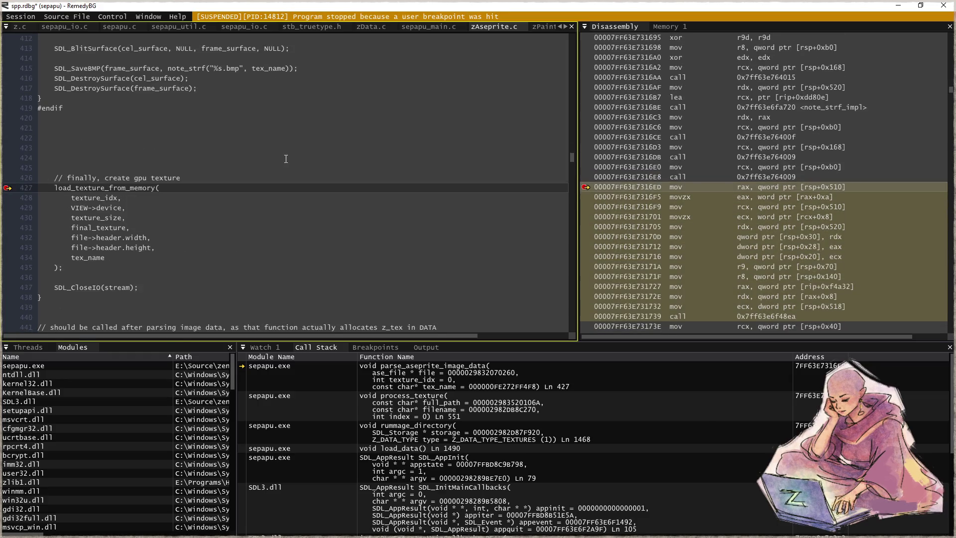
pyautogui.press('F5')
pyautogui.moveTo(311, 158)
pyautogui.press('F5')
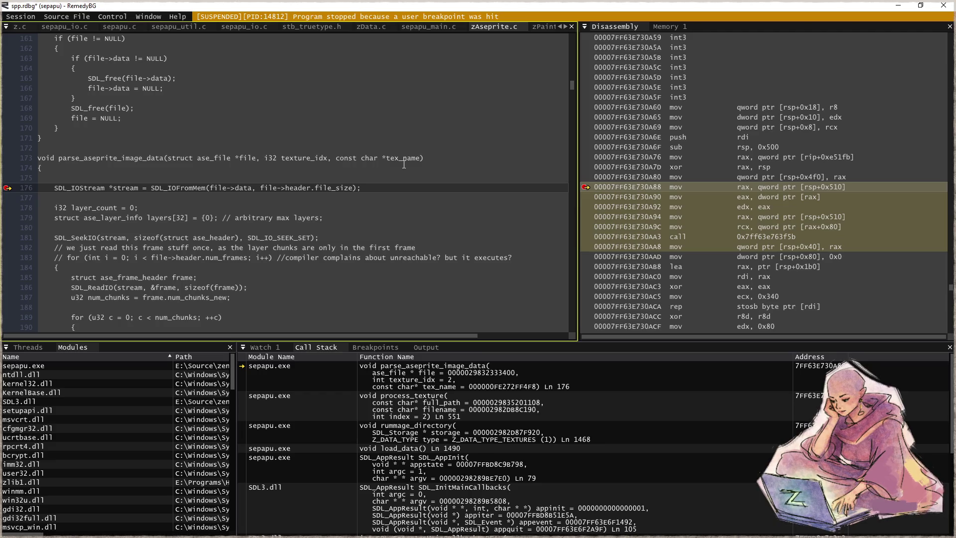
pyautogui.press('F5')
# - Run to line 437 and step past it, reproducing the stack-cookie crash
pyautogui.scroll(-6, 215, 234)
pyautogui.scroll(-6, 215, 233)
pyautogui.scroll(-5, 219, 239)
pyautogui.scroll(-6, 227, 247)
pyautogui.scroll(-5, 233, 255)
pyautogui.scroll(-5, 233, 255)
pyautogui.scroll(-3, 366, 222)
pyautogui.scroll(-6, 319, 224)
pyautogui.scroll(-13, 249, 225)
pyautogui.scroll(-8, 182, 228)
pyautogui.scroll(-10, 183, 228)
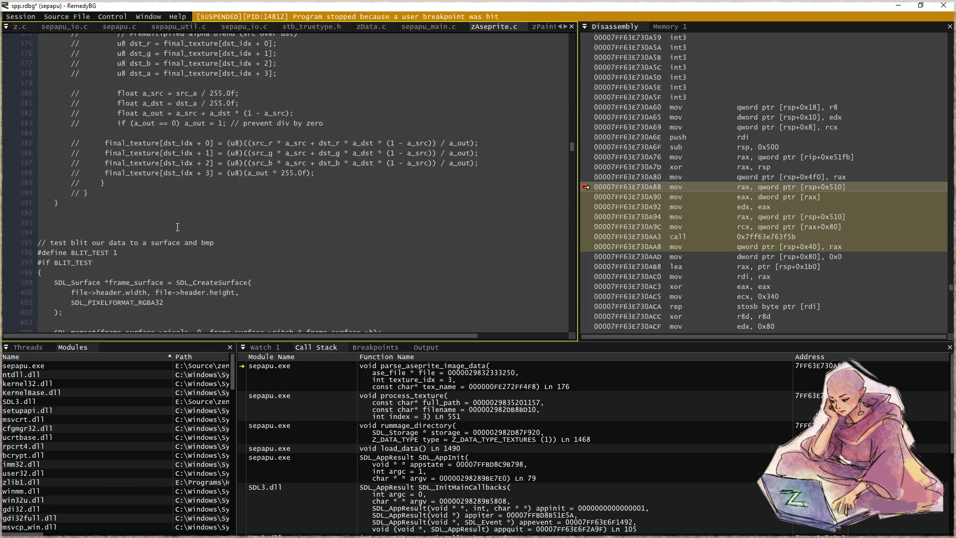
pyautogui.scroll(-6, 177, 244)
pyautogui.scroll(-2, 172, 259)
pyautogui.scroll(-1, 166, 276)
pyautogui.scroll(-3, 166, 276)
pyautogui.click(199, 276)
pyautogui.hotkey('ctrl', 'F10')
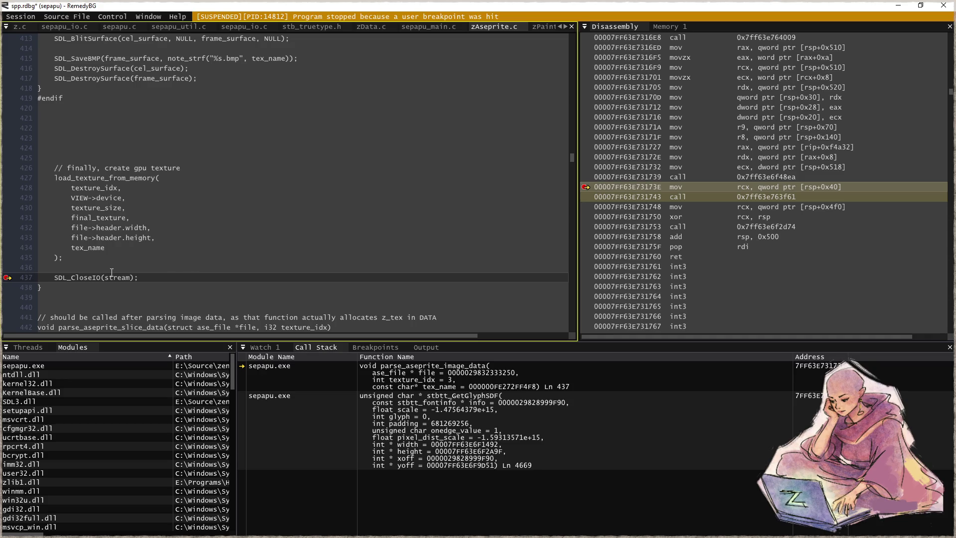
pyautogui.moveTo(112, 276)
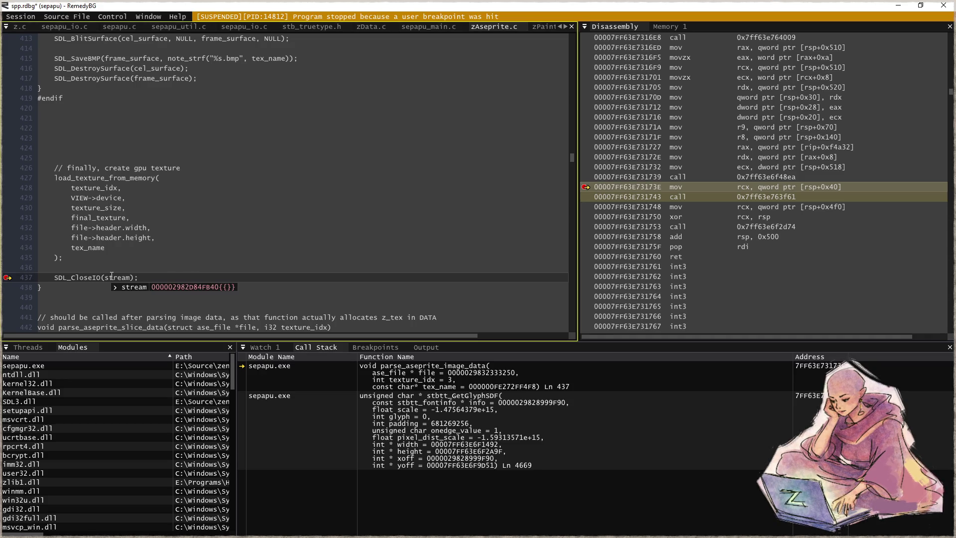
pyautogui.press('F10')
pyautogui.press('F10')
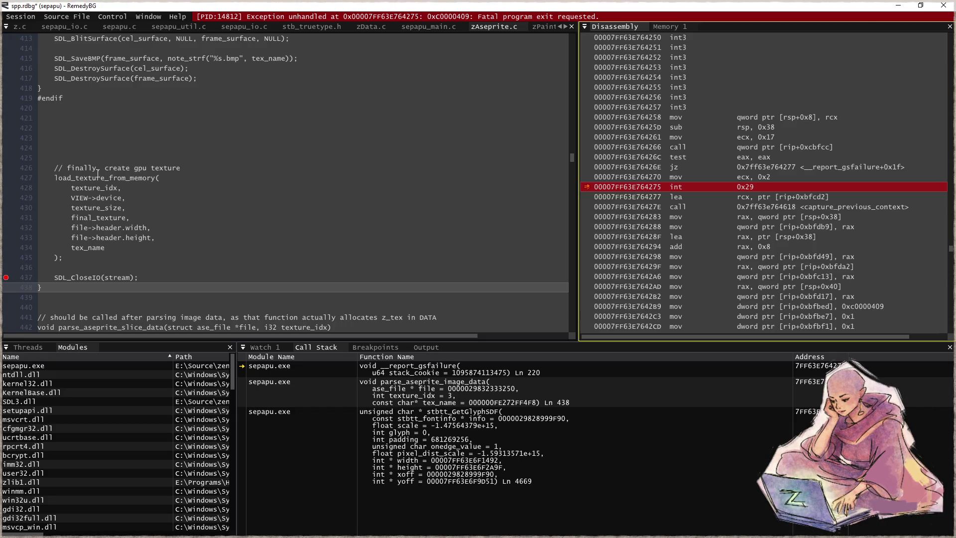
# - Inspect the stbtt_GetGlyphSDF frame in stb_truetype.h, then close RemedyBG
pyautogui.click(471, 436)
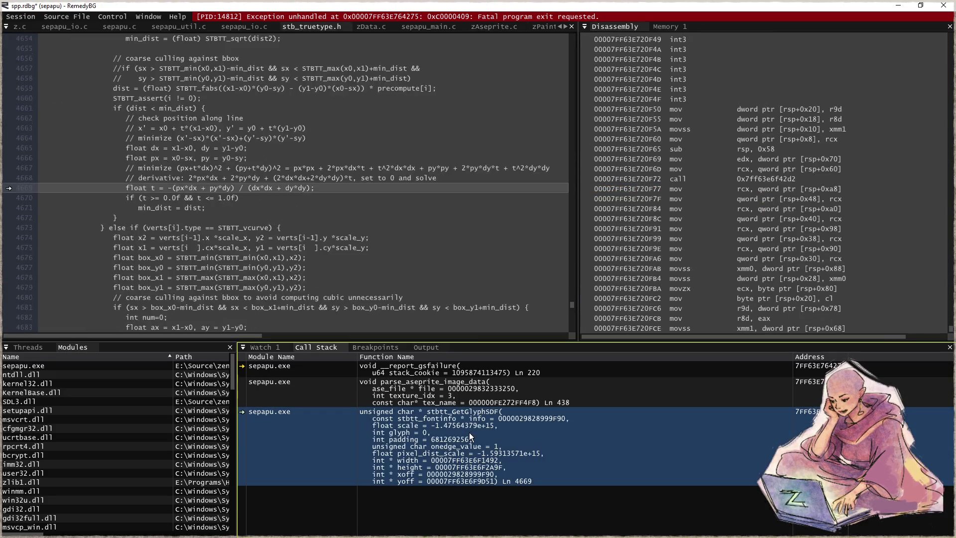
pyautogui.scroll(9, 224, 199)
pyautogui.scroll(3, 225, 199)
pyautogui.scroll(2, 224, 199)
pyautogui.scroll(2, 224, 199)
pyautogui.hotkey('alt', 'F4')
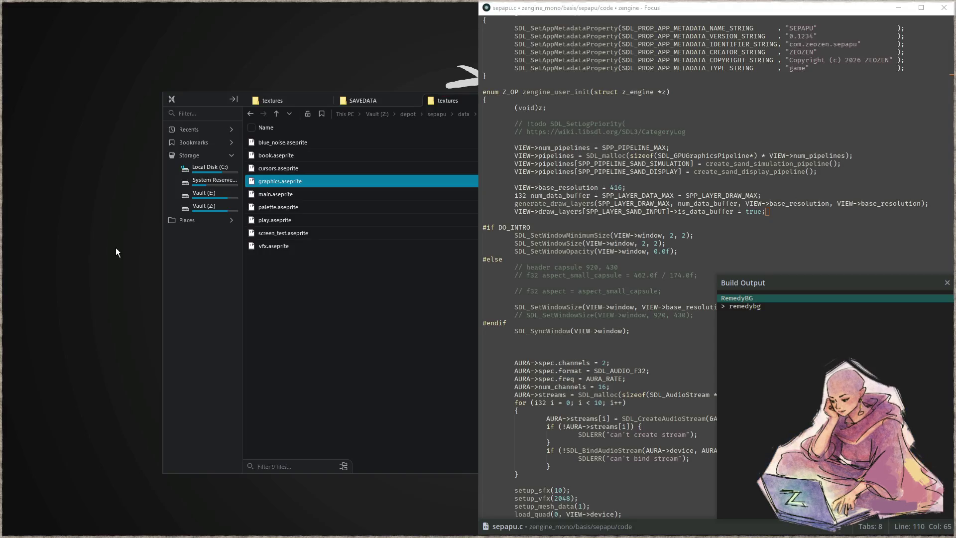
# - Maximize the Focus editor window
pyautogui.click(574, 220)
pyautogui.scroll(2, 574, 219)
pyautogui.scroll(2, 573, 219)
pyautogui.press('super+Up')
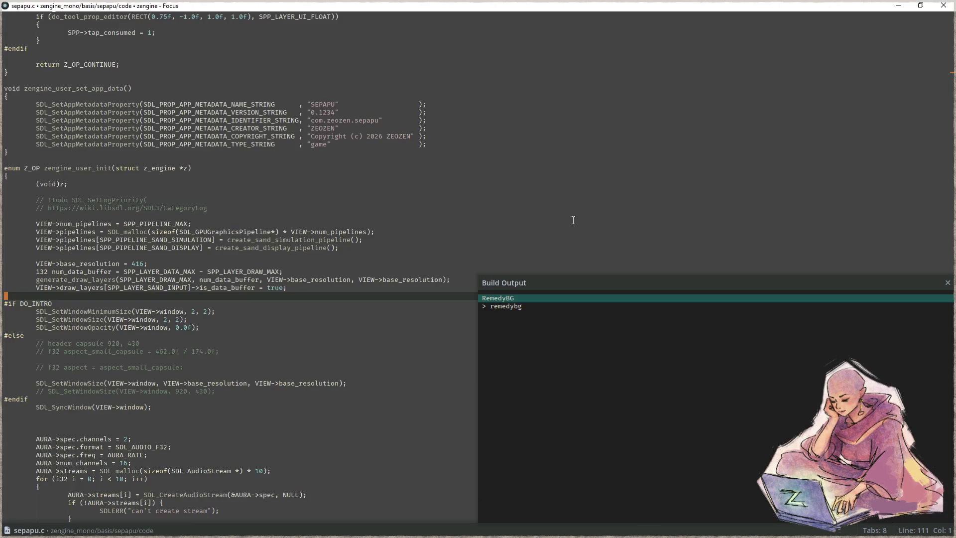
# - Search the project for stbtt_getglyphsdf, then select graphics.aseprite in the textures folder
pyautogui.hotkey('ctrl', 'shift', 'f')
pyautogui.write('get_glyph_')
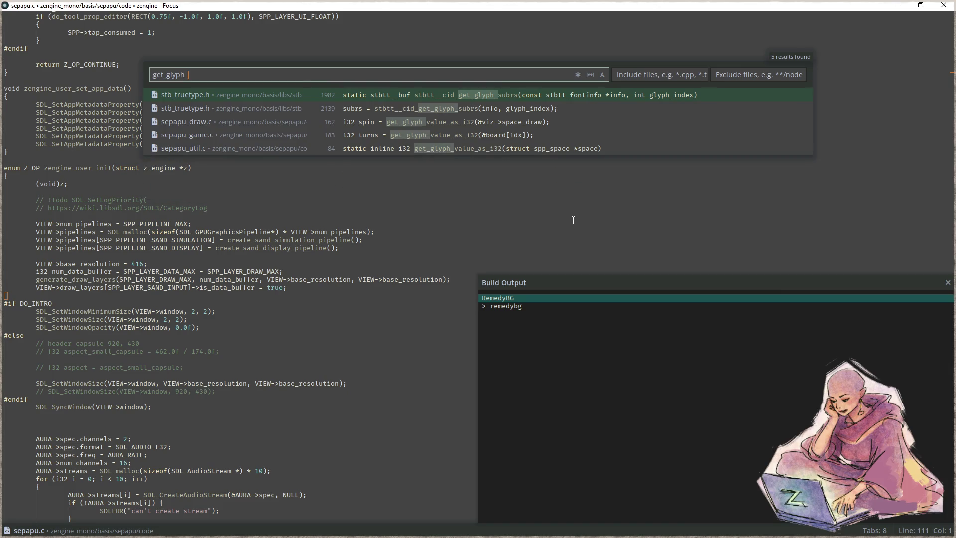
pyautogui.write('sdf')
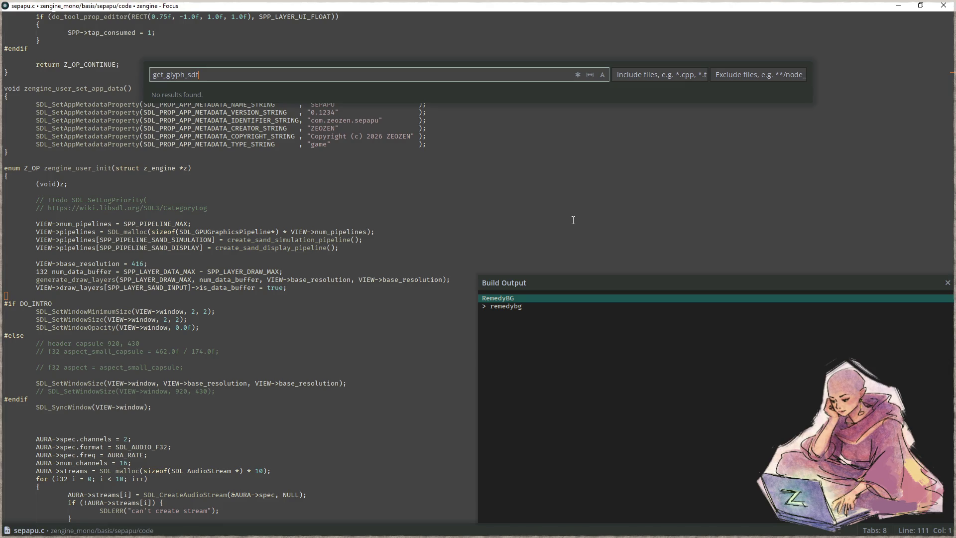
pyautogui.press('BackSpace')
pyautogui.press('BackSpace')
pyautogui.press('BackSpace')
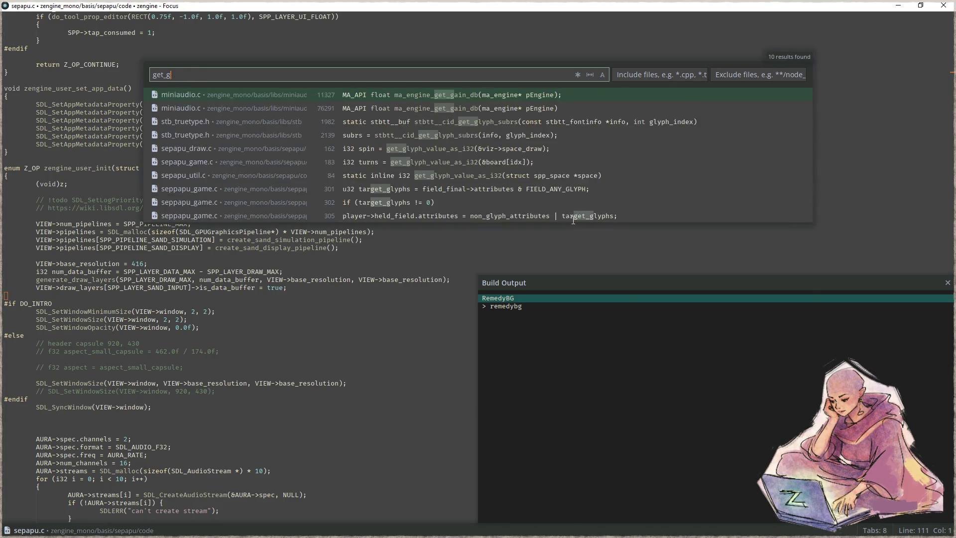
pyautogui.press('BackSpace')
pyautogui.press('BackSpace')
pyautogui.press('BackSpace')
pyautogui.write('stbtt')
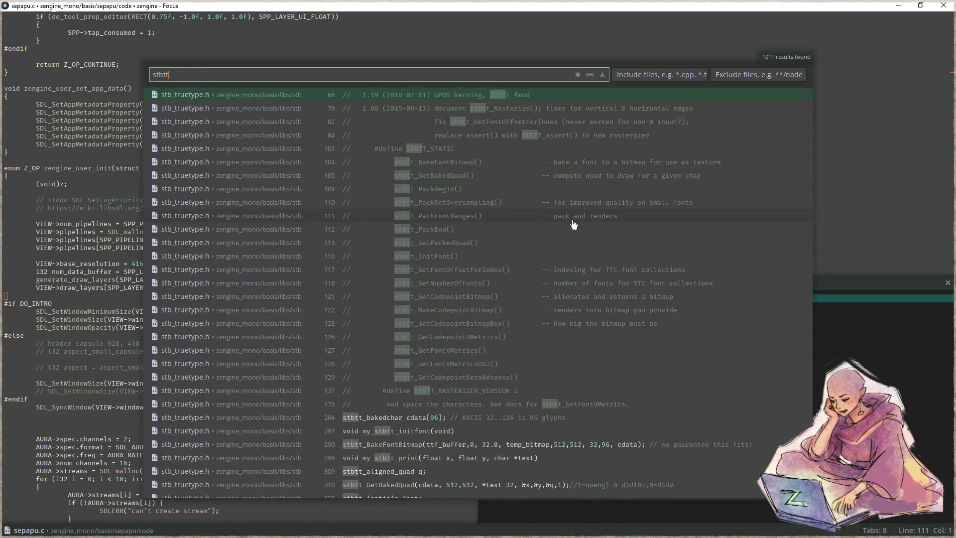
pyautogui.write('_')
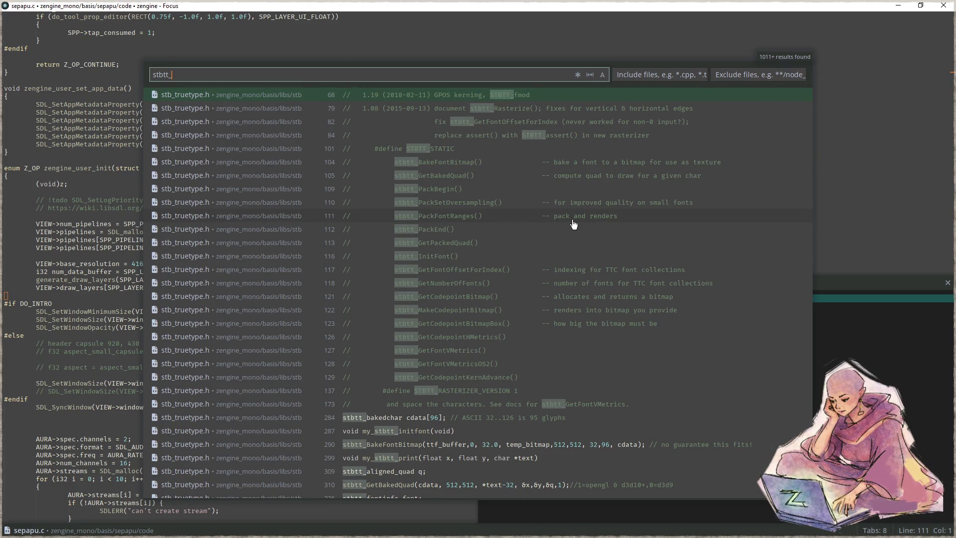
pyautogui.write('getgl')
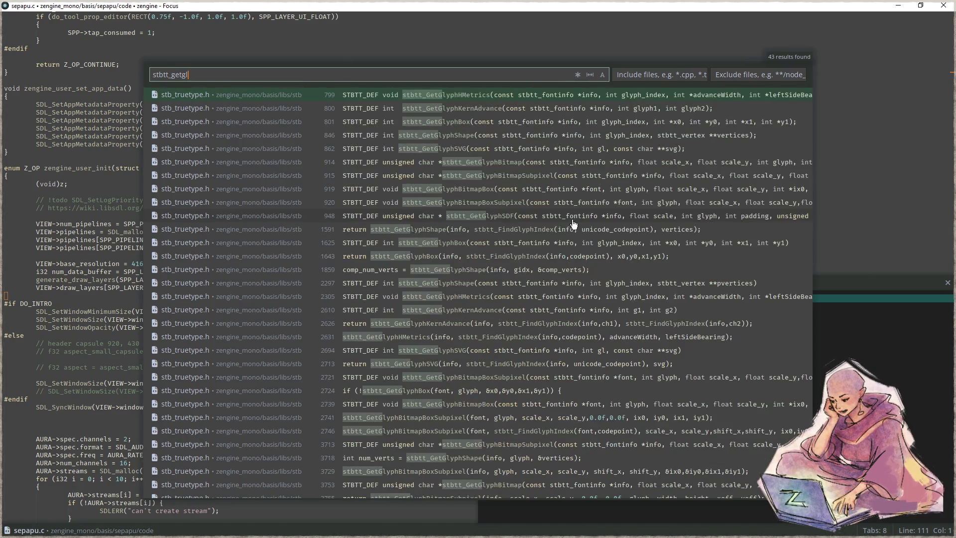
pyautogui.write('yphsdf')
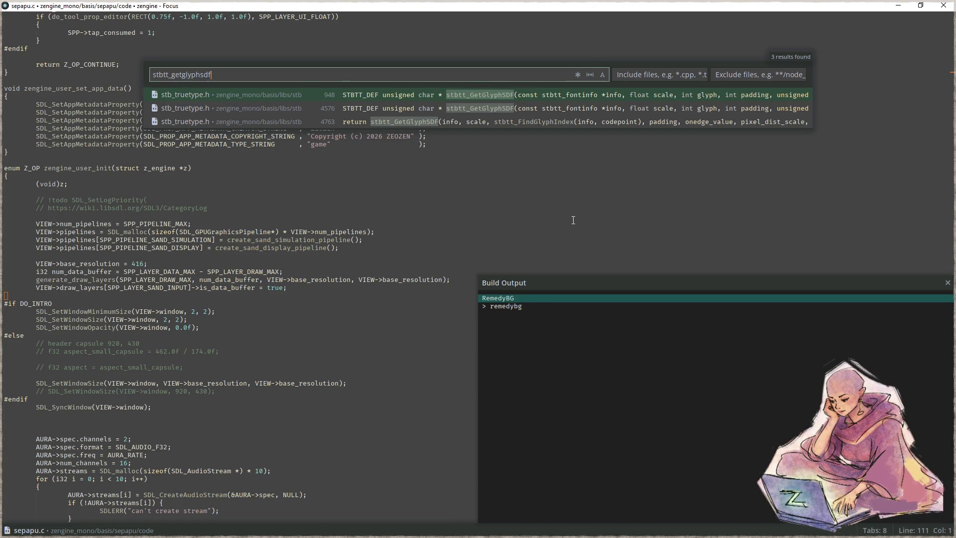
pyautogui.press('Down')
pyautogui.press('Down')
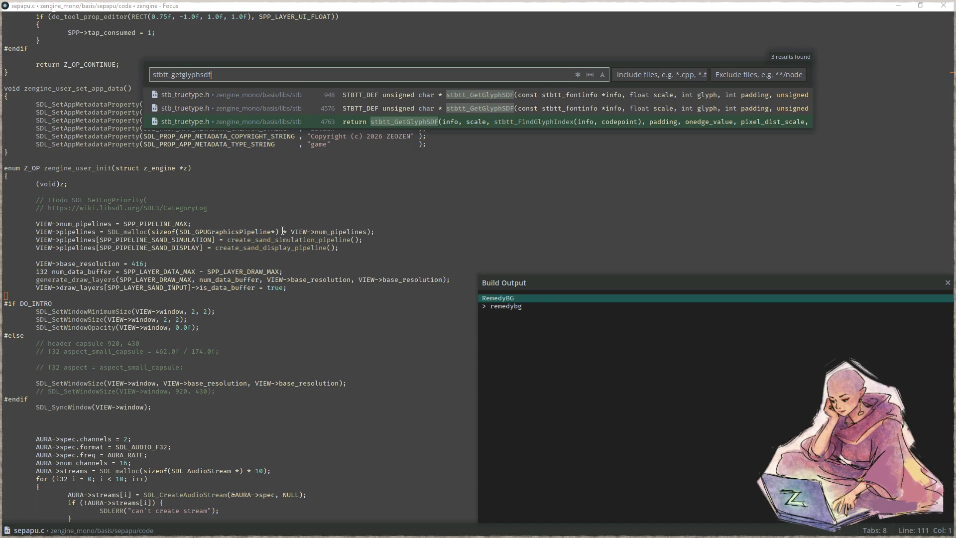
pyautogui.click(229, 231)
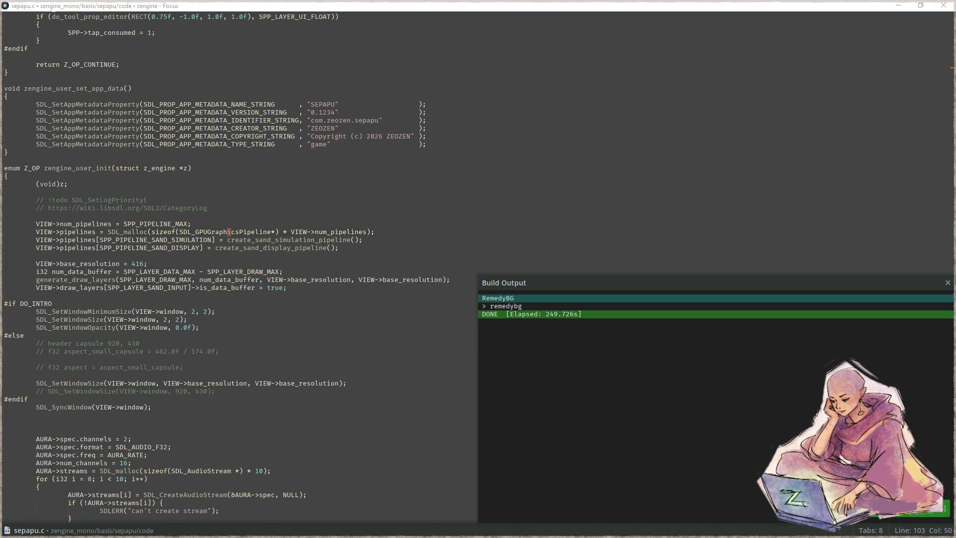
pyautogui.press('super+e')
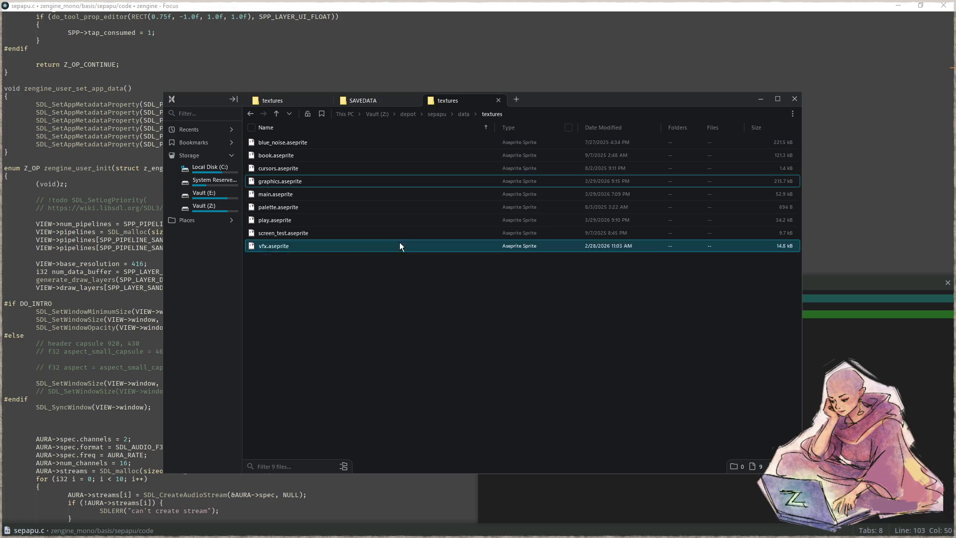
pyautogui.click(327, 184)
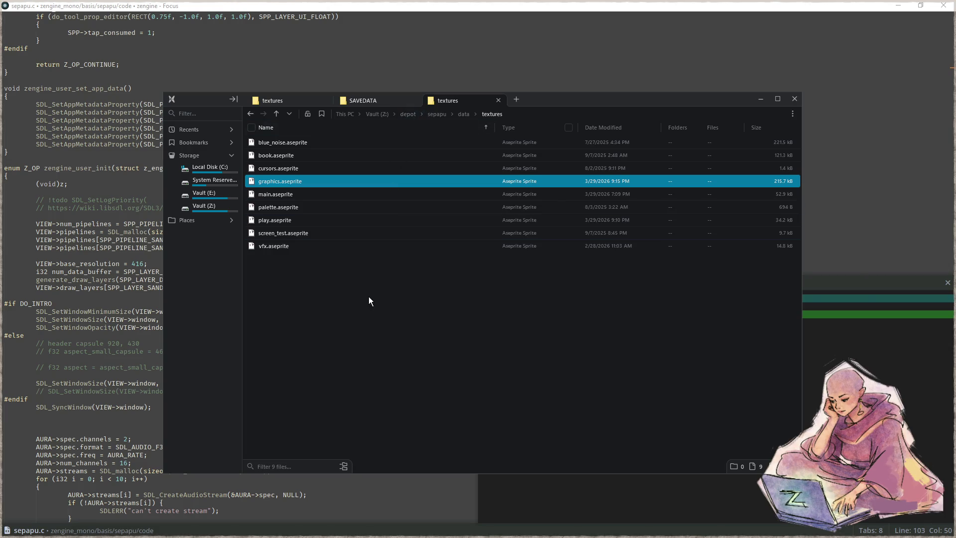
# - Open graphics.aseprite and delete the echo group, guides layer, and the slices through kernel_shadow layers
pyautogui.doubleClick(307, 182)
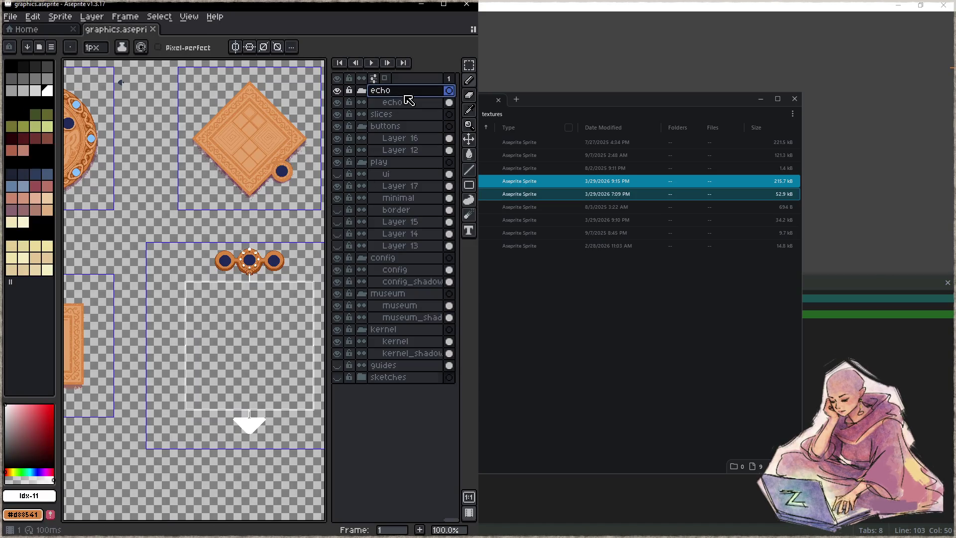
pyautogui.keyDown('ctrl'); pyautogui.click(411, 366); pyautogui.keyUp('ctrl')
pyautogui.press('Delete')
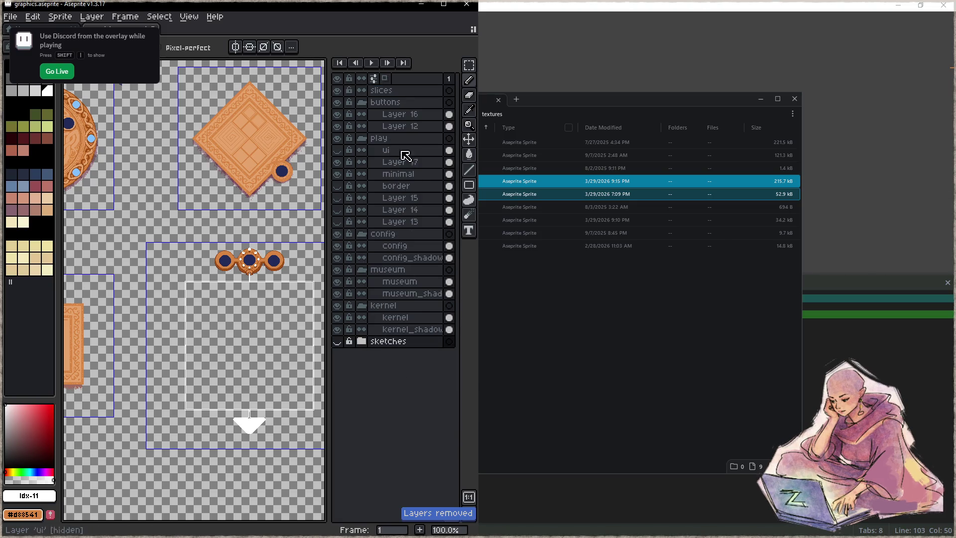
pyautogui.click(404, 91)
pyautogui.keyDown('shift'); pyautogui.click(402, 329); pyautogui.keyUp('shift')
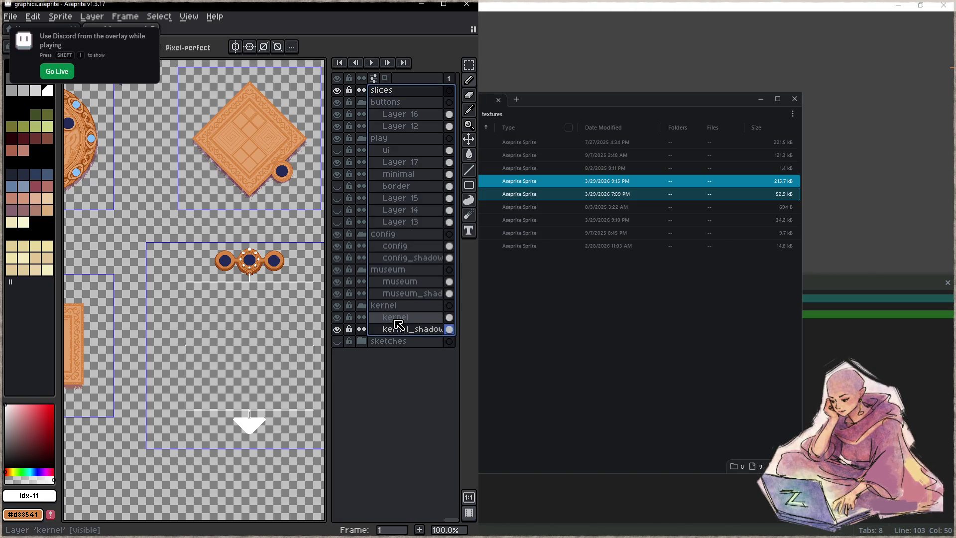
pyautogui.press('Delete')
# - Delete the leftover button, play and other stray layers, cancelling an accidental config rename
pyautogui.click(402, 93)
pyautogui.press('Delete')
pyautogui.click(405, 92)
pyautogui.press('Delete')
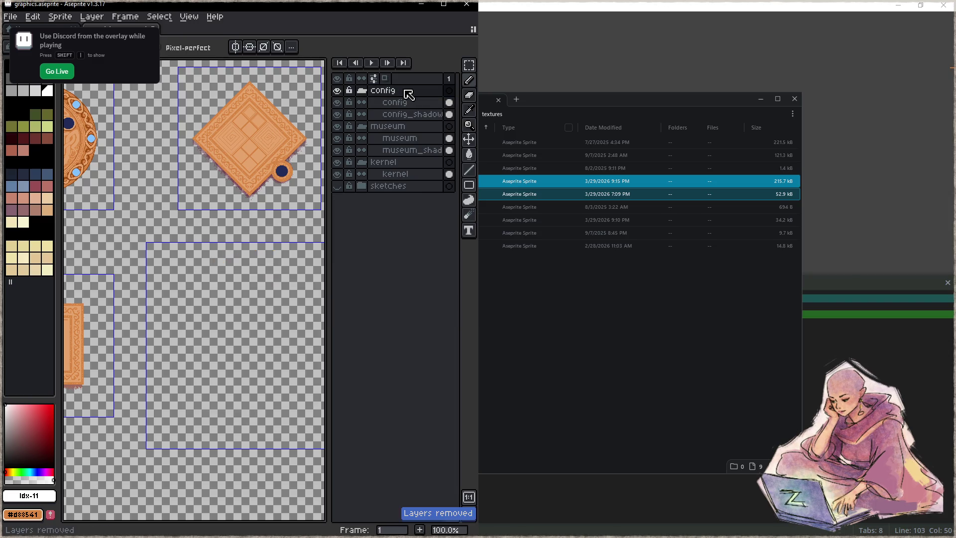
pyautogui.doubleClick(406, 91)
pyautogui.press('BackSpace')
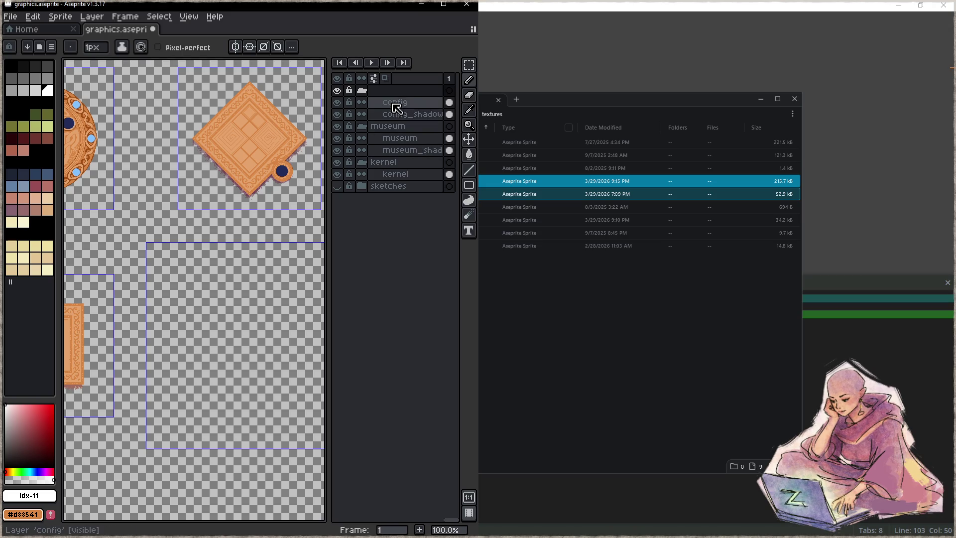
# - Delete the config, museum and kernel groups, keep the sketches name, and add an empty layer
pyautogui.press('Delete')
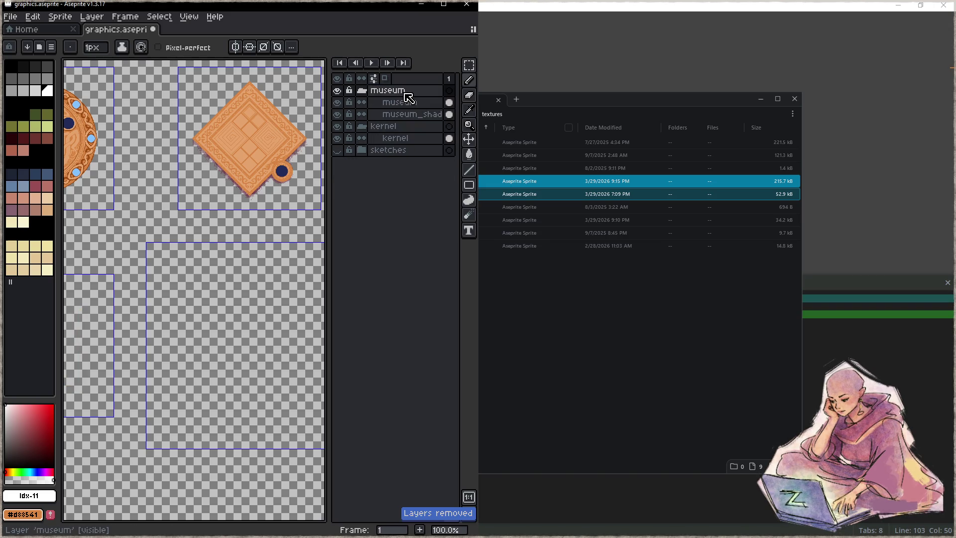
pyautogui.press('Delete')
pyautogui.press('Delete')
pyautogui.doubleClick(385, 92)
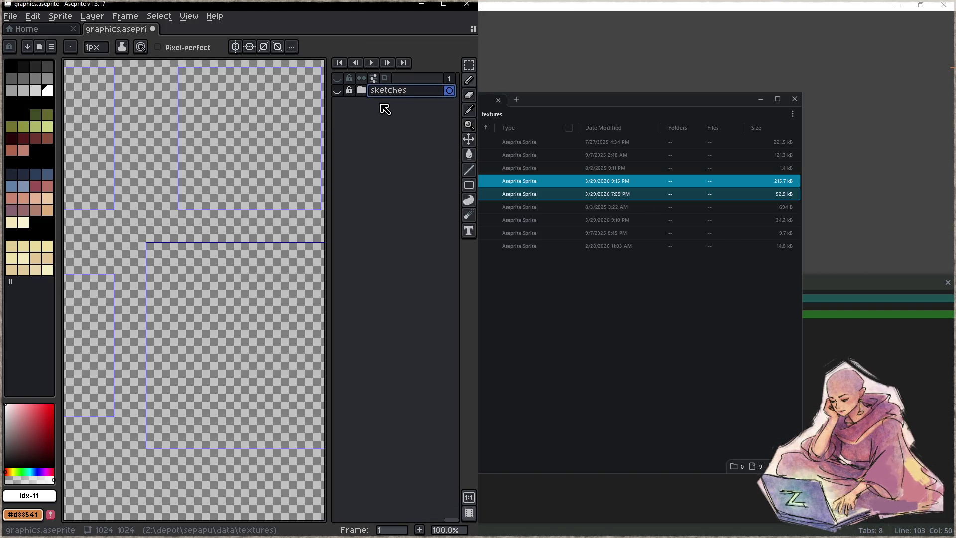
pyautogui.press('Return')
pyautogui.hotkey('shift', 'n')
# - Delete the sketches layer and remove every slice from the canvas
pyautogui.scroll(-1, 171, 174)
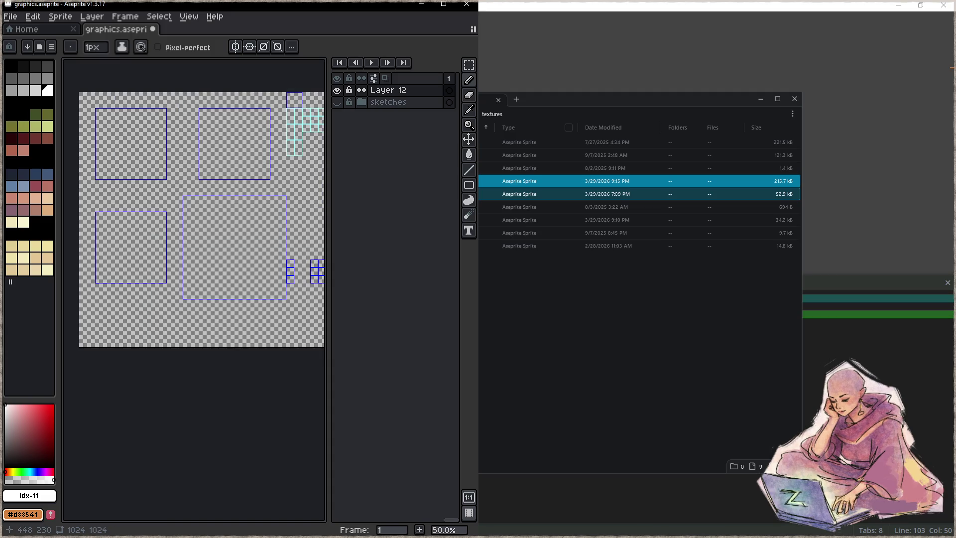
pyautogui.click(409, 102)
pyautogui.press('Delete')
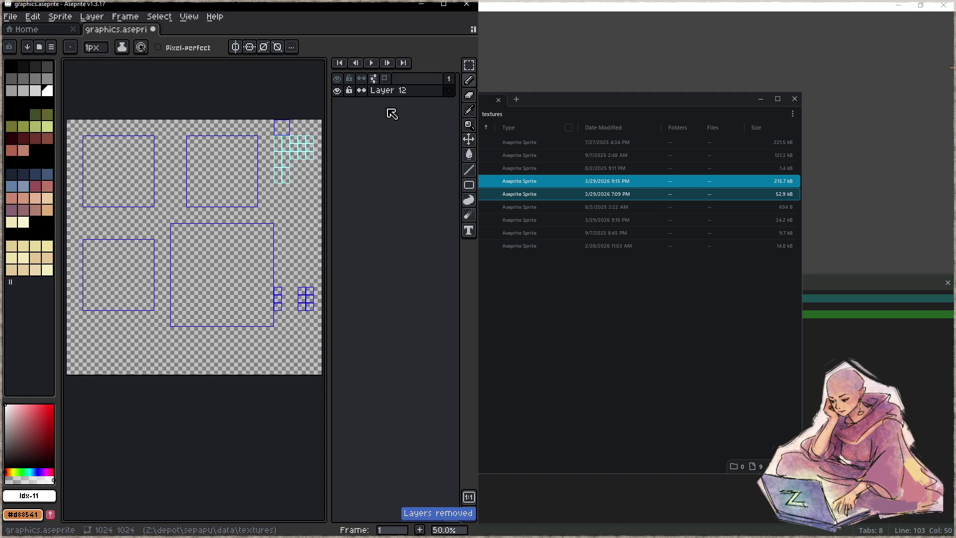
pyautogui.press('c')
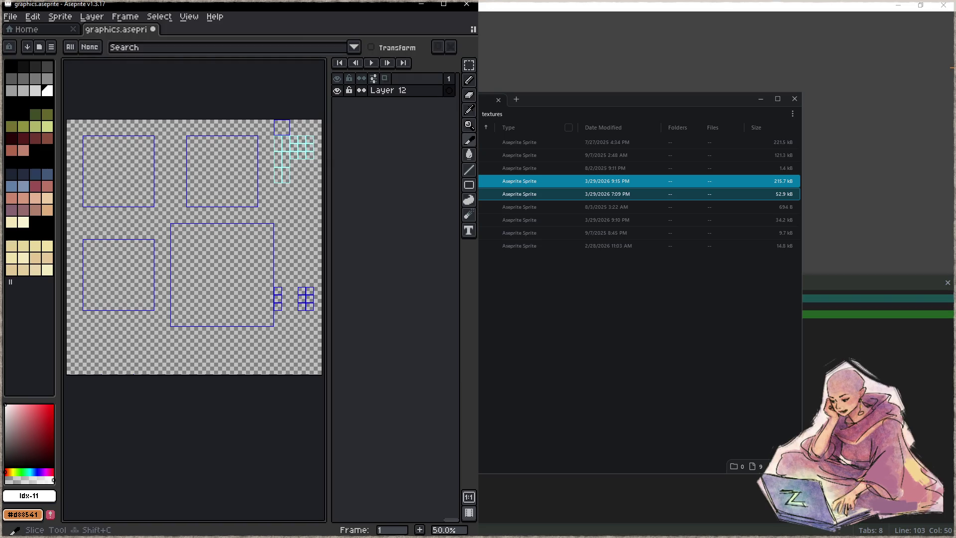
pyautogui.moveTo(318, 120); pyautogui.dragTo(108, 352)
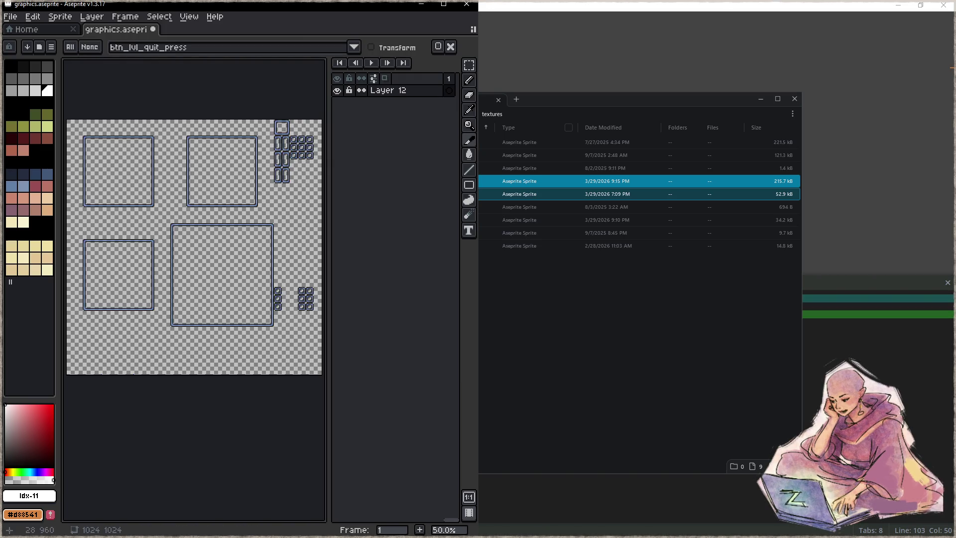
pyautogui.press('Delete')
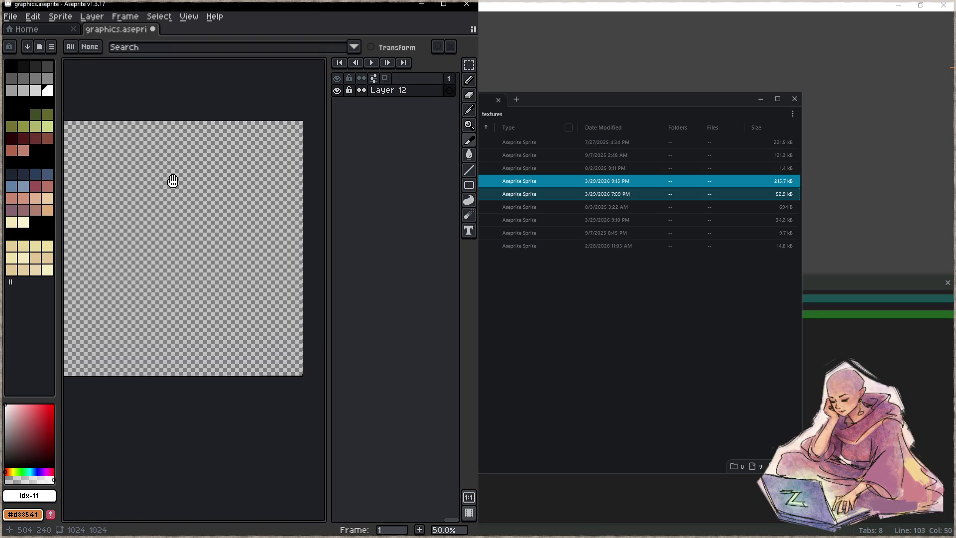
# - Resize the canvas to 128×128 and save graphics.aseprite
pyautogui.click(33, 16)
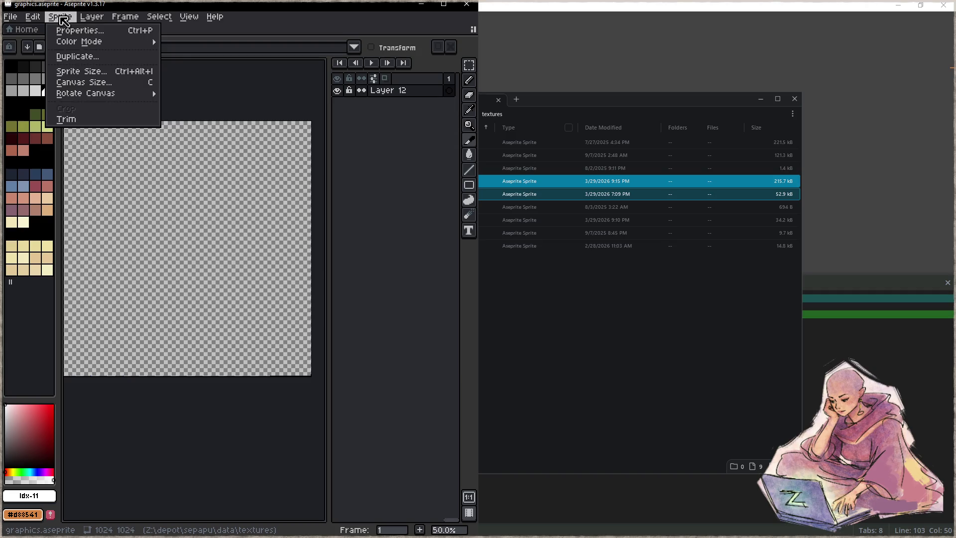
pyautogui.click(75, 82)
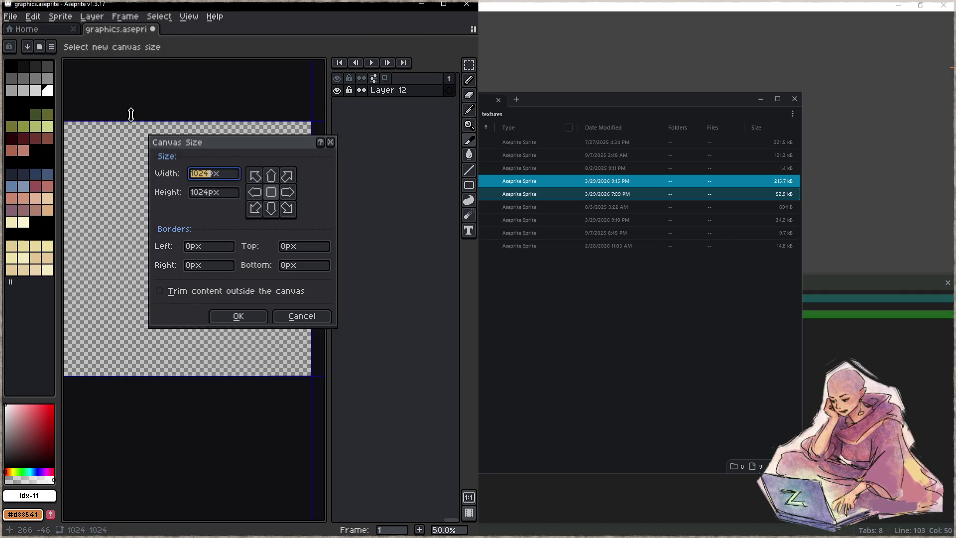
pyautogui.write('128')
pyautogui.click(228, 193)
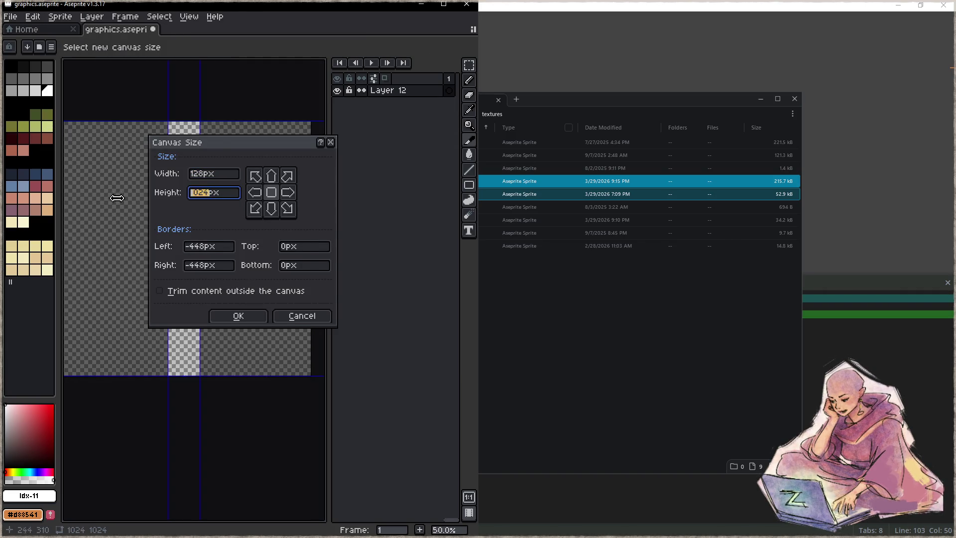
pyautogui.write('128')
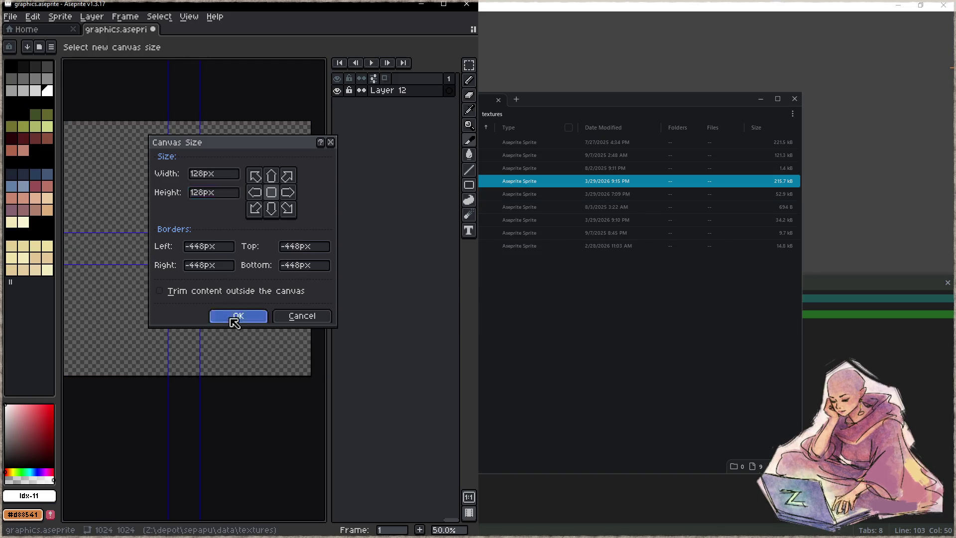
pyautogui.click(231, 314)
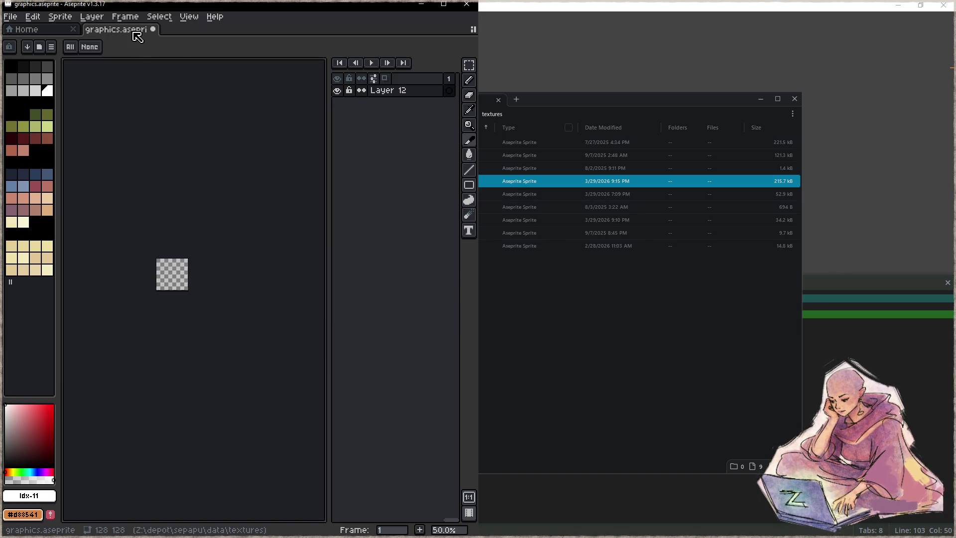
pyautogui.hotkey('ctrl', 's')
pyautogui.click(590, 315)
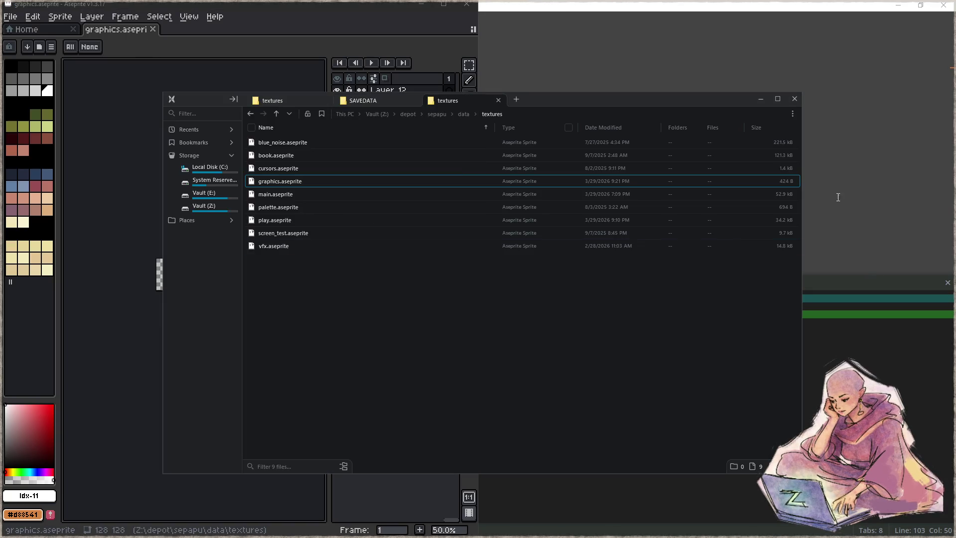
pyautogui.click(837, 195)
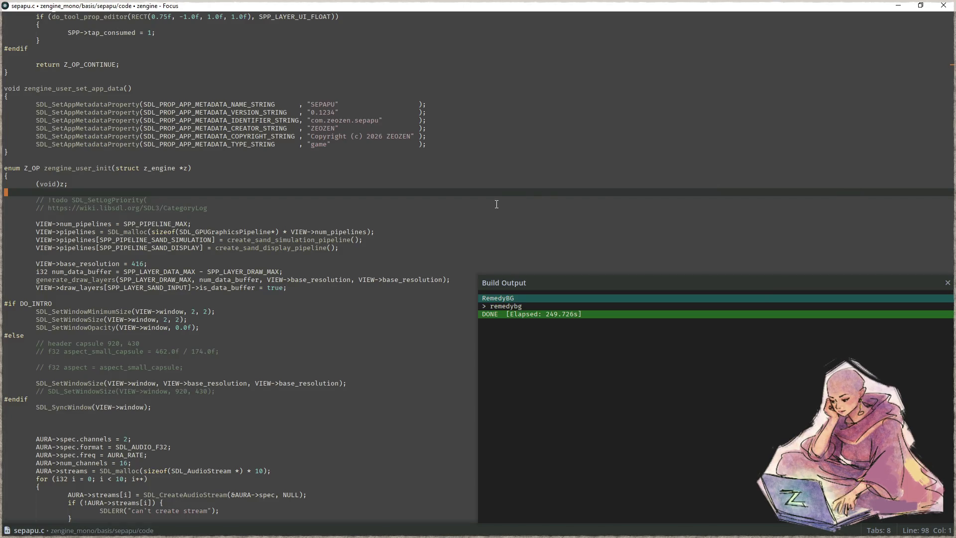
pyautogui.press('F5')
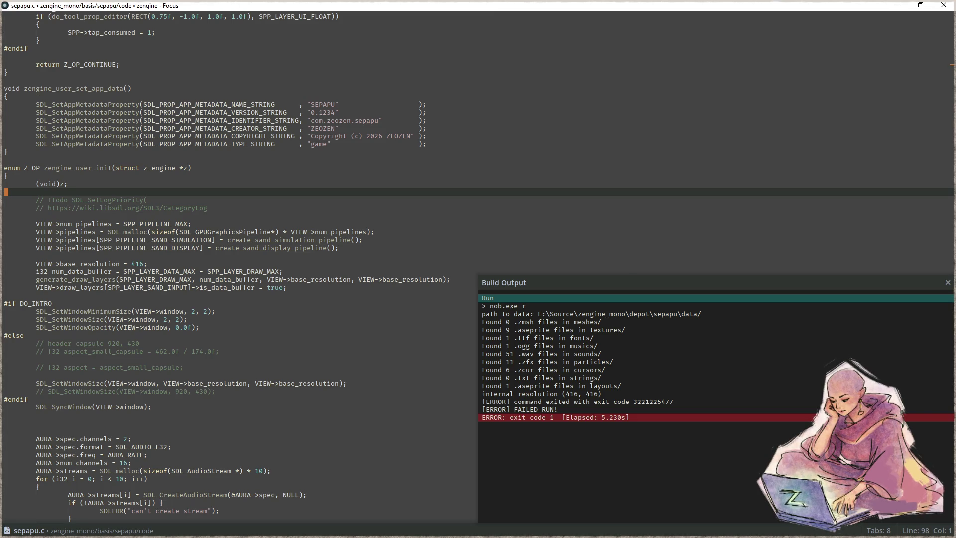
pyautogui.hotkey('alt', 'Tab')
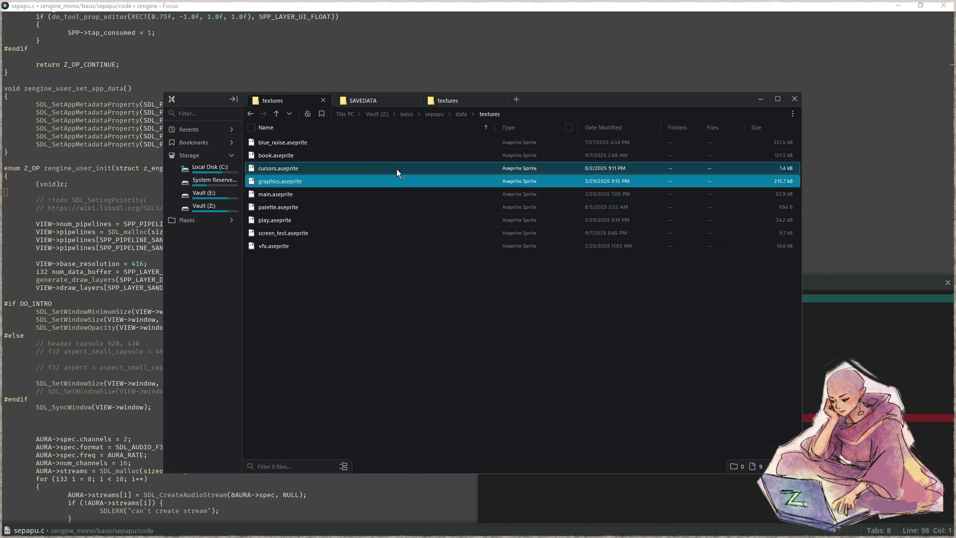
# - Paste graphics.aseprite into the depot textures folder, replacing the existing copy
pyautogui.click(469, 100)
pyautogui.hotkey('ctrl', 'v')
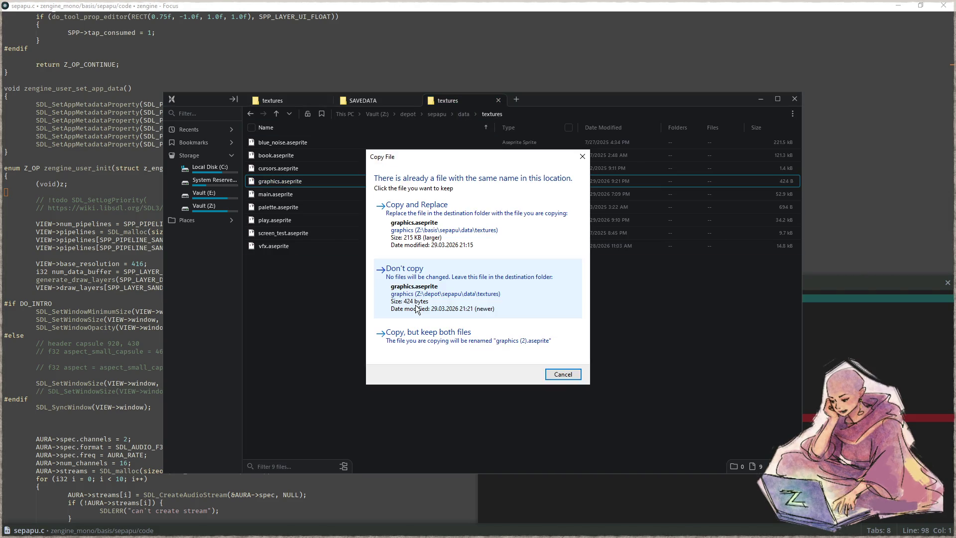
pyautogui.click(452, 224)
# - Rerun the game from Focus, then close the Build Output panel
pyautogui.click(149, 304)
pyautogui.press('F5')
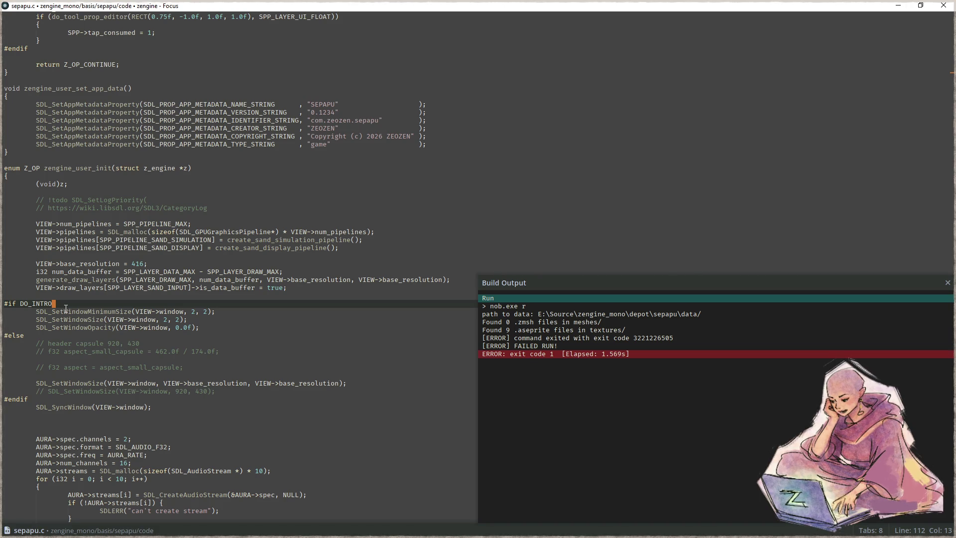
pyautogui.press('Escape')
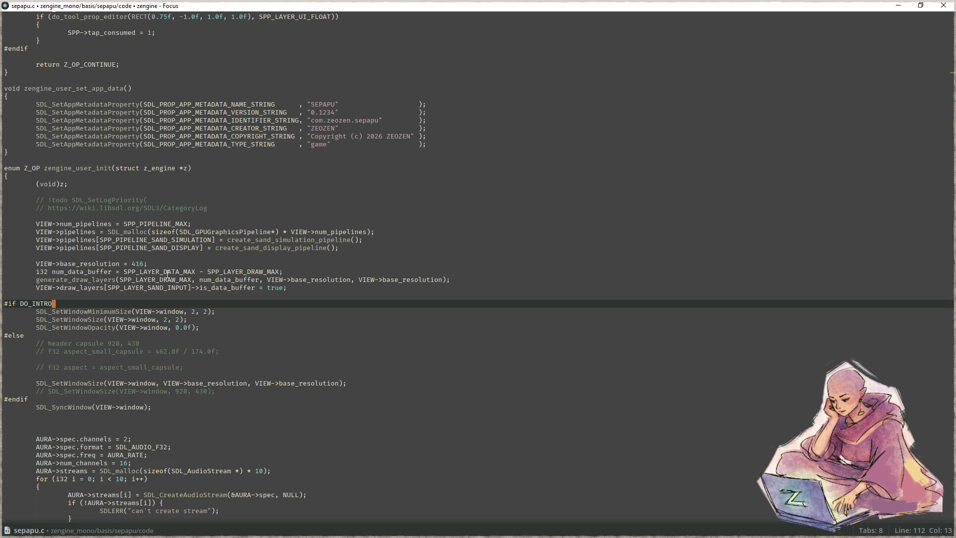
pyautogui.click(242, 317)
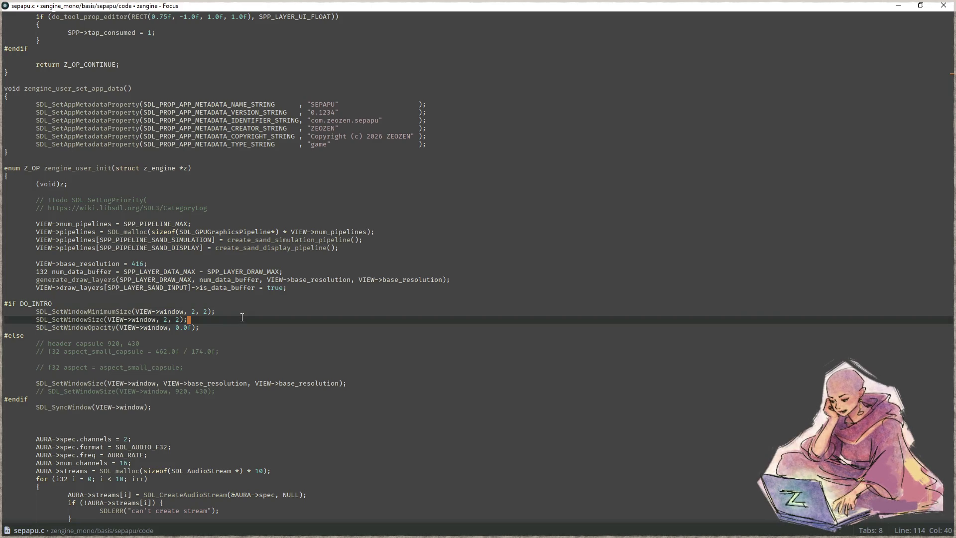
# - Open zAseprite.c via quick-open and delete the commented-out blit loop and its blank line
pyautogui.hotkey('ctrl', 'p')
pyautogui.write('aseprite')
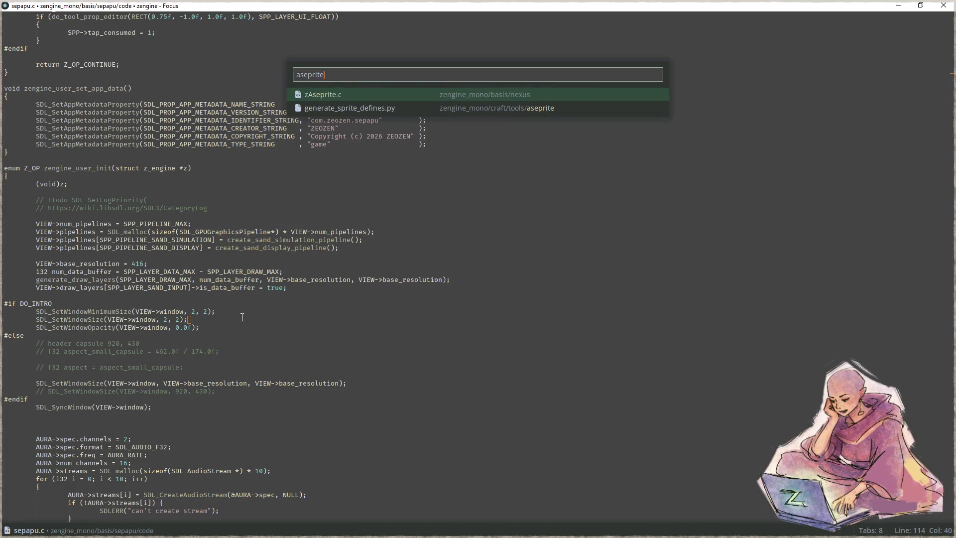
pyautogui.press('Return')
pyautogui.scroll(-3, 167, 417)
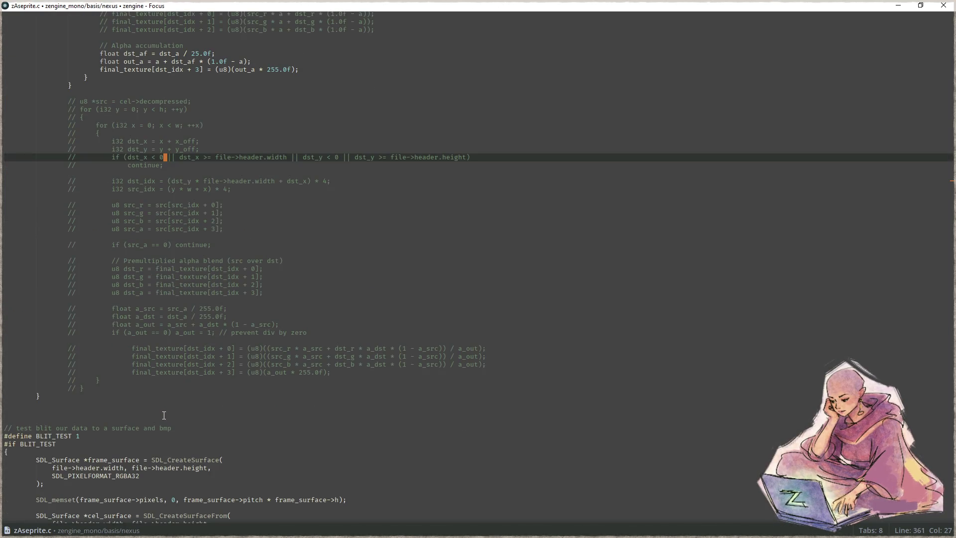
pyautogui.click(135, 389)
pyautogui.hotkey('ctrl', 'shift', 'Up')
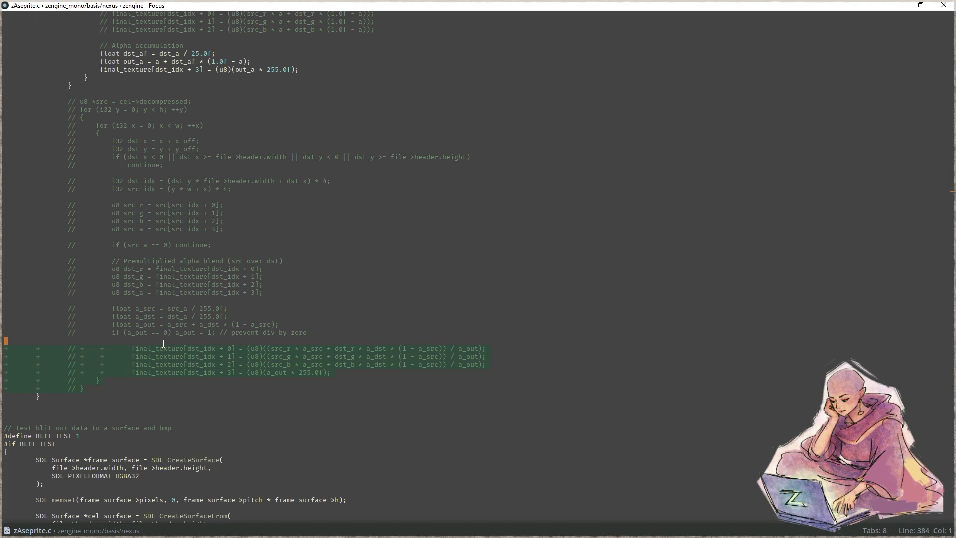
pyautogui.hotkey('ctrl', 'shift', 'Up')
pyautogui.hotkey('ctrl', 'shift', 'Up')
pyautogui.hotkey('ctrl', 'shift', 'Up')
pyautogui.press('Delete')
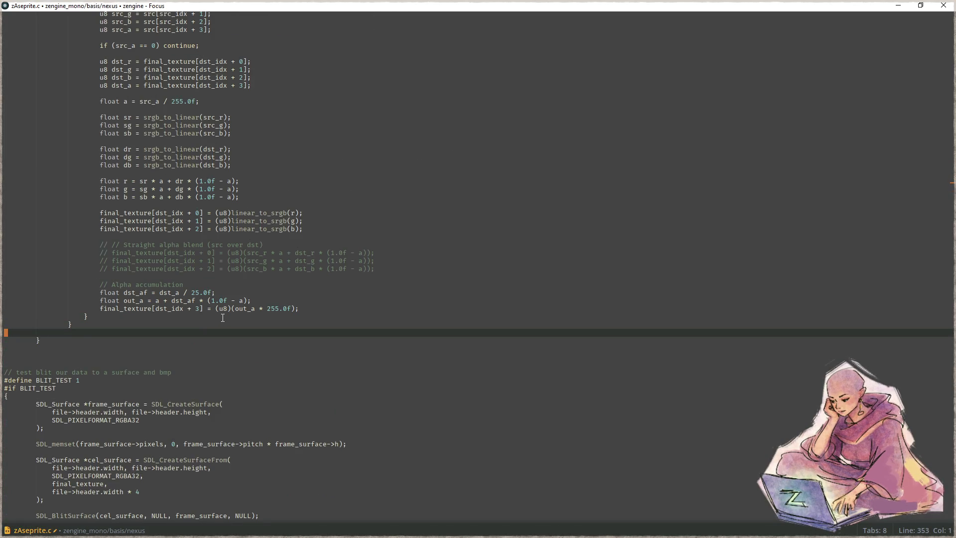
pyautogui.press('BackSpace')
# - Select the image-data parsing function's code down to its closing brace
pyautogui.scroll(10, 199, 328)
pyautogui.scroll(15, 195, 331)
pyautogui.scroll(15, 190, 333)
pyautogui.scroll(15, 187, 333)
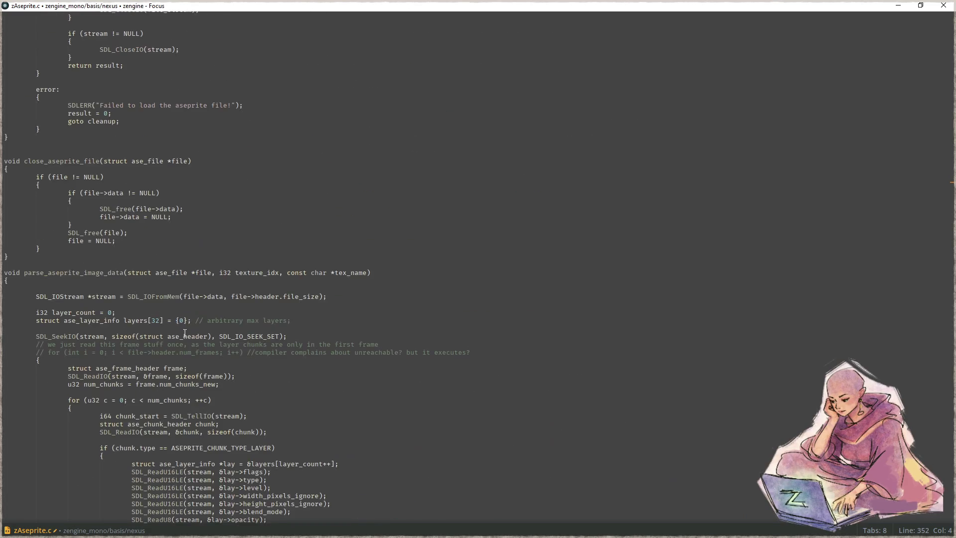
pyautogui.moveTo(2, 273); pyautogui.dragTo(156, 393)
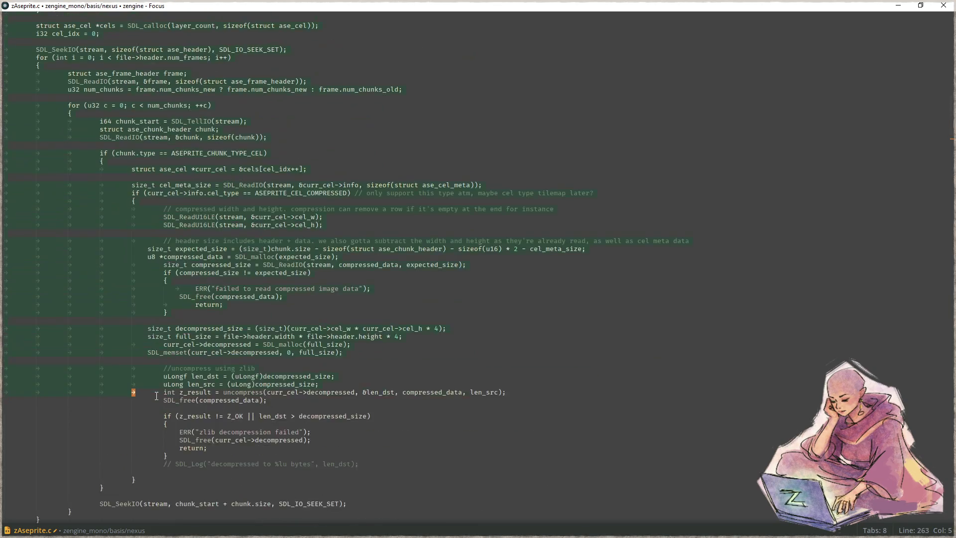
pyautogui.scroll(-10, 156, 393)
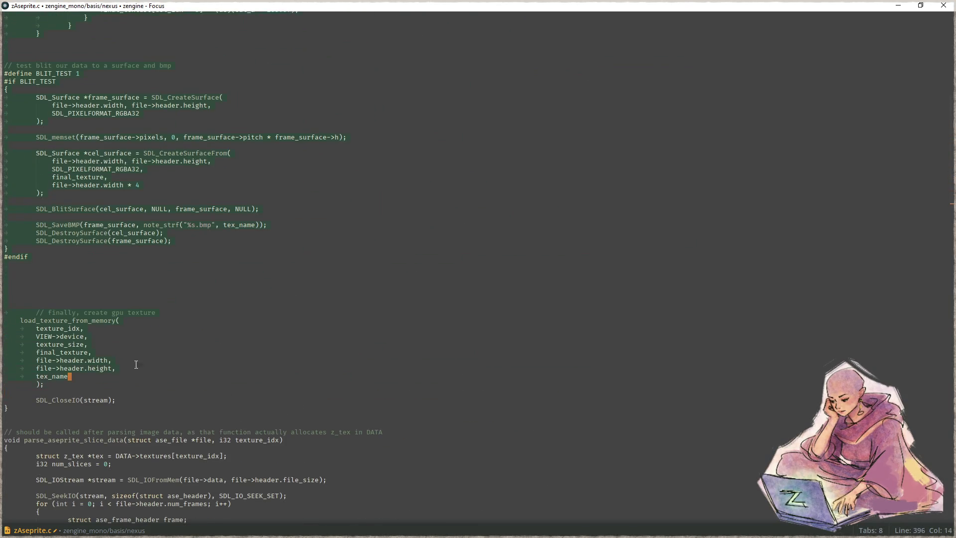
pyautogui.keyDown('shift'); pyautogui.click(64, 409); pyautogui.keyUp('shift')
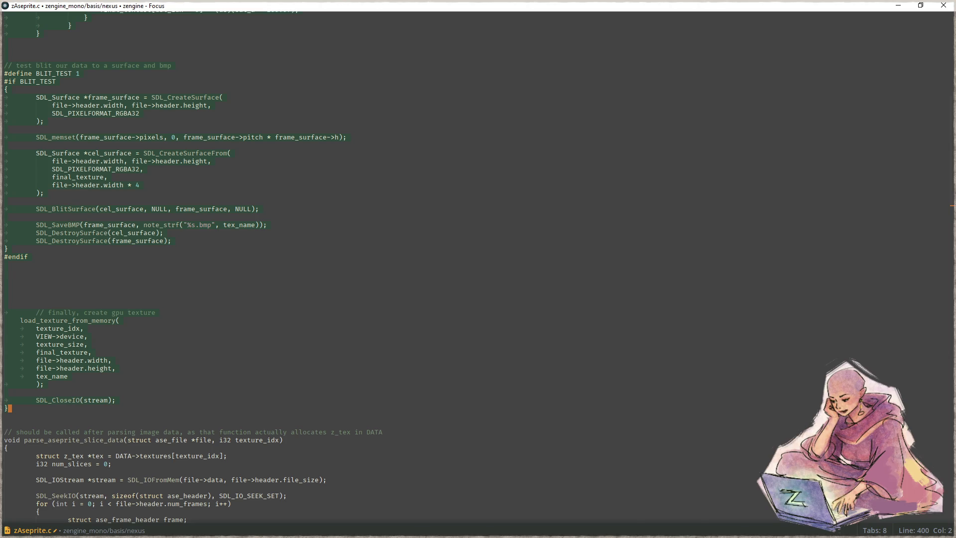
pyautogui.hotkey('alt', 'Tab')
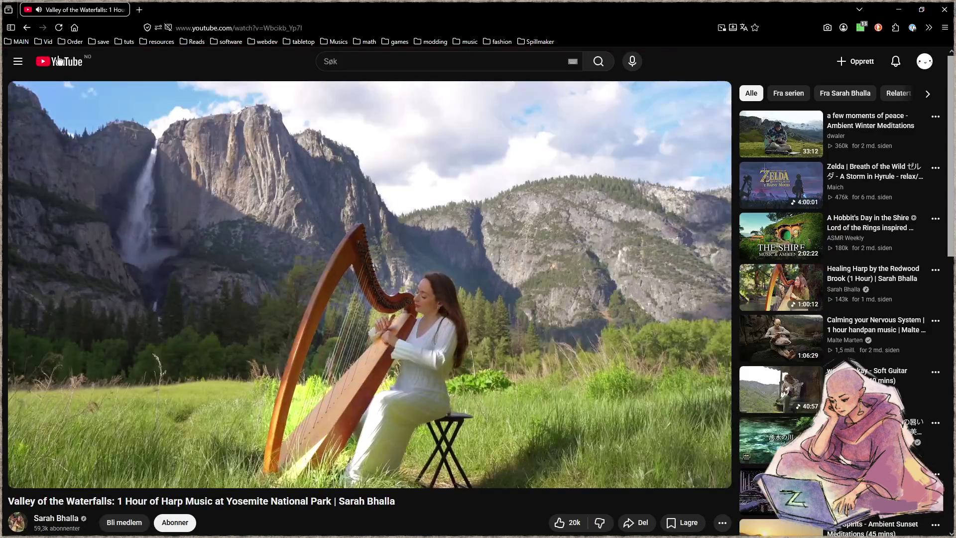
pyautogui.press('super+shift+Right')
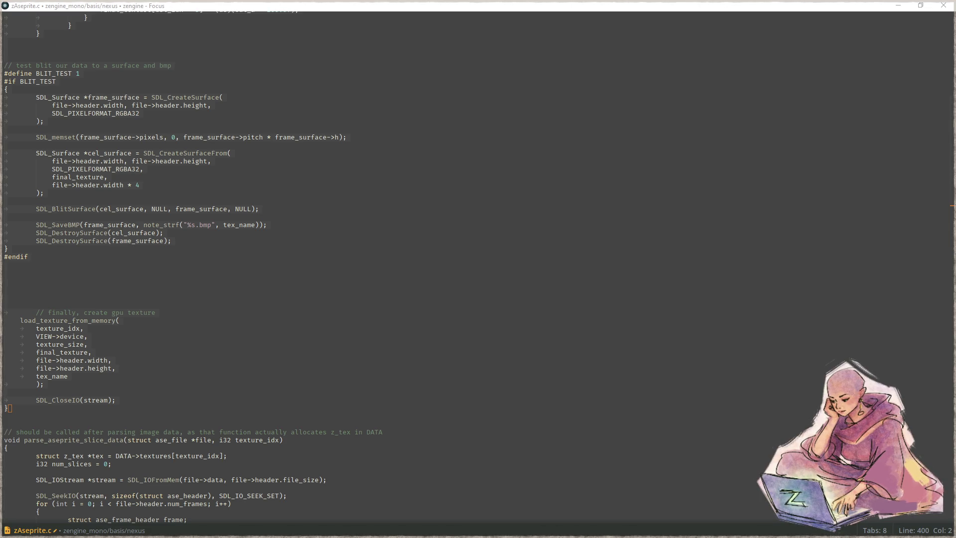
# - Close graphics.aseprite, reopen it from Recent files and pan to the goggle bar sprite
pyautogui.hotkey('alt', 'Tab')
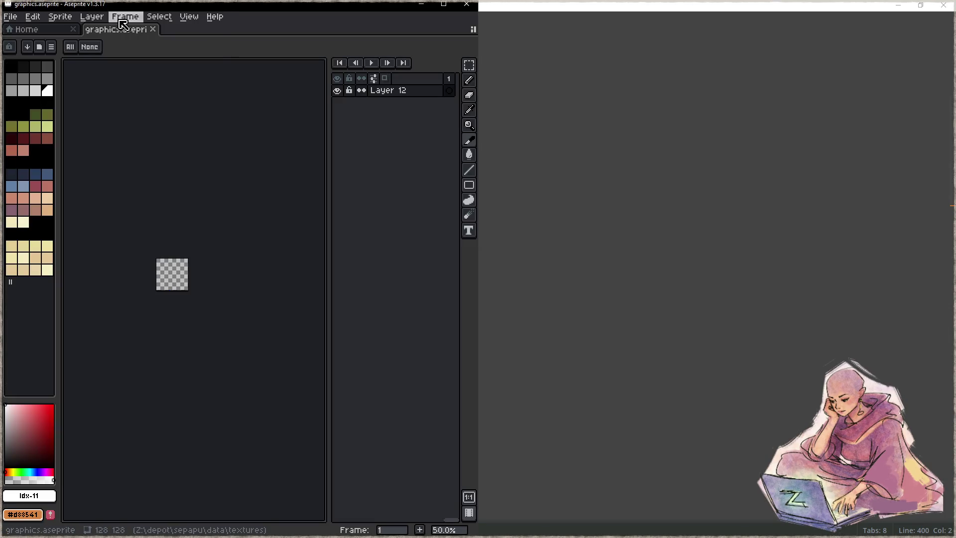
pyautogui.middleClick(130, 29)
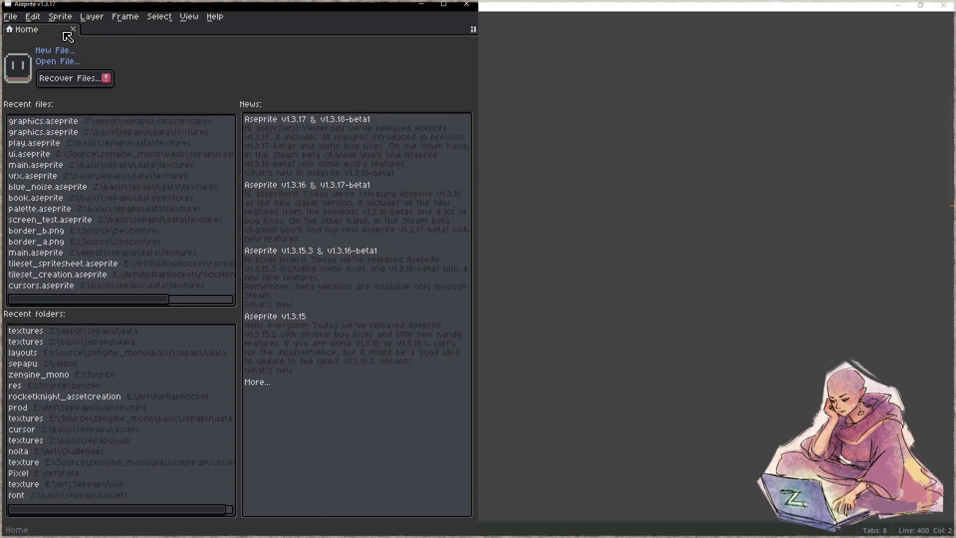
pyautogui.click(81, 136)
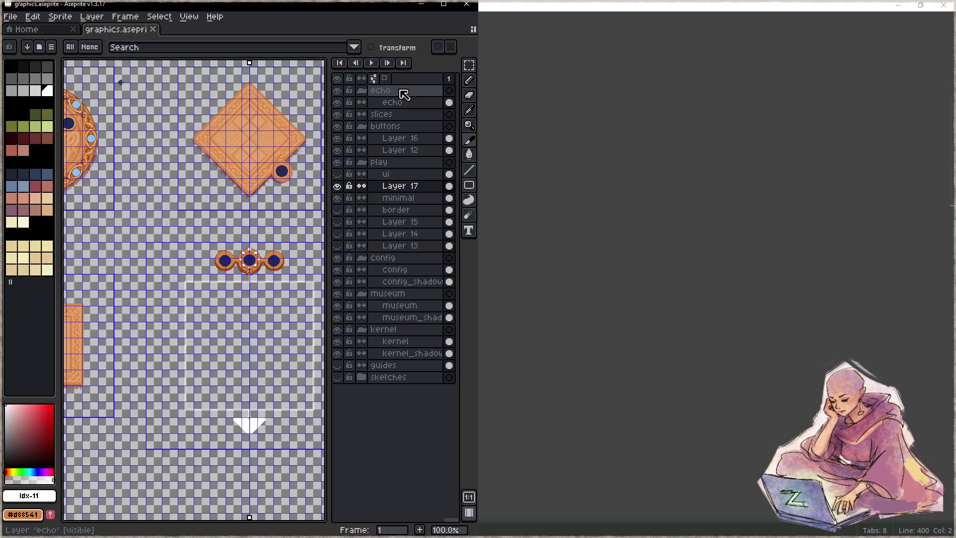
pyautogui.moveTo(206, 291)
pyautogui.mouseDown()
pyautogui.moveTo(295, 273)
pyautogui.moveTo(185, 259)
pyautogui.mouseUp()
# - Hide Layer 17 and toggle the ui layer to inspect the whole play frame
pyautogui.scroll(1, 243, 250)
pyautogui.click(338, 185)
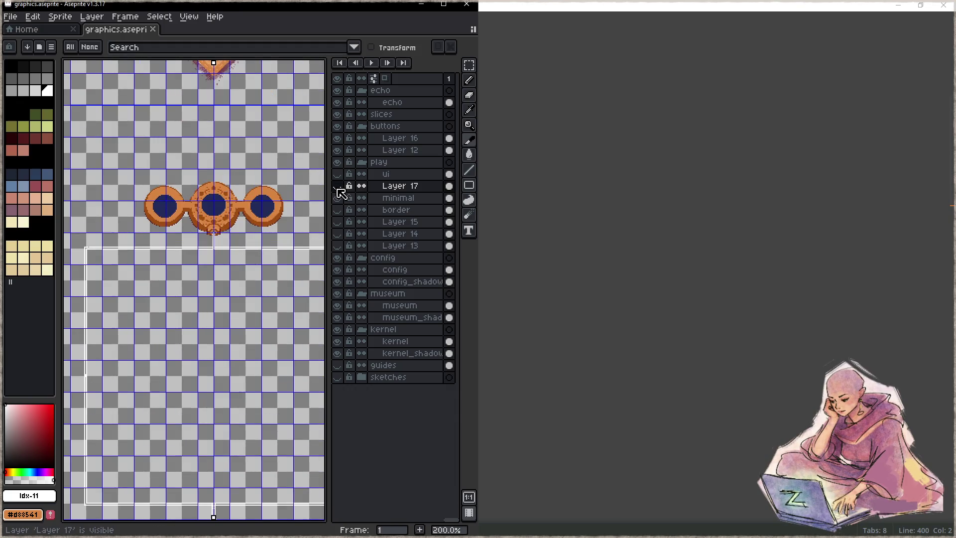
pyautogui.click(387, 175)
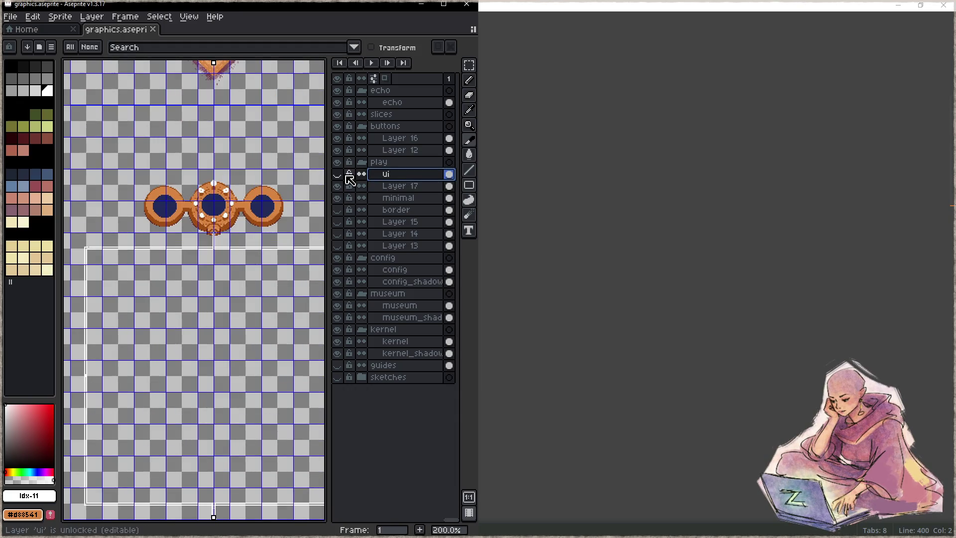
pyautogui.click(337, 174)
pyautogui.scroll(-2, 245, 234)
pyautogui.moveTo(246, 235); pyautogui.dragTo(214, 220)
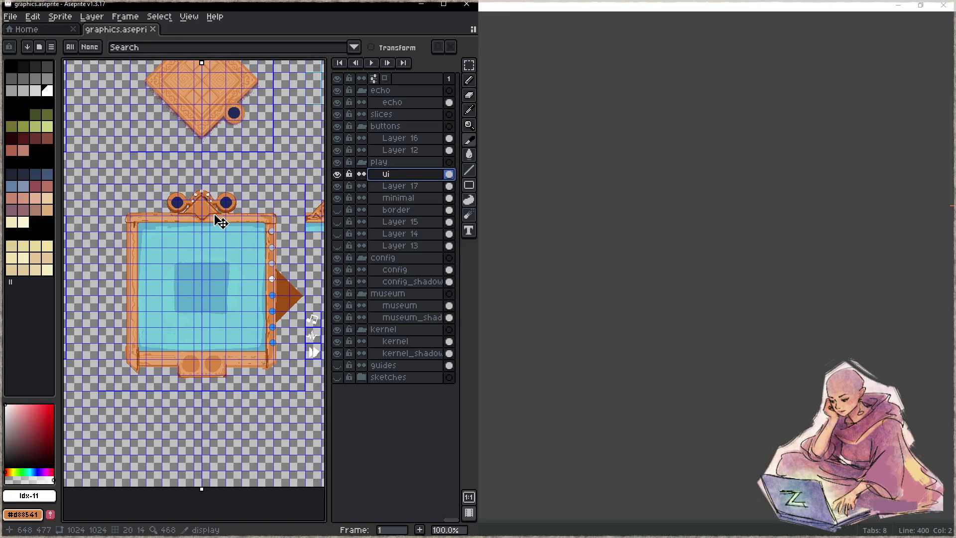
pyautogui.click(337, 174)
# - Compare the border, Layer 15, Layer 14 and Layer 13 by toggling their visibility
pyautogui.click(337, 210)
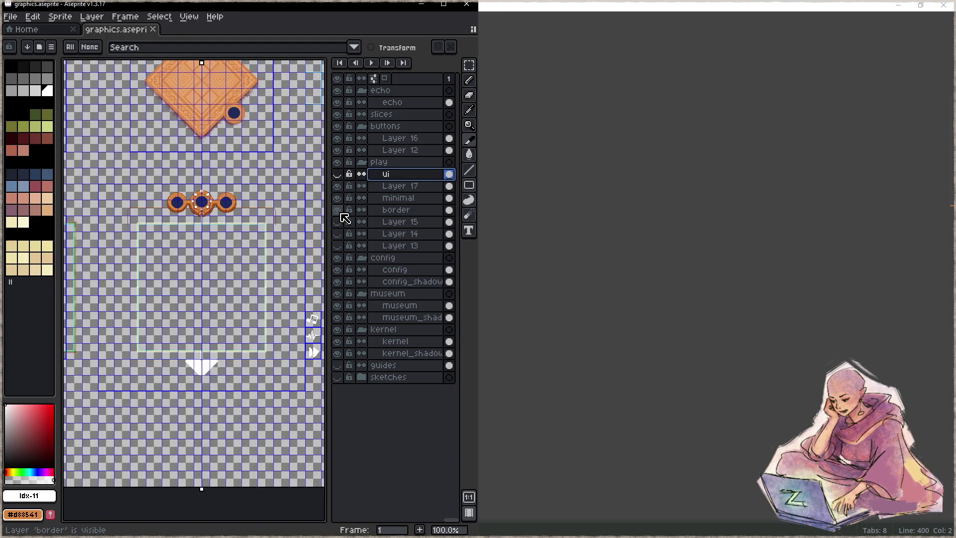
pyautogui.click(337, 210)
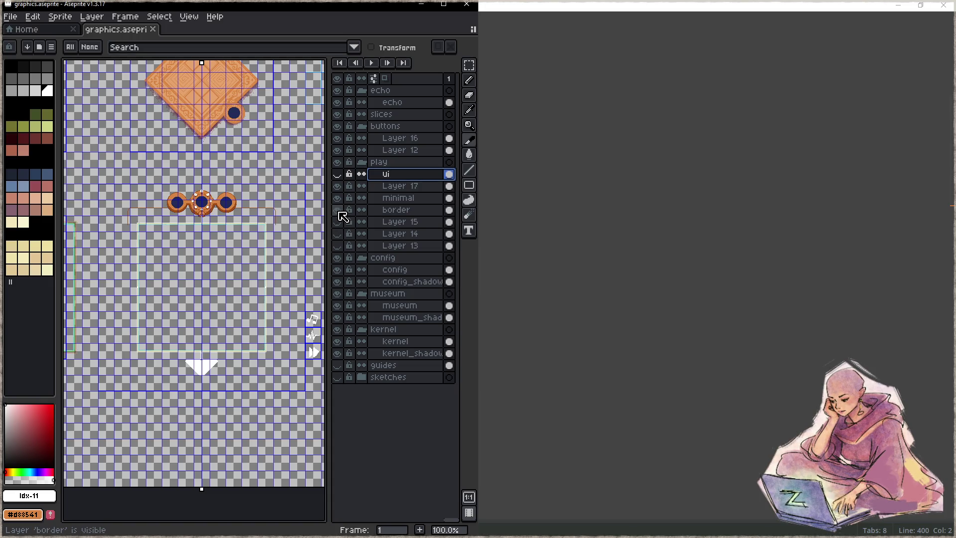
pyautogui.click(337, 209)
pyautogui.click(337, 221)
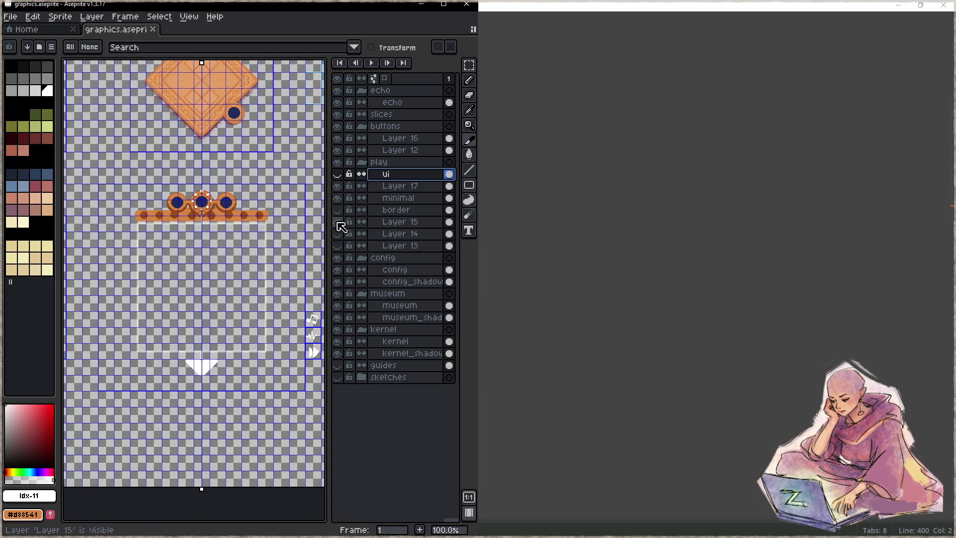
pyautogui.click(338, 234)
pyautogui.click(338, 246)
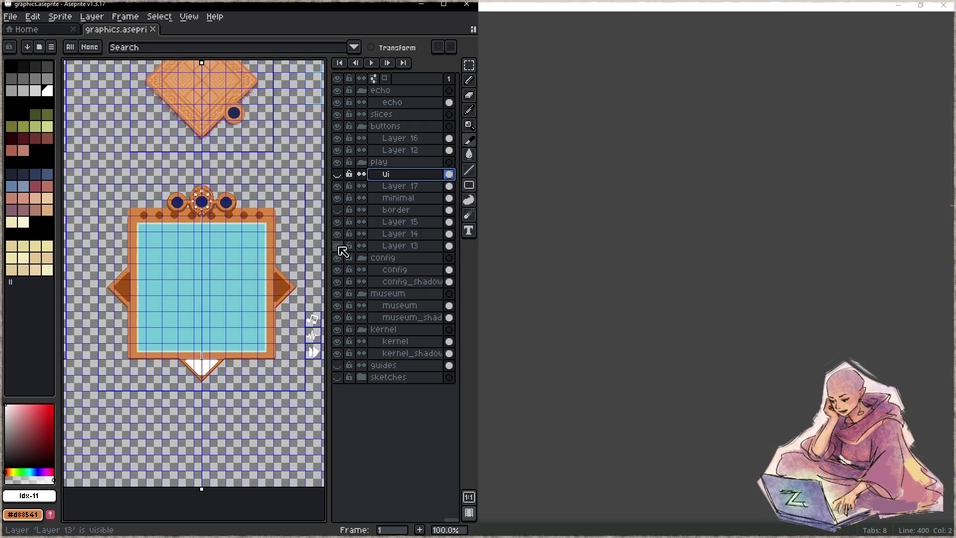
pyautogui.click(337, 209)
# - Merge border, Layer 15 and Layer 14 down into Layer 13, then hide it
pyautogui.rightClick(373, 215)
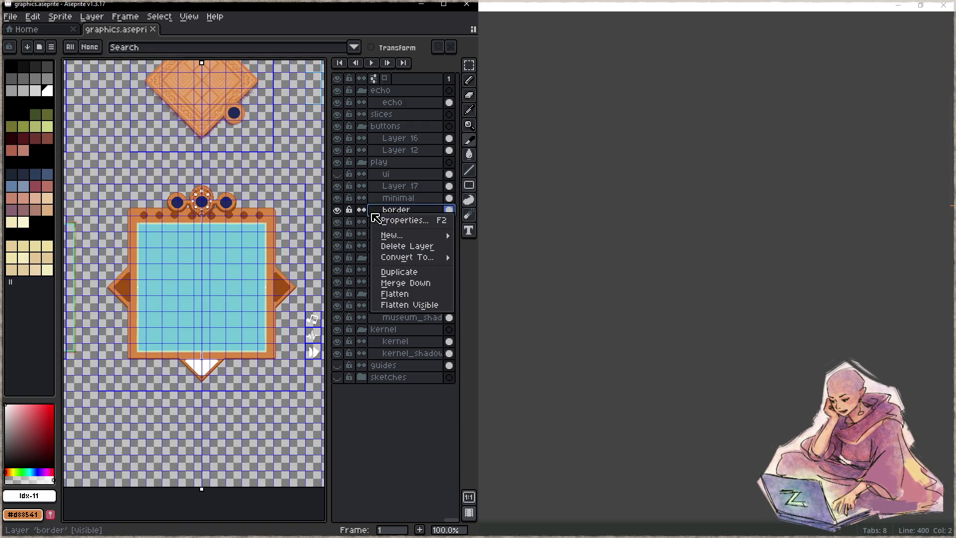
pyautogui.click(414, 283)
pyautogui.rightClick(412, 216)
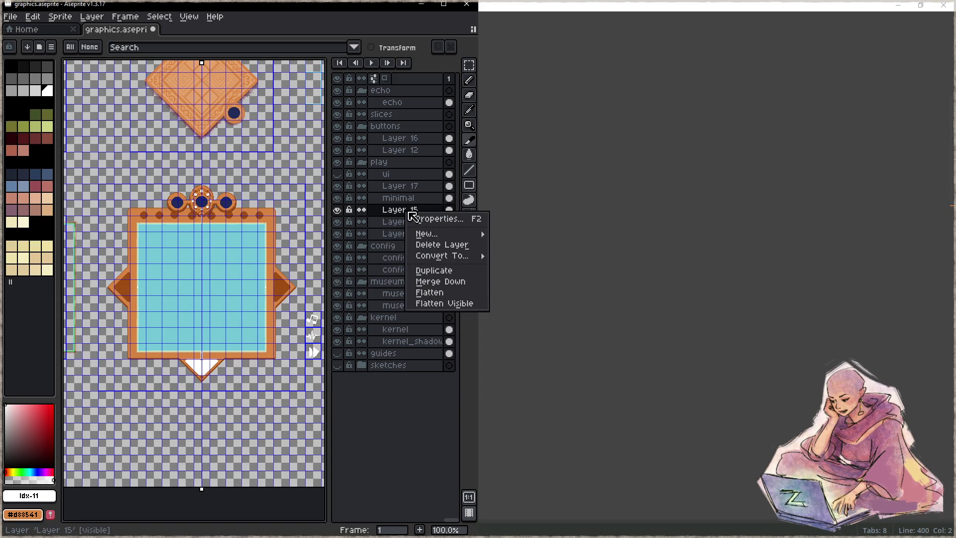
pyautogui.click(421, 282)
pyautogui.rightClick(411, 216)
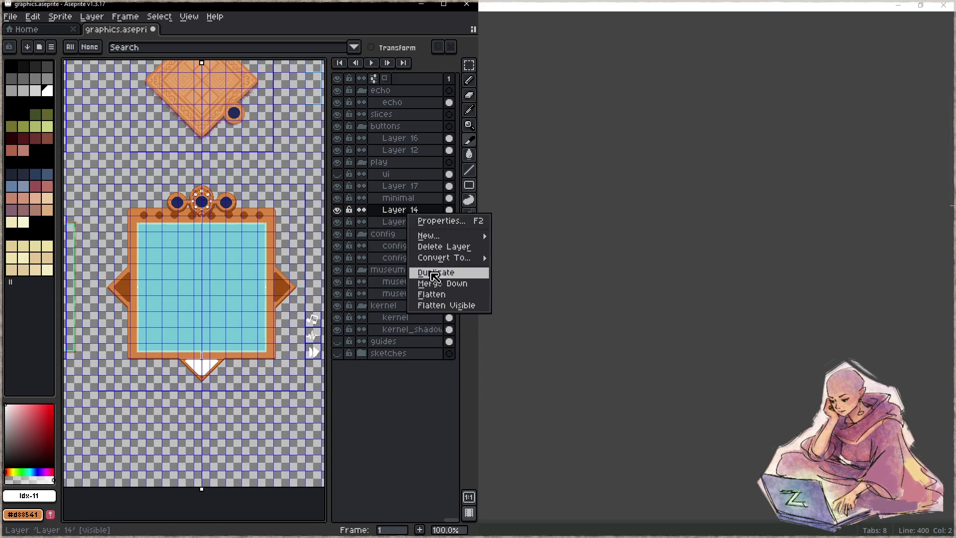
pyautogui.click(434, 283)
pyautogui.click(337, 209)
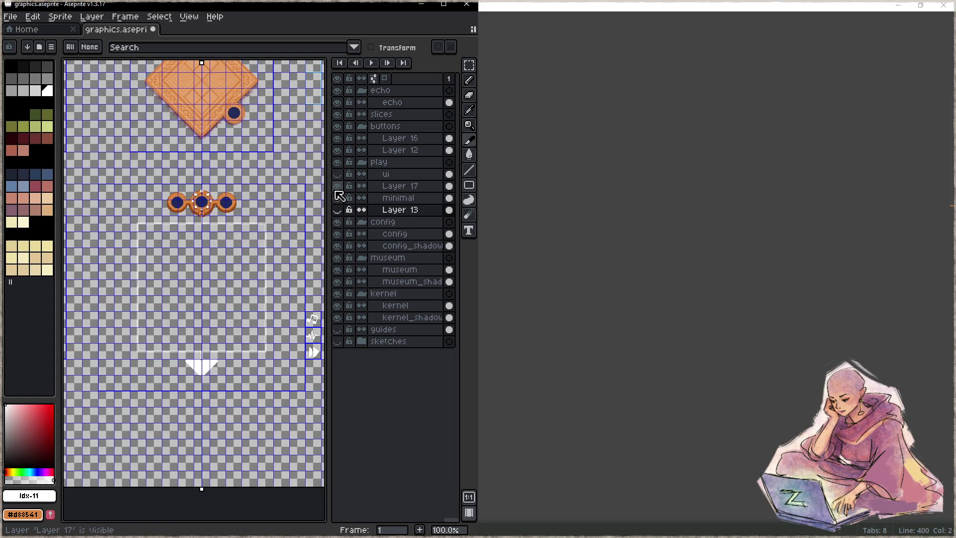
pyautogui.press('z')
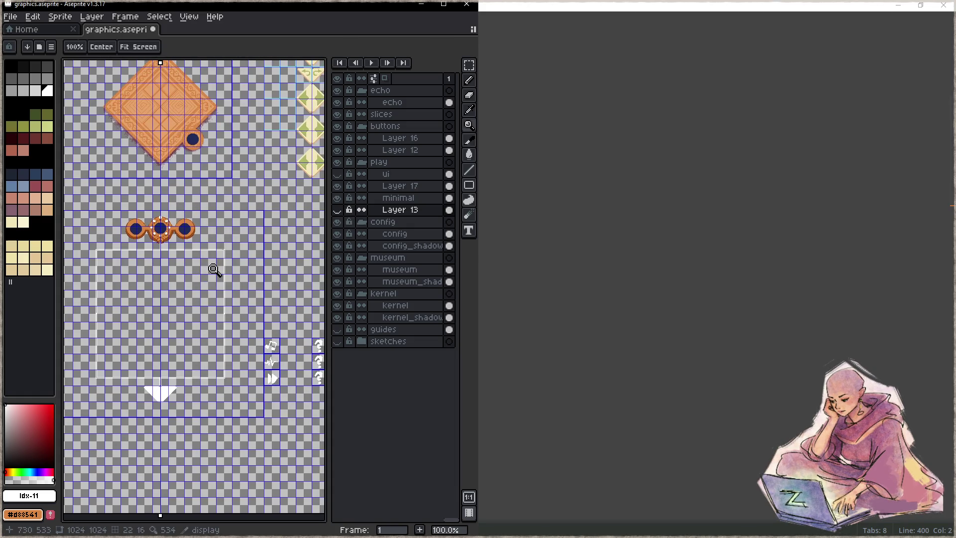
pyautogui.click(716, 246)
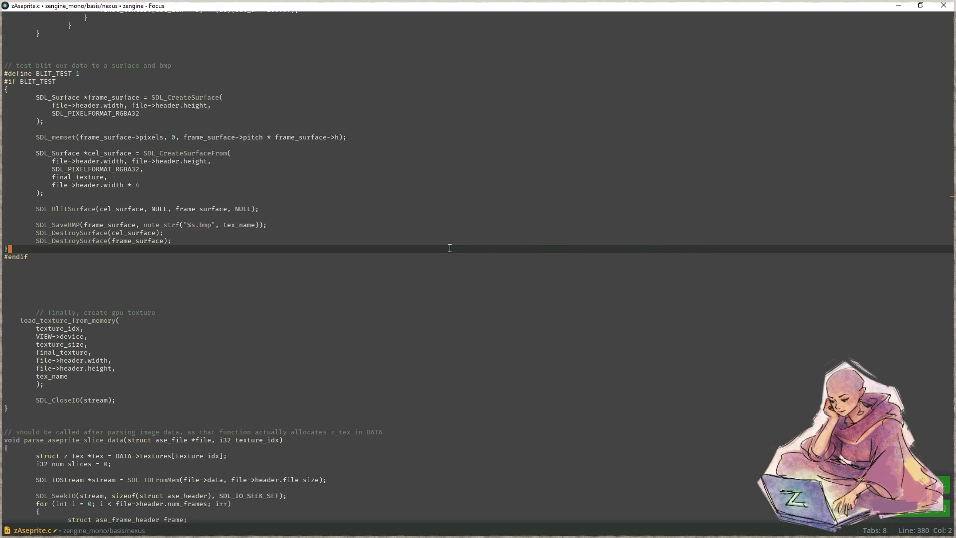
# - Run the game with F5, close it, and open the textures folder in File Pilot
pyautogui.press('F5')
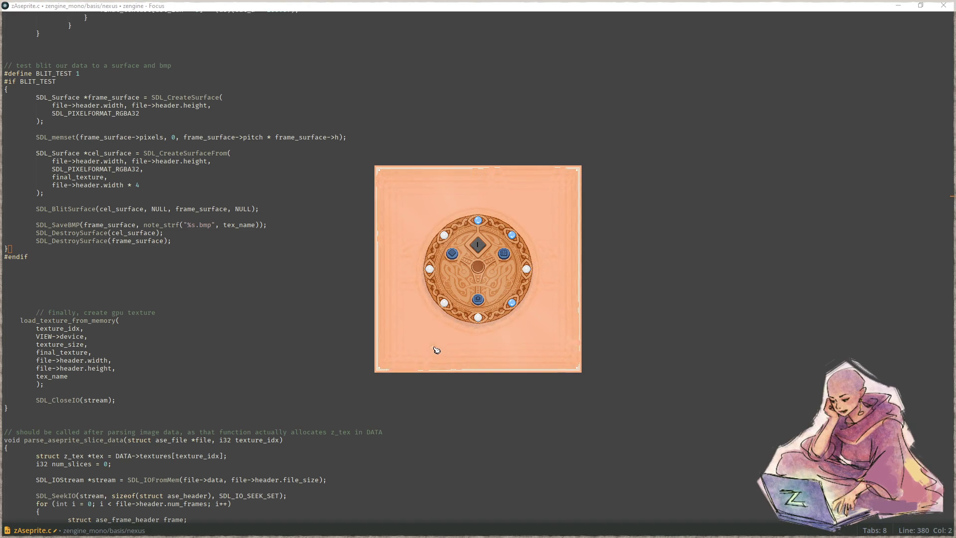
pyautogui.press('Escape')
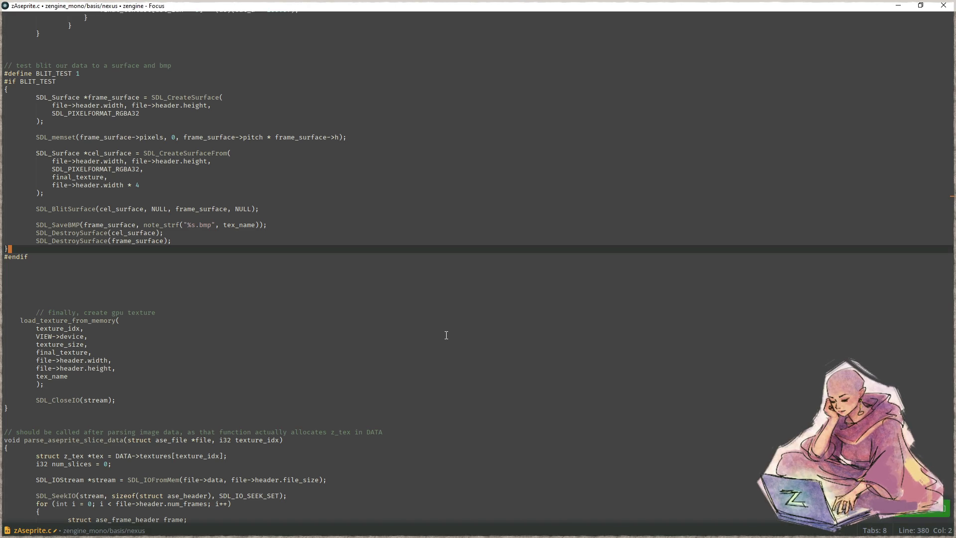
pyautogui.press('super+e')
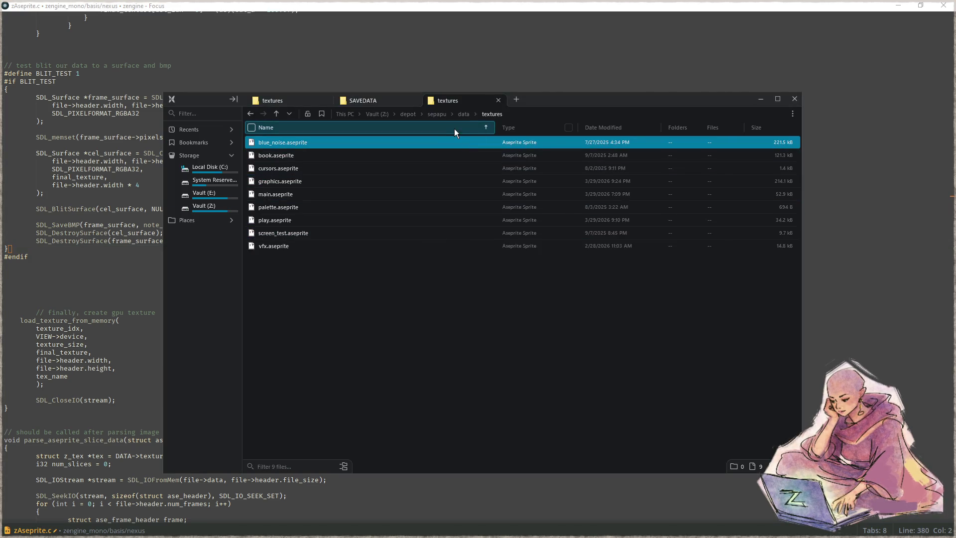
# - Close File Pilot, bring it back, then minimise it and return to line 383
pyautogui.click(795, 98)
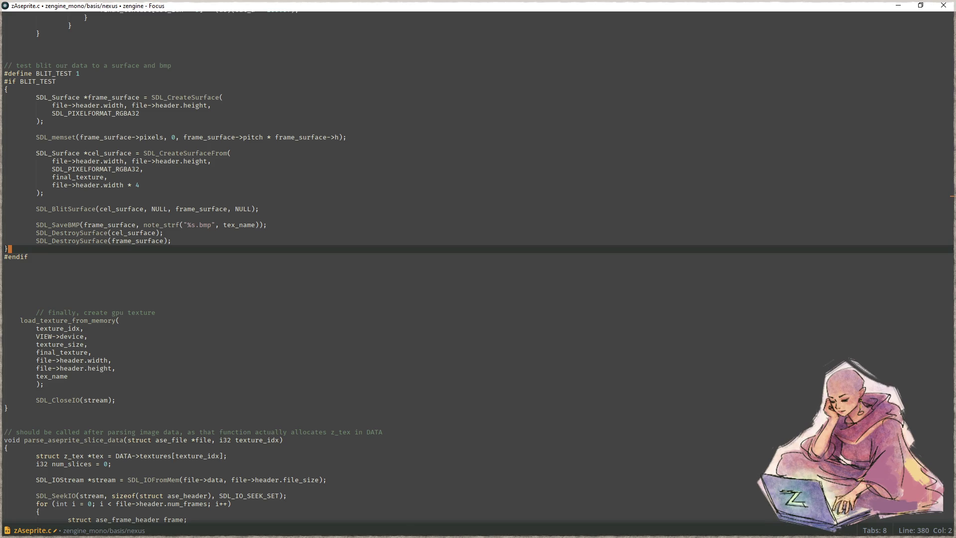
pyautogui.press('F5')
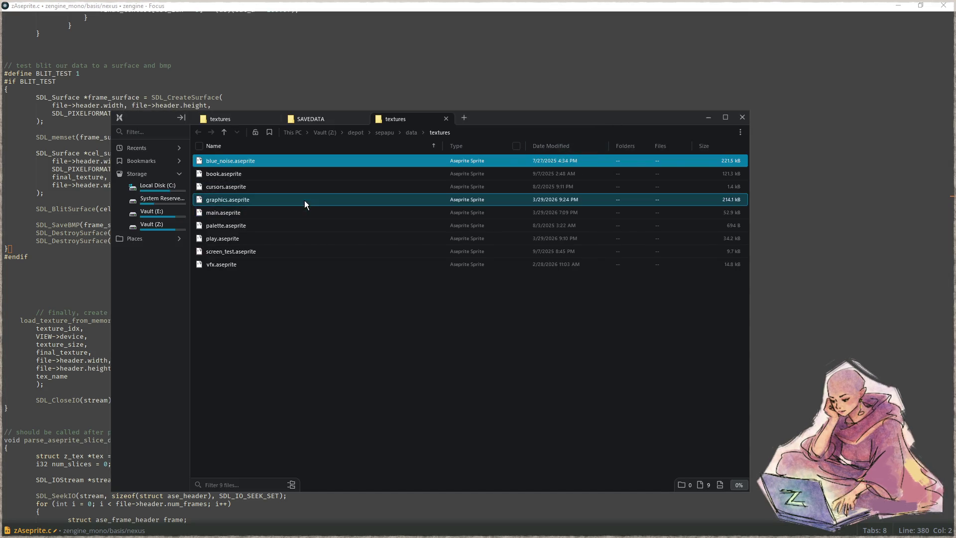
pyautogui.click(708, 118)
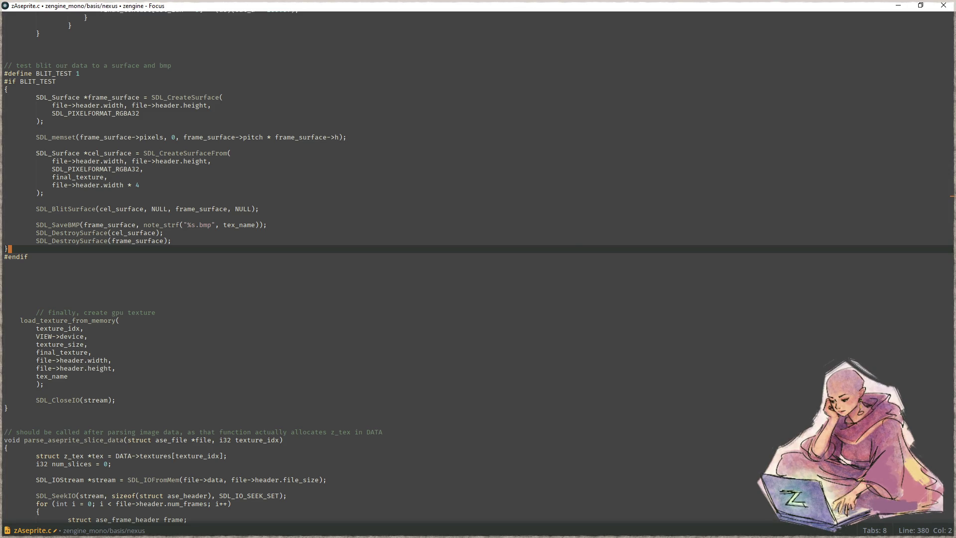
pyautogui.click(350, 276)
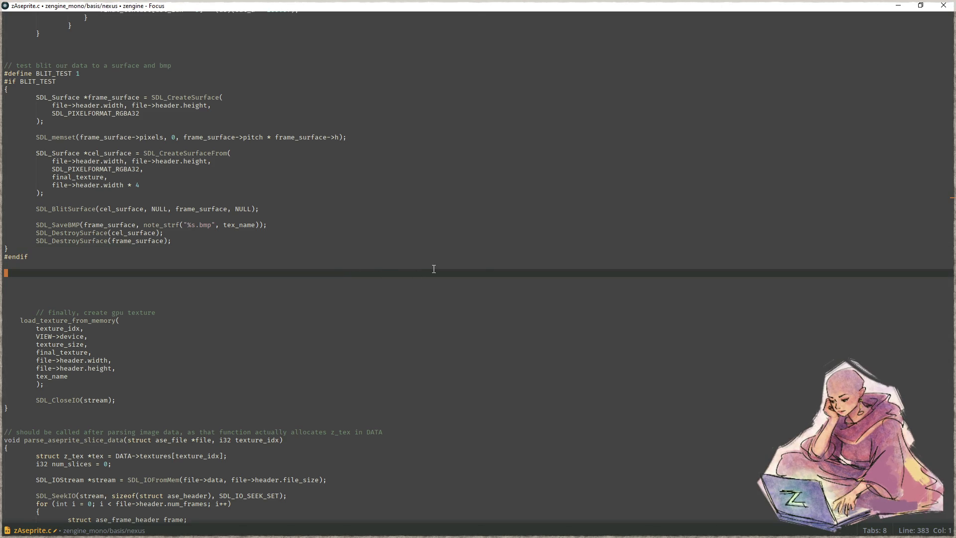
# - Launch the game snapped to the right half, with Aseprite on the left, and open its puzzle screen
pyautogui.press('super+Right')
pyautogui.click(611, 282)
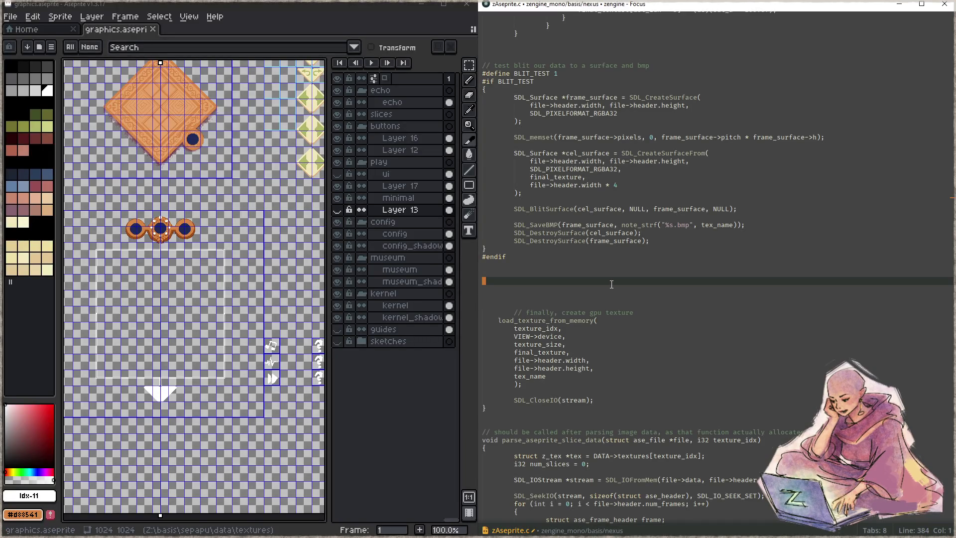
pyautogui.press('F5')
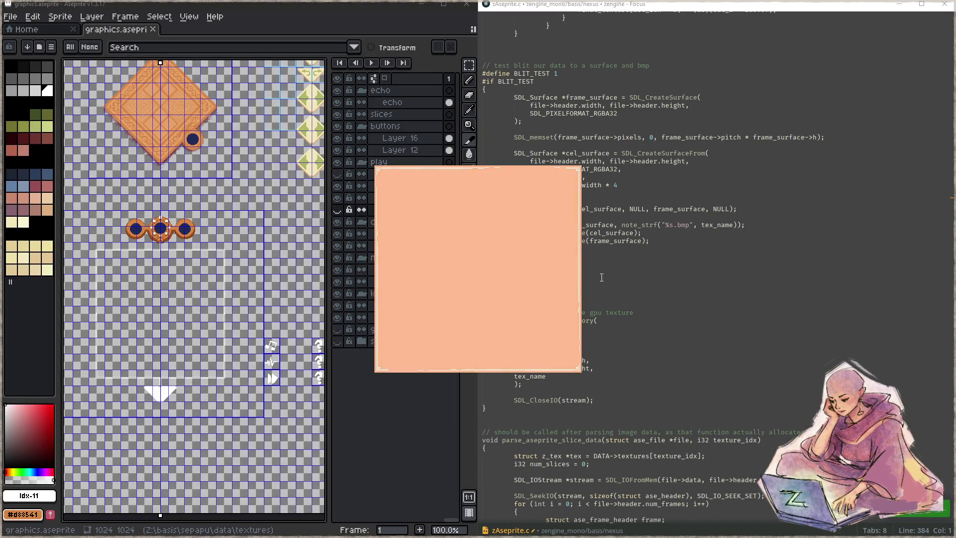
pyautogui.press('super+Right')
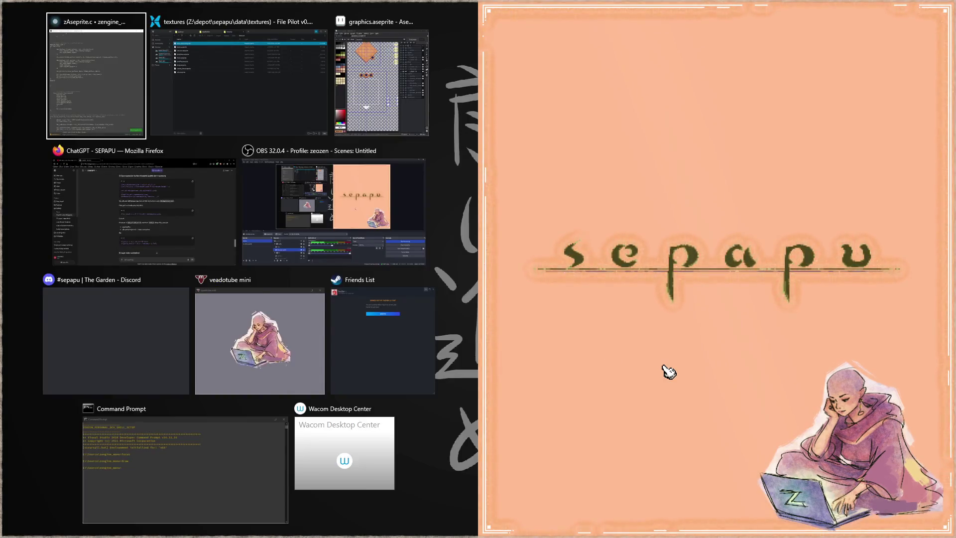
pyautogui.click(666, 369)
pyautogui.click(721, 342)
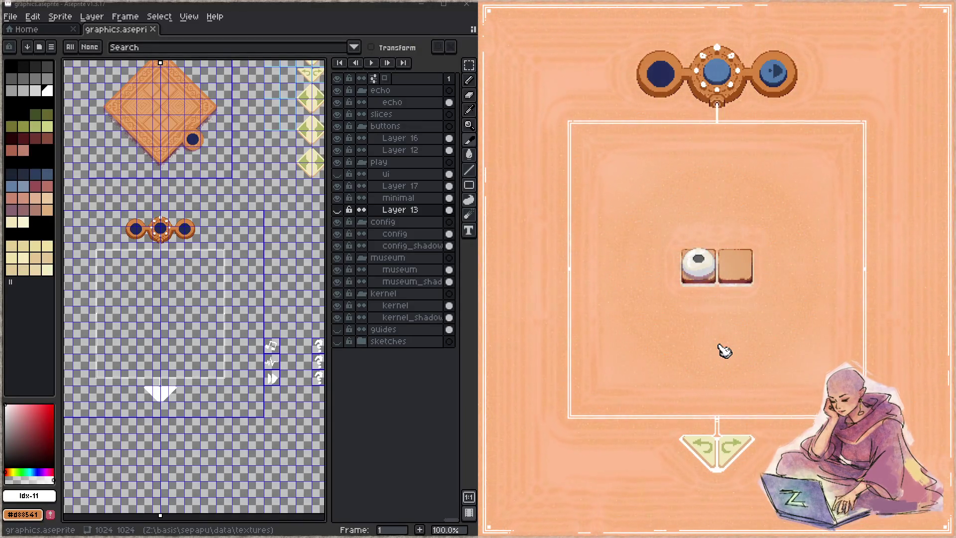
pyautogui.click(716, 75)
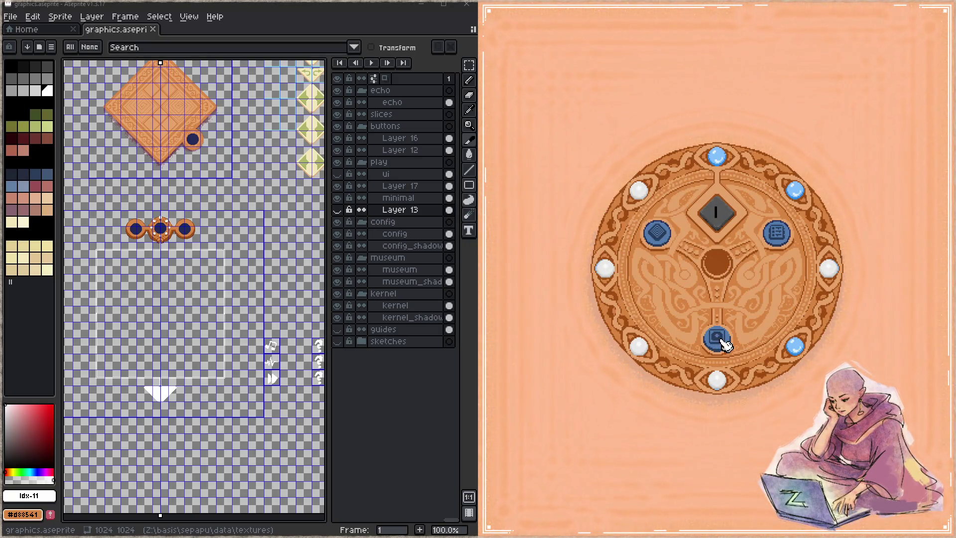
pyautogui.click(721, 339)
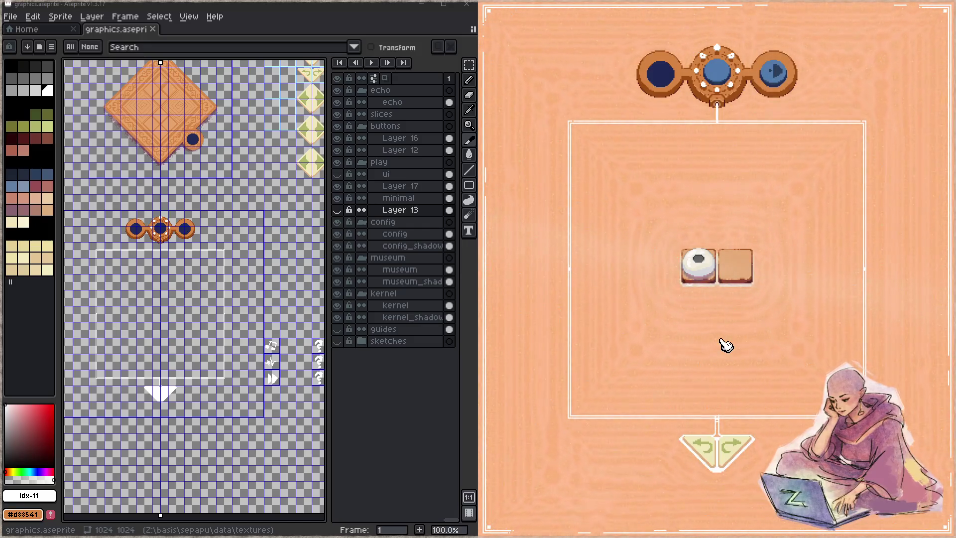
pyautogui.click(717, 80)
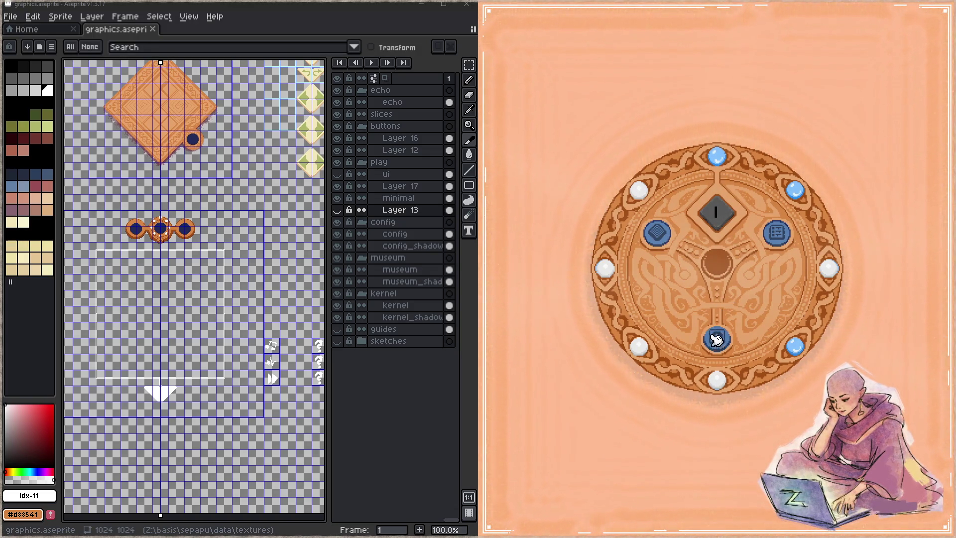
# - Open and start the puzzle, make one move, undo it, then return to the code editor
pyautogui.click(718, 340)
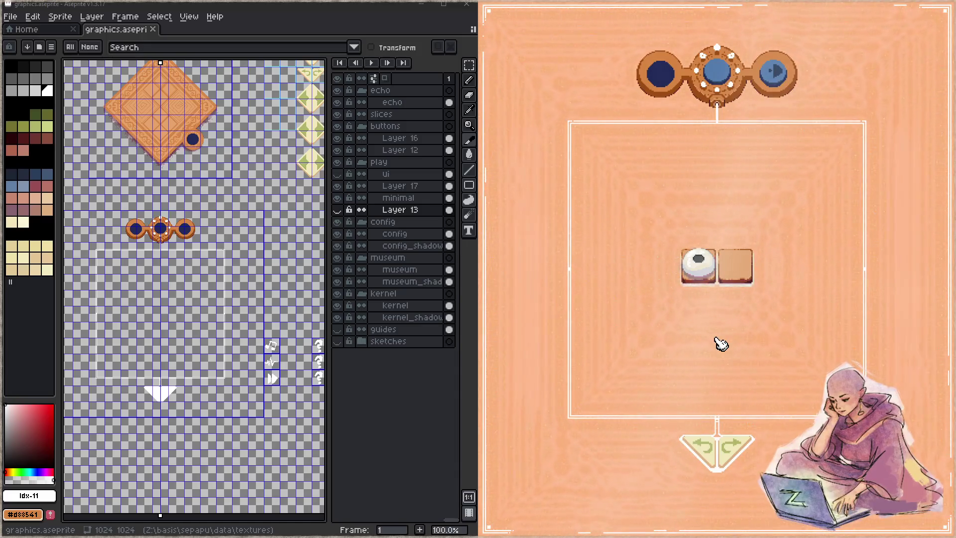
pyautogui.click(780, 81)
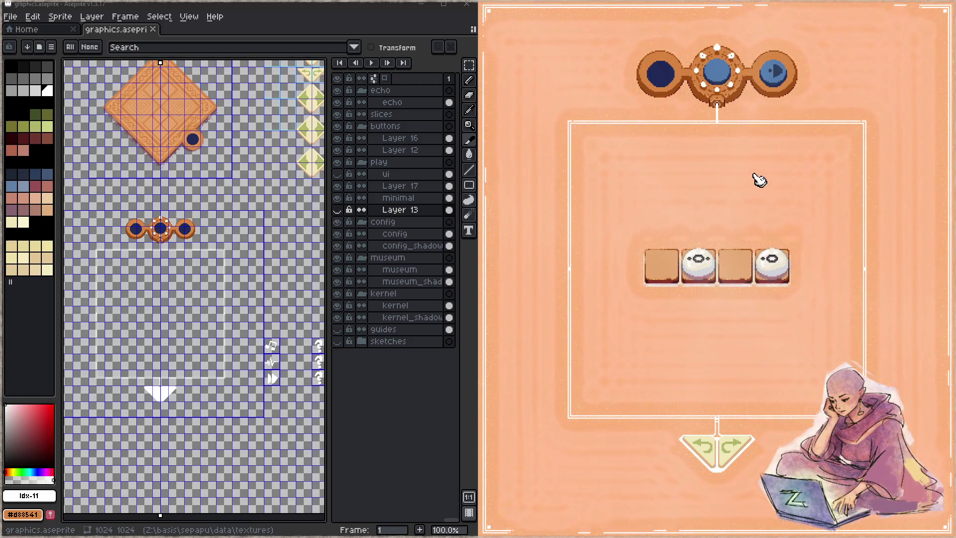
pyautogui.click(767, 257)
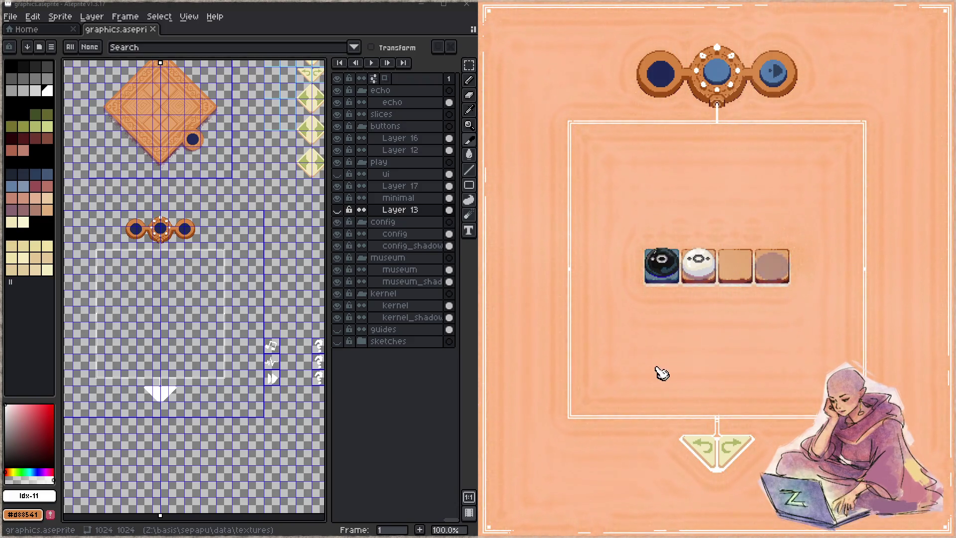
pyautogui.click(707, 444)
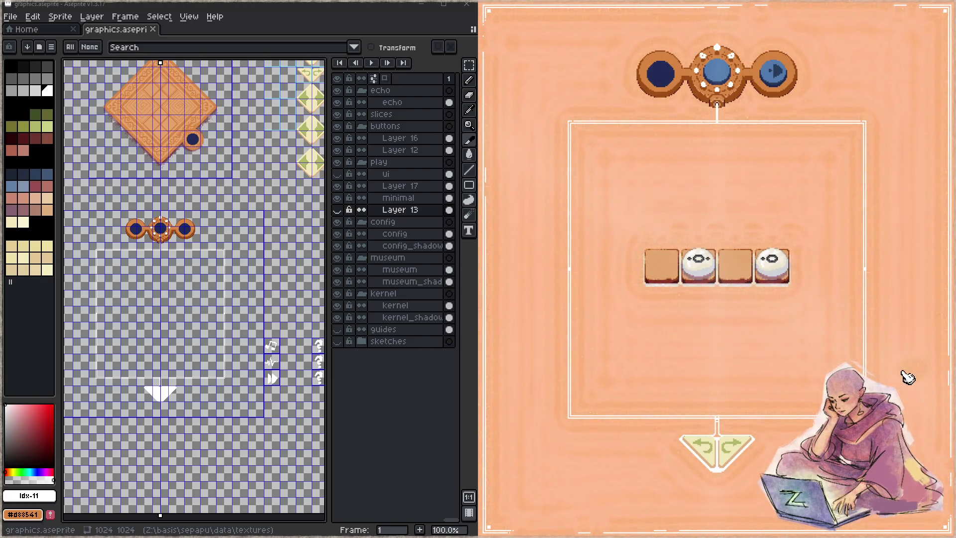
pyautogui.hotkey('alt', 'Tab')
# - Check Layer 16's contents, then merge it down into Layer 12
pyautogui.moveTo(310, 228)
pyautogui.mouseDown()
pyautogui.moveTo(189, 329)
pyautogui.moveTo(192, 359)
pyautogui.mouseUp()
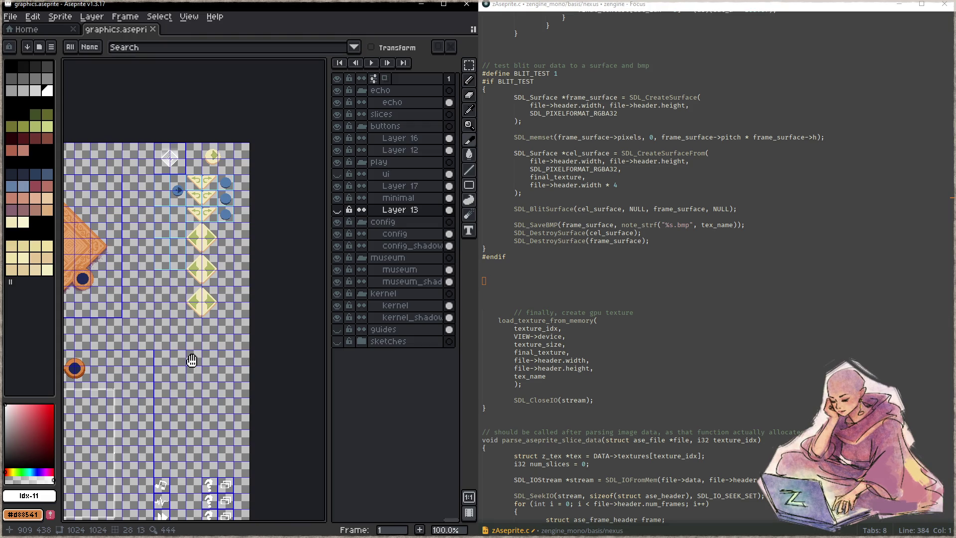
pyautogui.scroll(1, 195, 189)
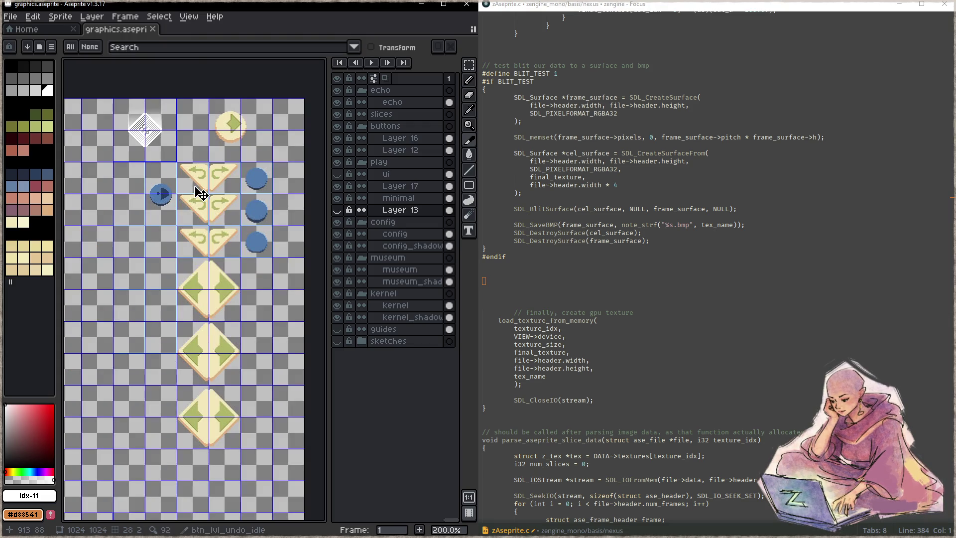
pyautogui.scroll(1, 227, 164)
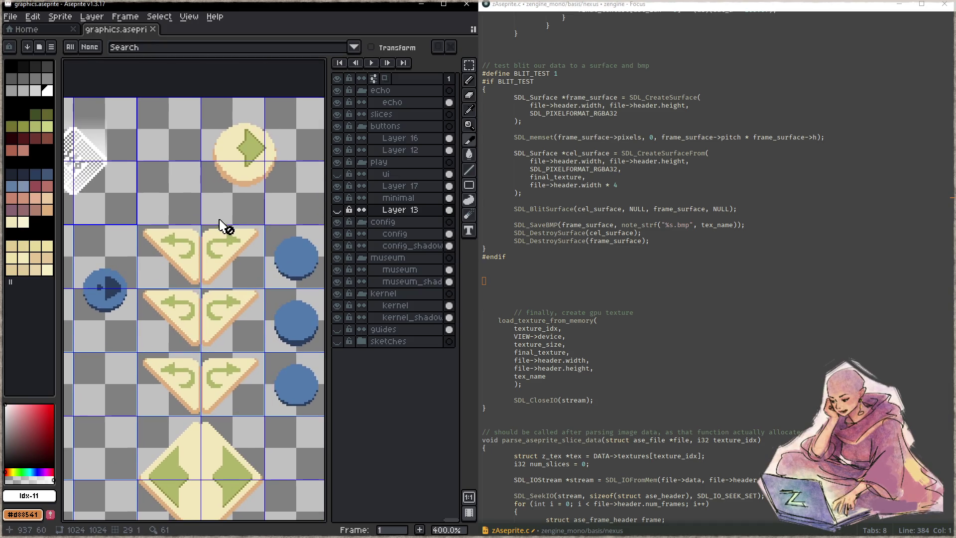
pyautogui.scroll(2, 222, 224)
pyautogui.keyDown('alt'); pyautogui.click(225, 261); pyautogui.keyUp('alt')
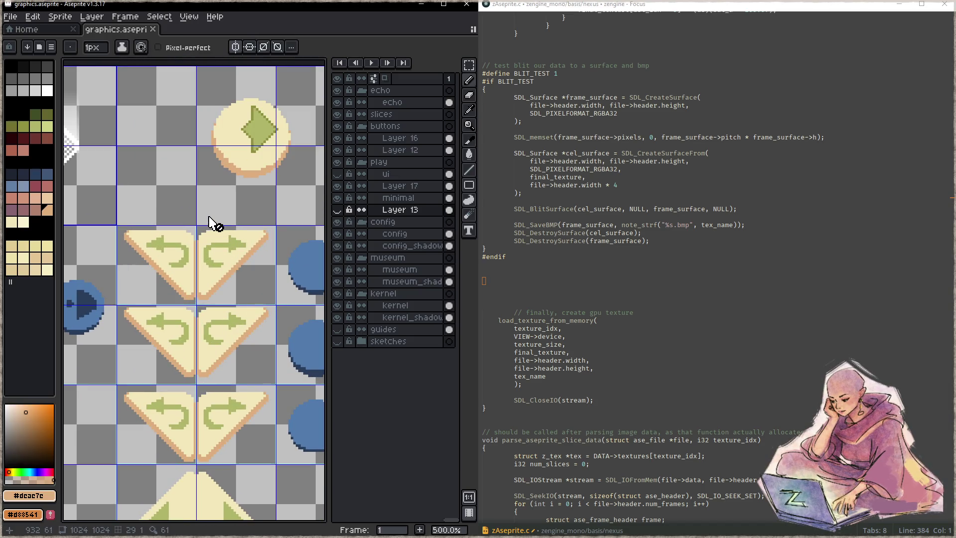
pyautogui.scroll(1, 212, 216)
pyautogui.click(339, 139)
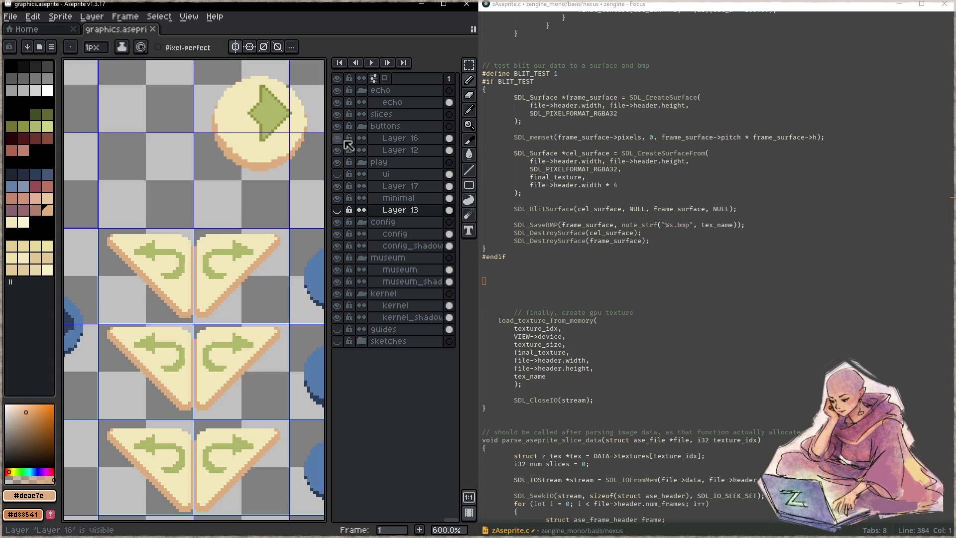
pyautogui.click(337, 139)
pyautogui.click(419, 142)
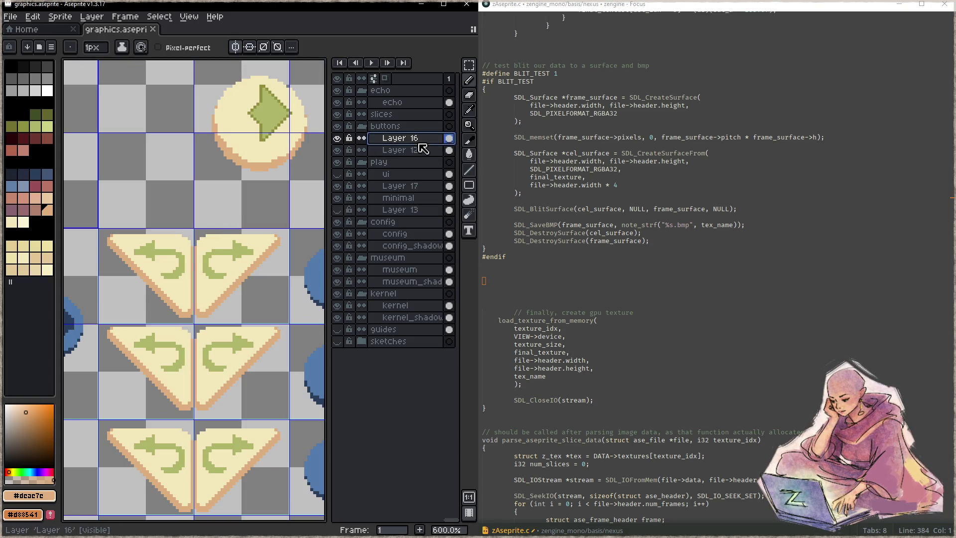
pyautogui.rightClick(420, 143)
pyautogui.click(459, 215)
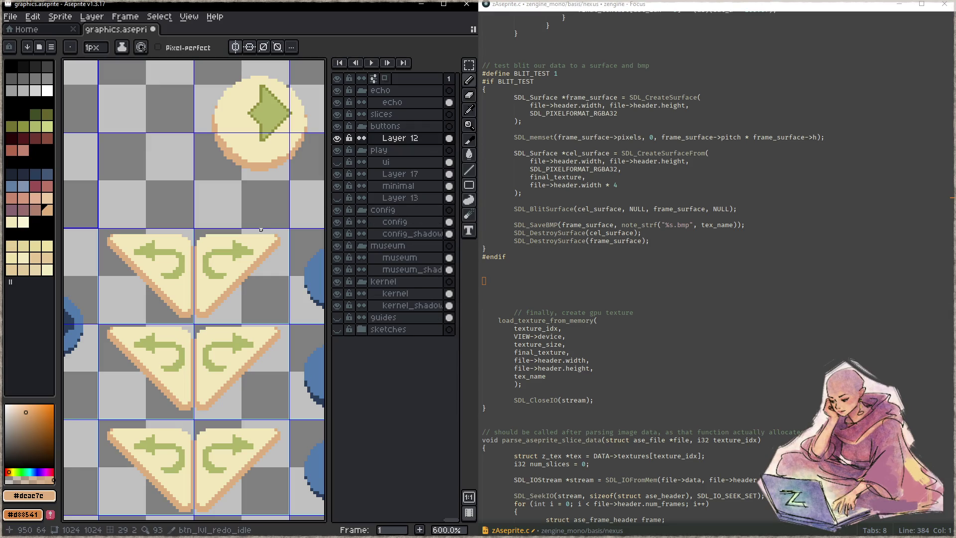
# - Try painting green pixels above the triangle junction, then undo them
pyautogui.scroll(1, 196, 232)
pyautogui.scroll(1, 195, 232)
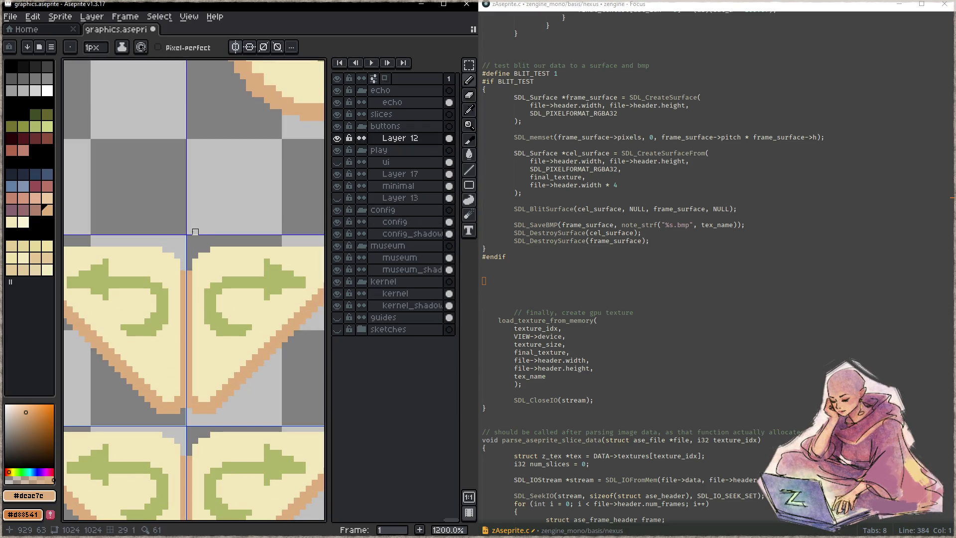
pyautogui.keyDown('alt'); pyautogui.click(222, 347); pyautogui.keyUp('alt')
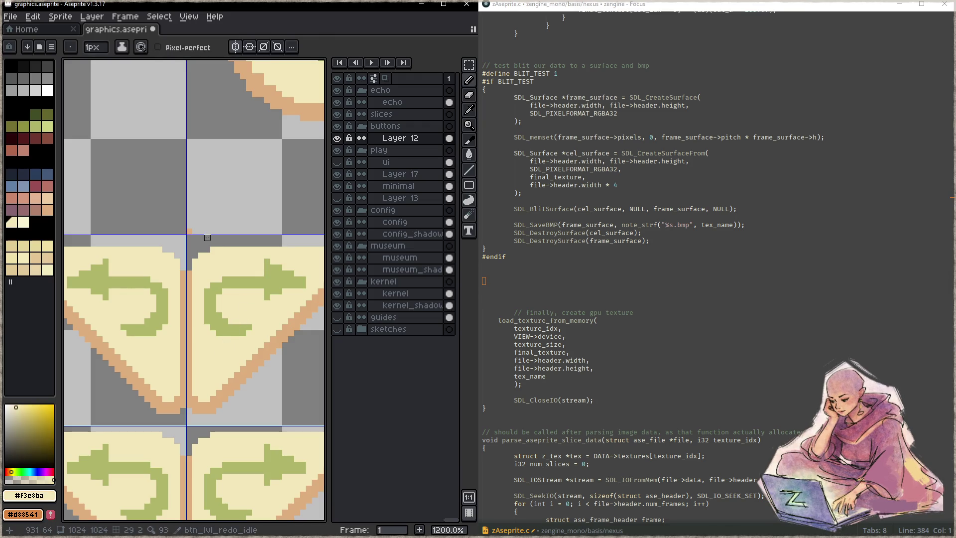
pyautogui.keyDown('alt'); pyautogui.click(265, 259); pyautogui.keyUp('alt')
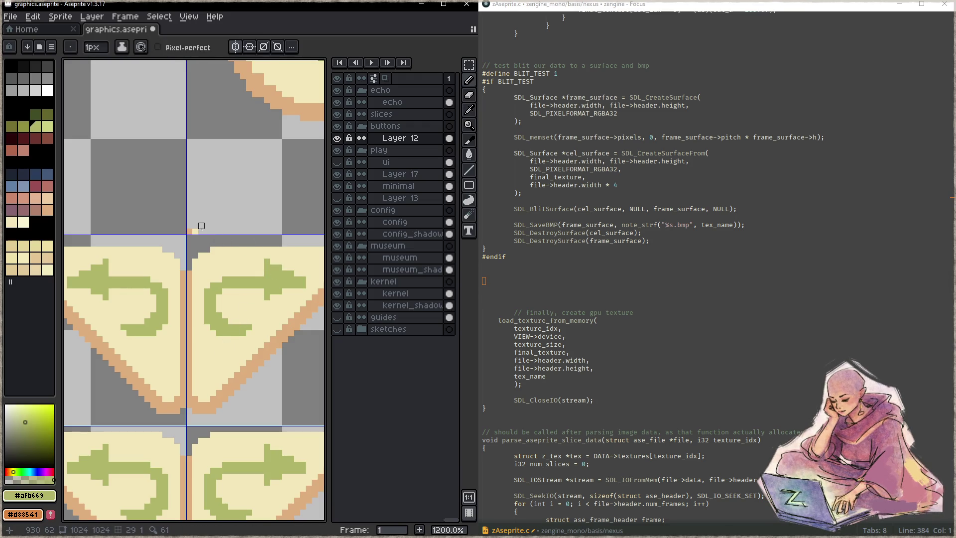
pyautogui.moveTo(279, 231); pyautogui.dragTo(267, 238)
pyautogui.hotkey('ctrl', 'z')
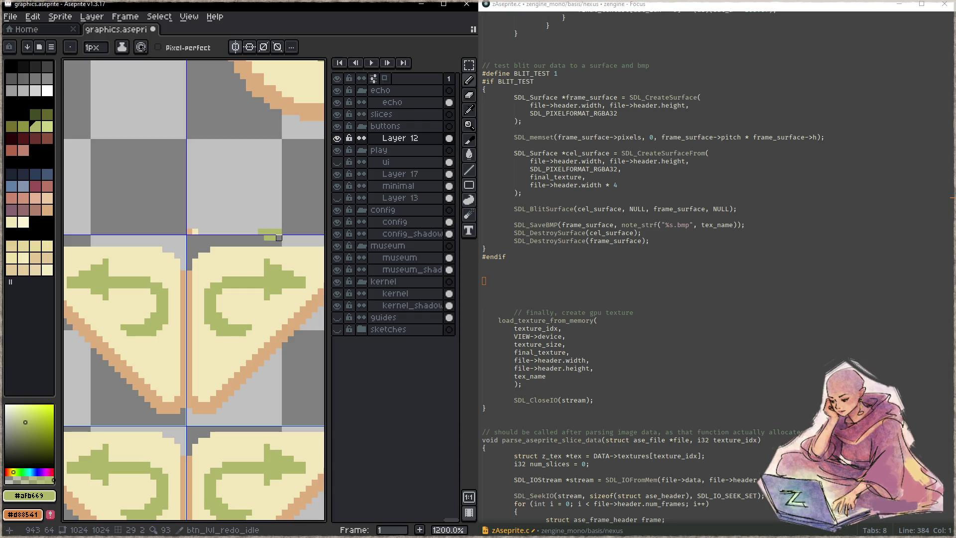
pyautogui.hotkey('ctrl', 'z')
# - Draw a straight cream pixel row above the redo triangles, ending in green
pyautogui.keyDown('alt'); pyautogui.click(197, 229); pyautogui.keyUp('alt')
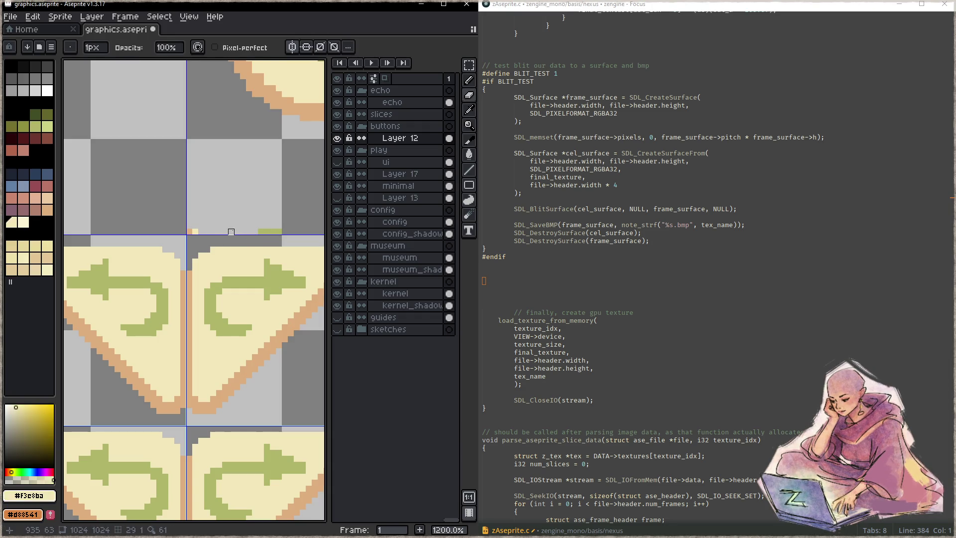
pyautogui.press('shift')
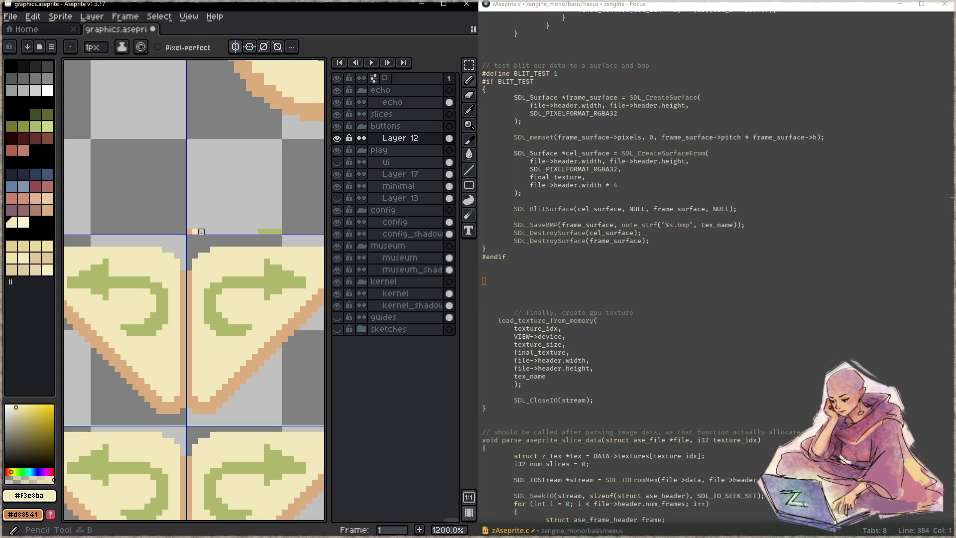
pyautogui.keyDown('shift'); pyautogui.click(254, 231); pyautogui.keyUp('shift')
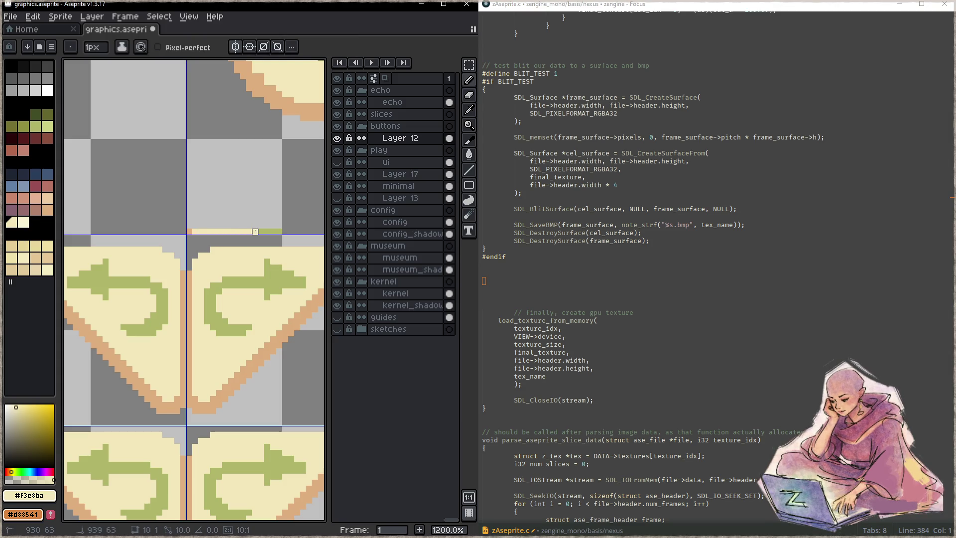
pyautogui.keyDown('alt'); pyautogui.click(195, 232); pyautogui.keyUp('alt')
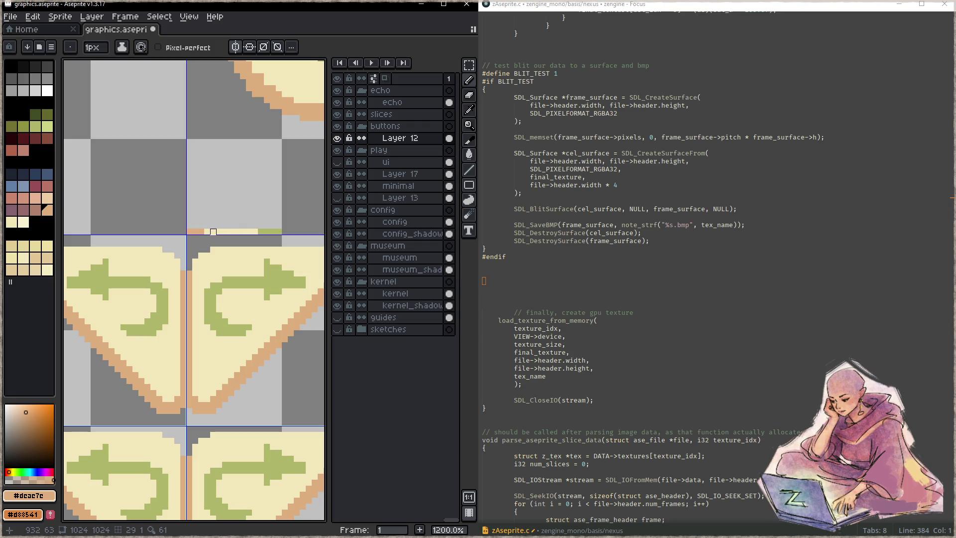
pyautogui.keyDown('alt'); pyautogui.click(261, 232); pyautogui.keyUp('alt')
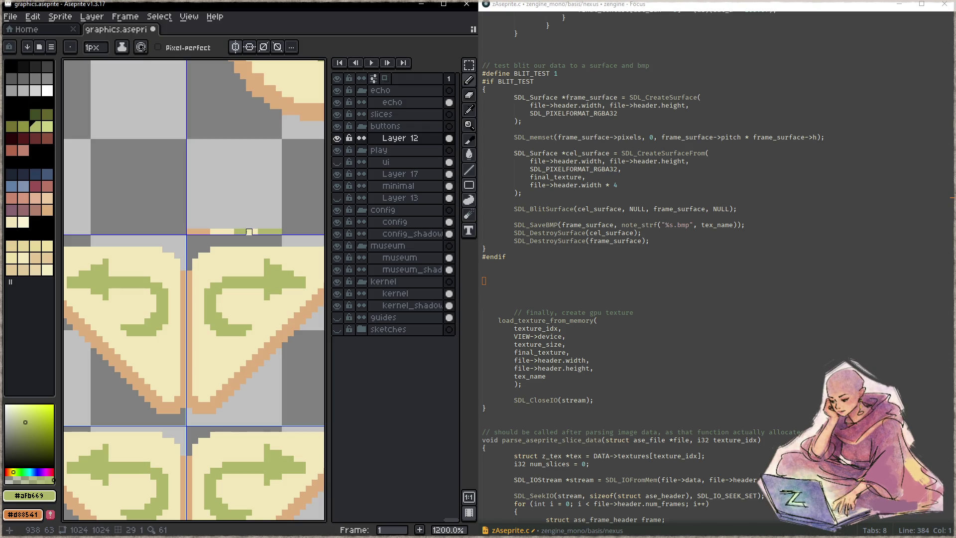
pyautogui.keyDown('shift'); pyautogui.click(249, 232); pyautogui.keyUp('shift')
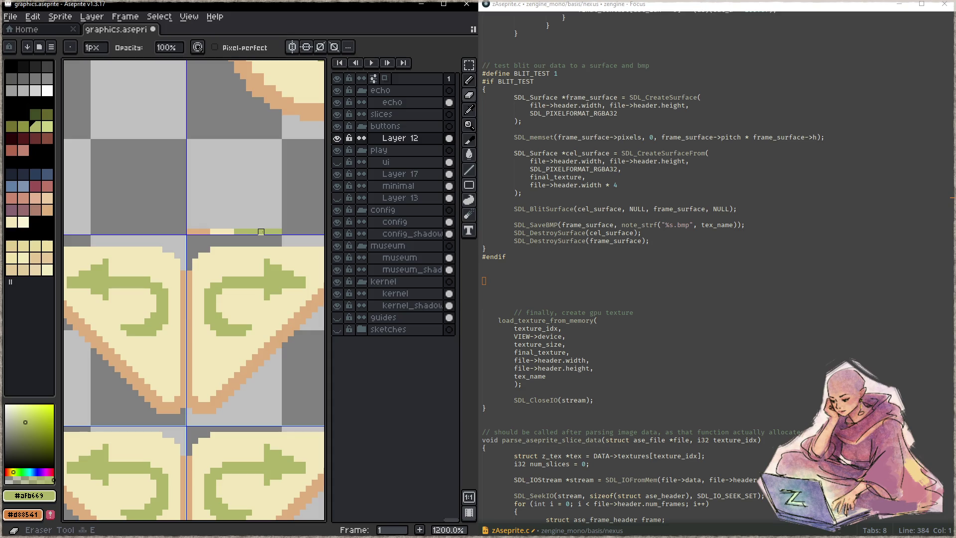
# - Add dark-blue pixels on both sides of the blue block in the strip
pyautogui.moveTo(262, 215); pyautogui.dragTo(219, 183)
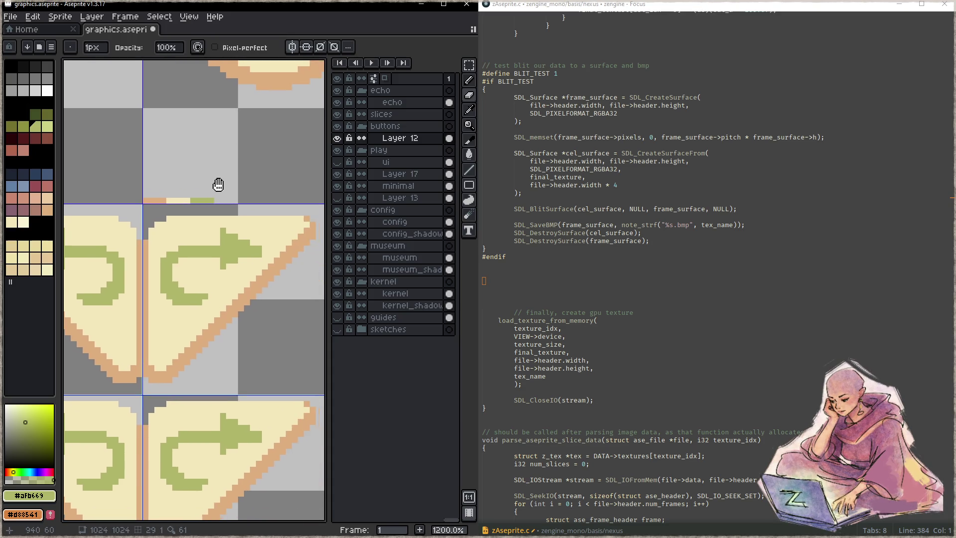
pyautogui.scroll(-4, 220, 209)
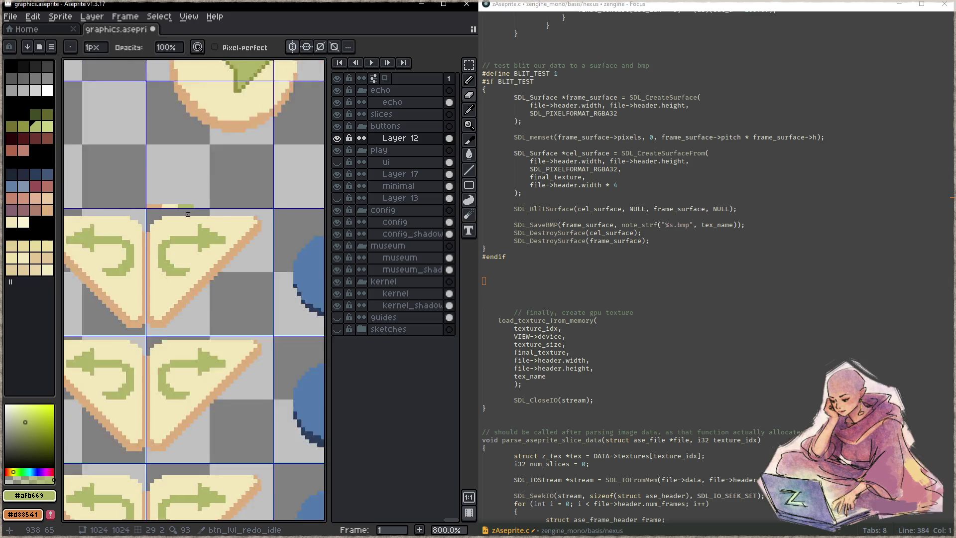
pyautogui.keyDown('alt'); pyautogui.click(279, 251); pyautogui.keyUp('alt')
pyautogui.scroll(5, 193, 226)
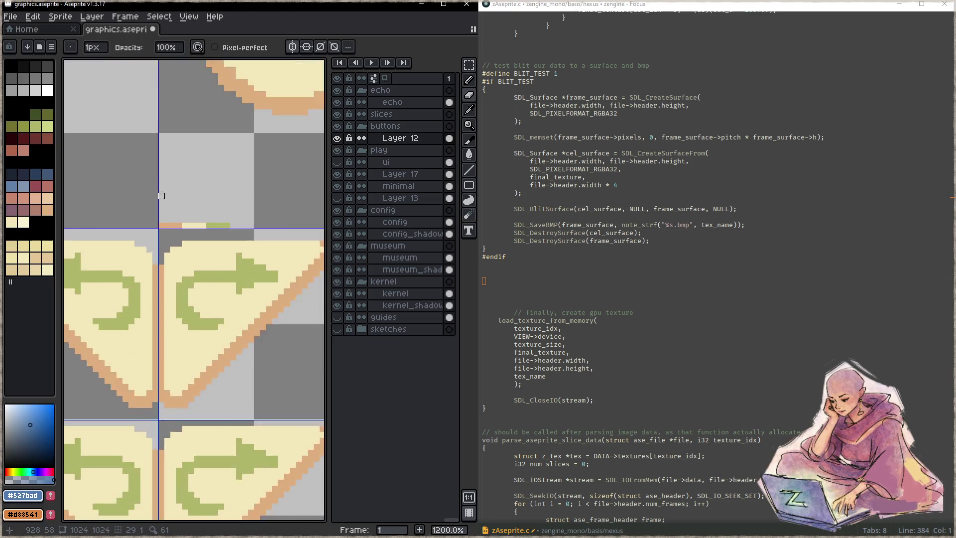
pyautogui.scroll(-2, 192, 225)
pyautogui.moveTo(193, 225); pyautogui.dragTo(111, 209)
pyautogui.keyDown('alt'); pyautogui.click(234, 257); pyautogui.keyUp('alt')
pyautogui.scroll(3, 229, 249)
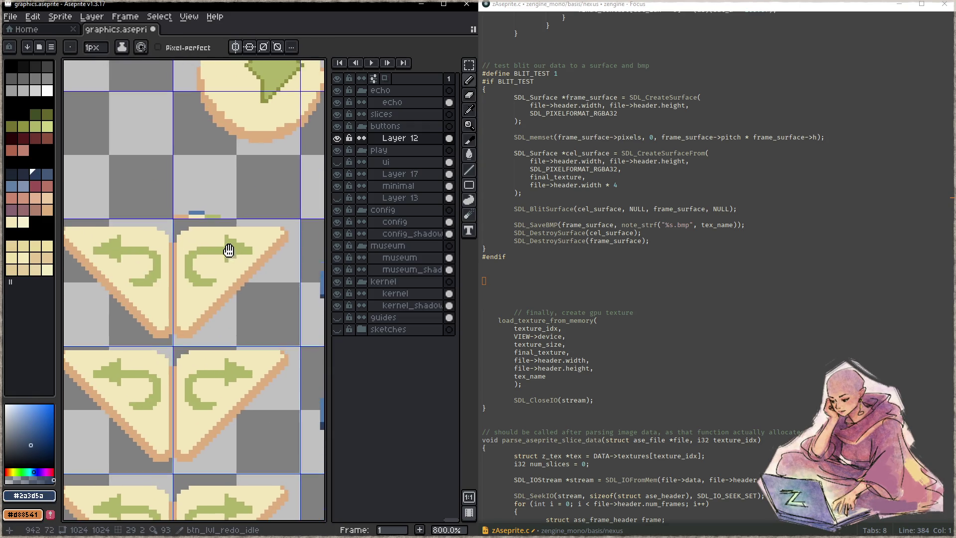
pyautogui.scroll(2, 180, 214)
pyautogui.click(193, 214)
pyautogui.moveTo(205, 214)
pyautogui.mouseDown()
pyautogui.moveTo(228, 214)
pyautogui.moveTo(145, 216)
pyautogui.mouseUp()
pyautogui.moveTo(205, 216); pyautogui.dragTo(242, 215)
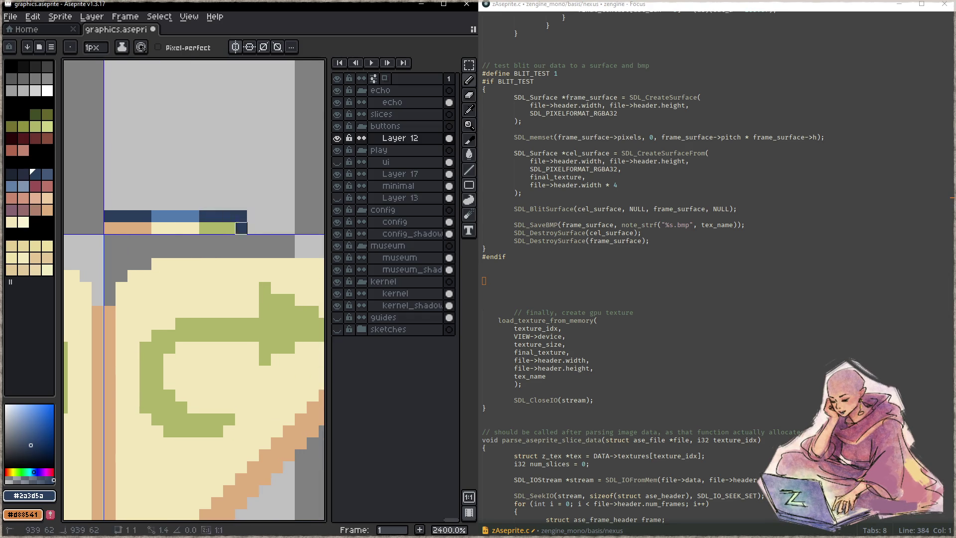
pyautogui.scroll(-2, 234, 260)
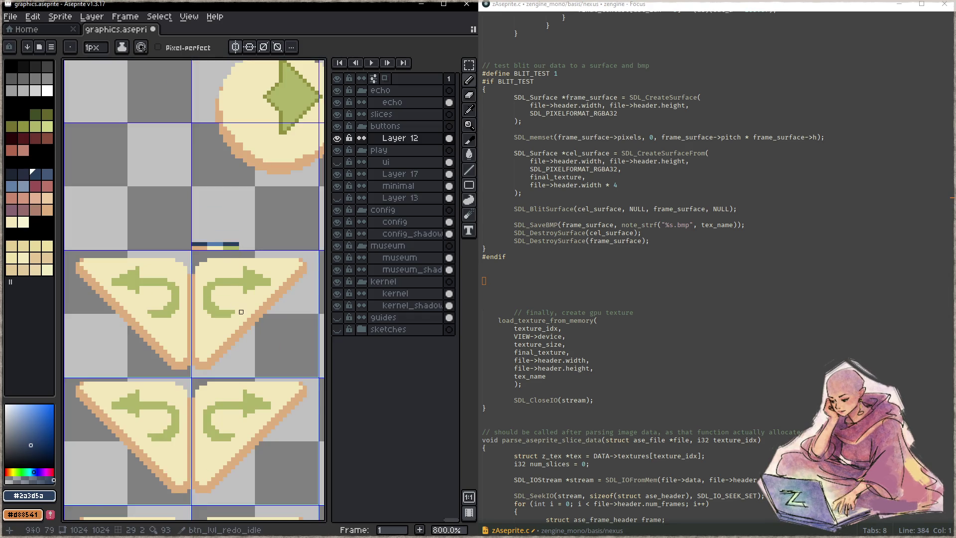
pyautogui.scroll(2, 209, 246)
pyautogui.scroll(2, 200, 246)
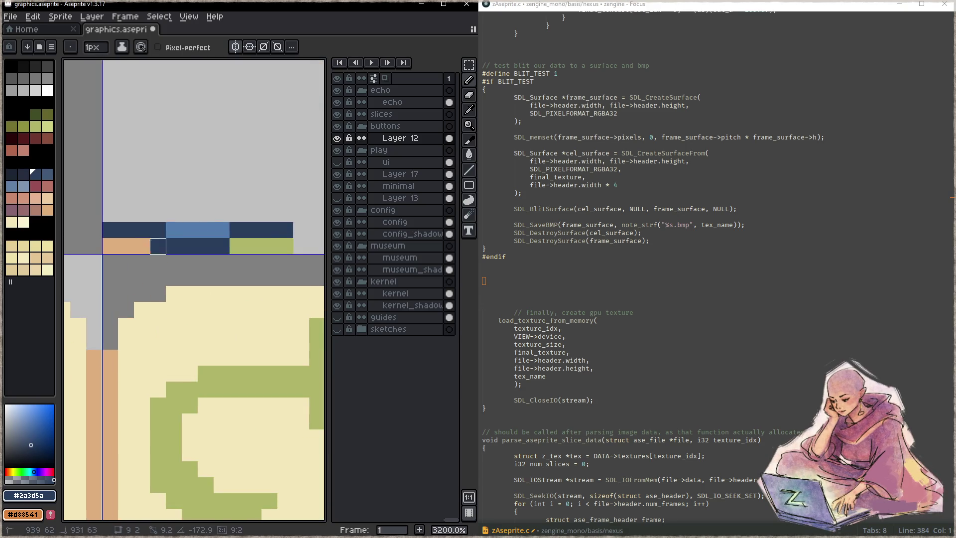
pyautogui.scroll(-3, 156, 296)
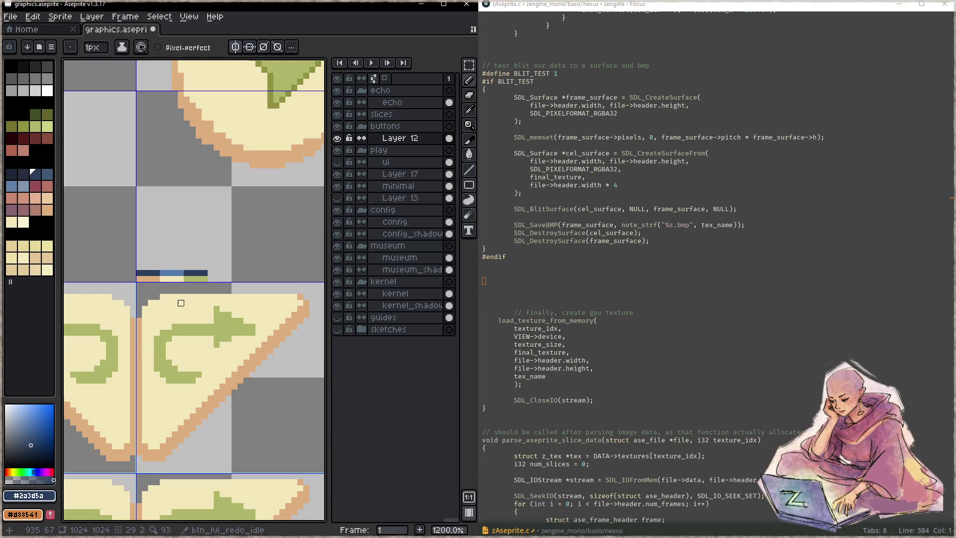
pyautogui.scroll(3, 157, 291)
# - Try marking slice regions over the colour strip with the Slice tool
pyautogui.press('c')
pyautogui.moveTo(113, 261); pyautogui.dragTo(288, 264)
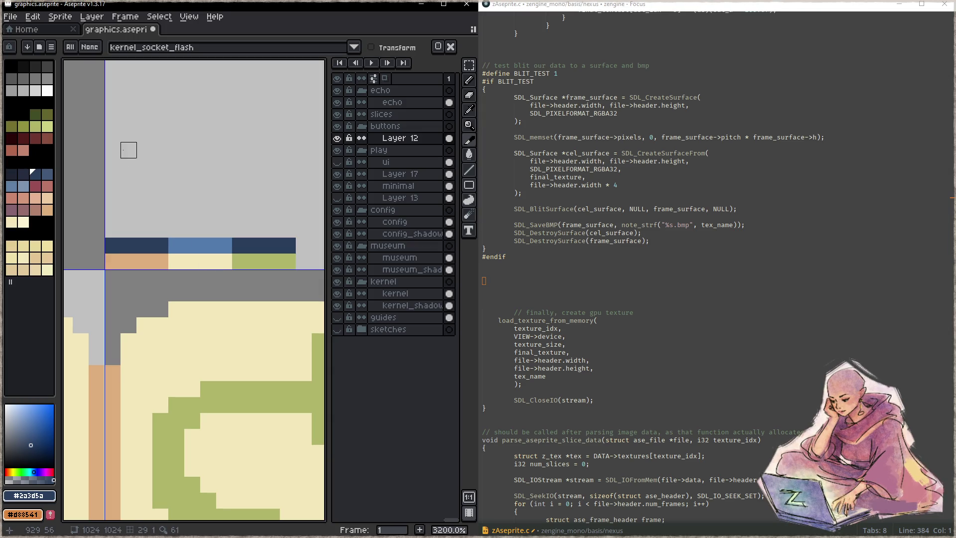
pyautogui.moveTo(129, 150); pyautogui.dragTo(288, 166)
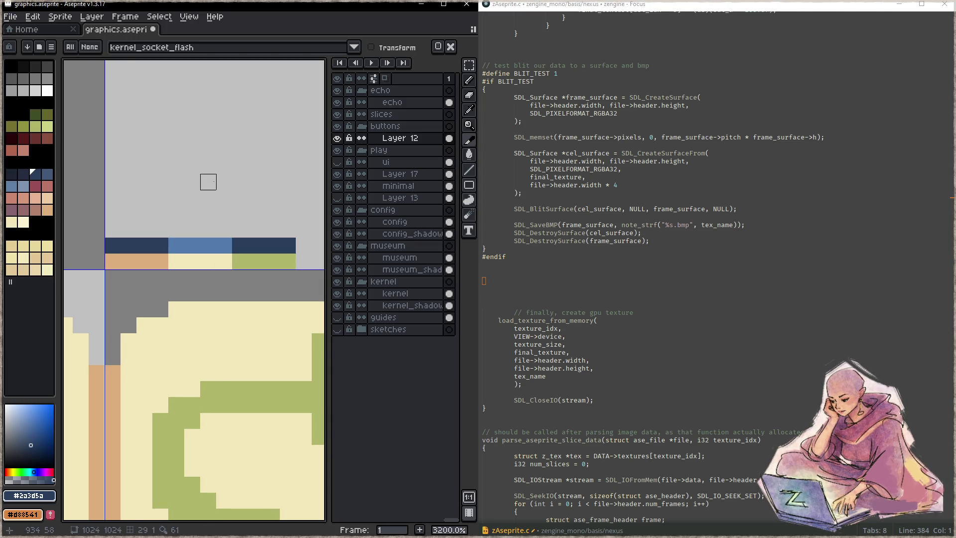
pyautogui.scroll(-5, 207, 179)
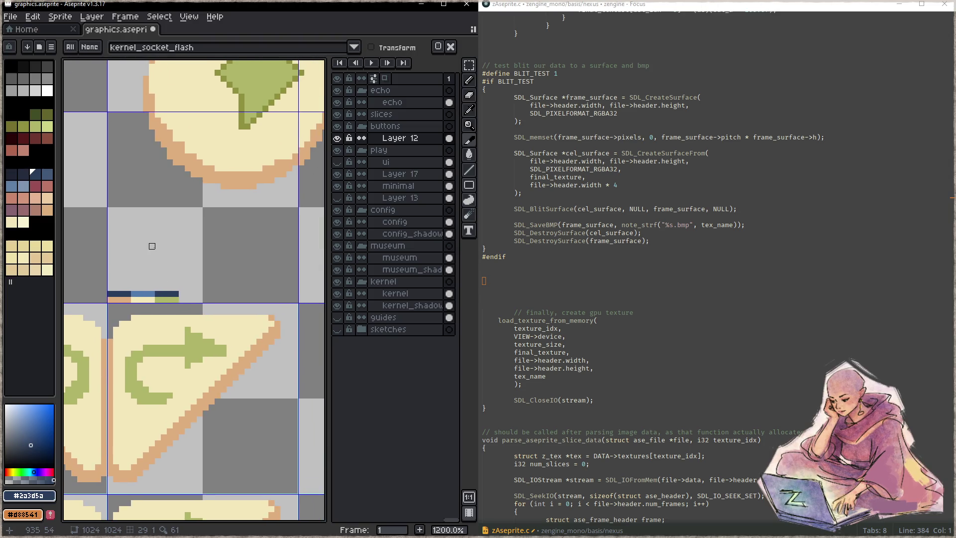
pyautogui.scroll(-3, 152, 247)
pyautogui.scroll(3, 136, 256)
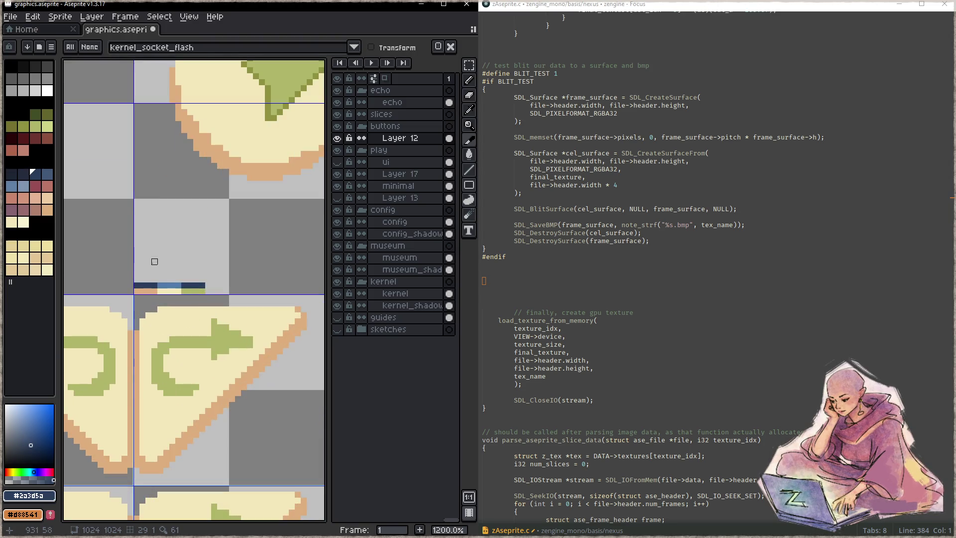
pyautogui.moveTo(140, 223); pyautogui.dragTo(264, 294)
pyautogui.scroll(-4, 199, 271)
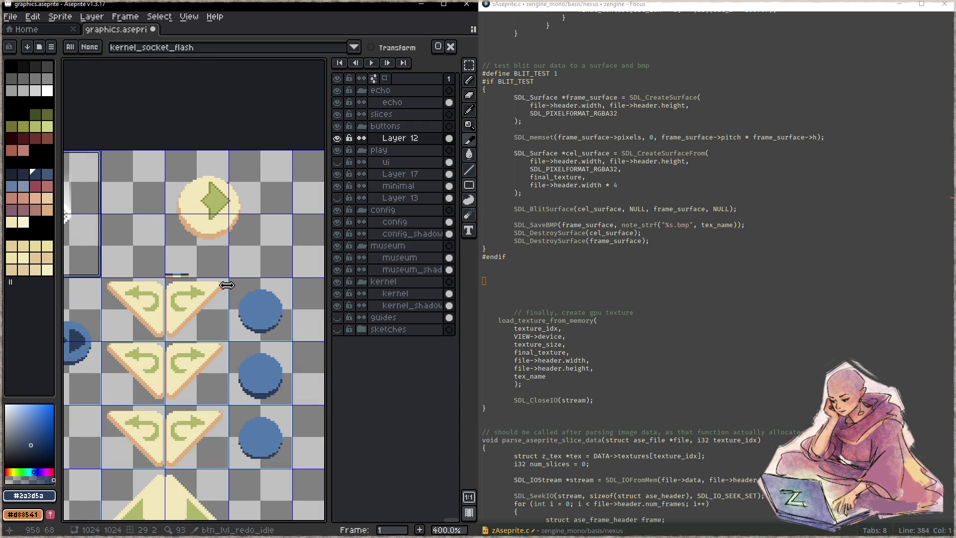
pyautogui.moveTo(224, 284); pyautogui.dragTo(132, 156)
pyautogui.scroll(-1, 192, 193)
pyautogui.moveTo(192, 193); pyautogui.dragTo(200, 177)
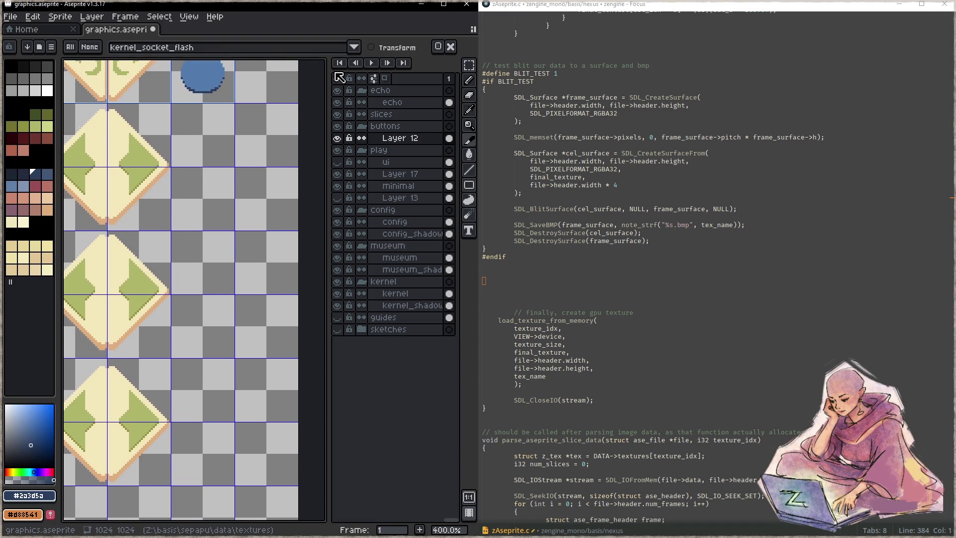
# - Inspect the existing btn_lvl_prev_press, btn_lvl_redo_press, display, museum and config slices
pyautogui.click(214, 279)
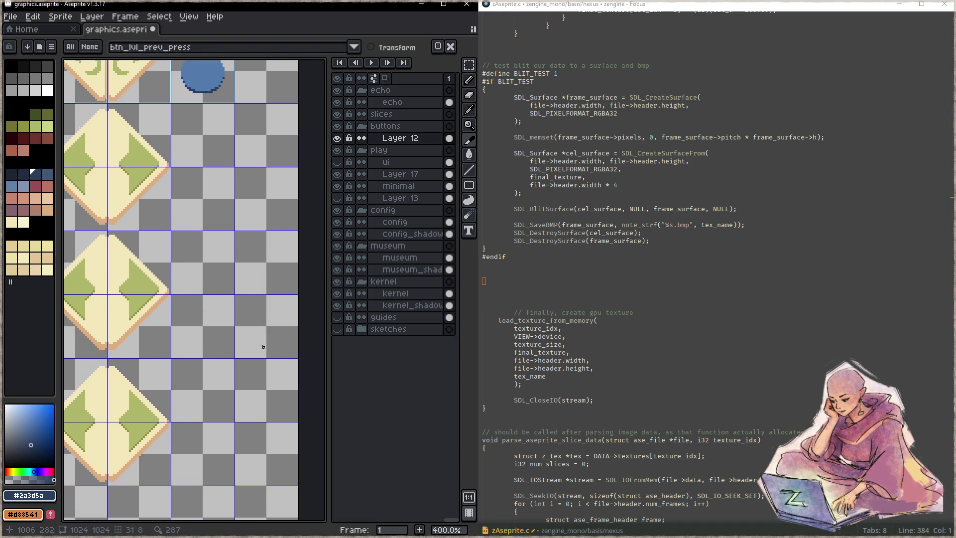
pyautogui.click(142, 95)
pyautogui.moveTo(141, 95); pyautogui.dragTo(320, 249)
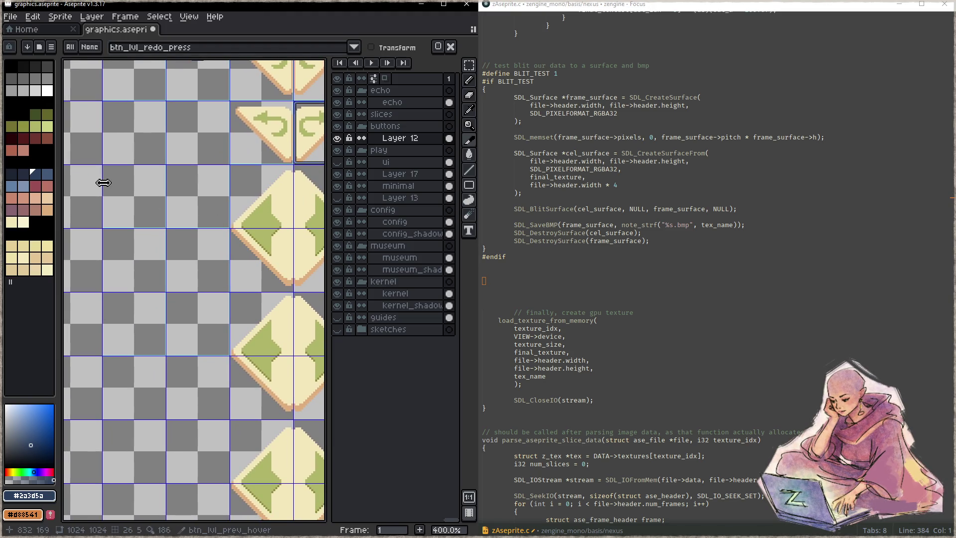
pyautogui.scroll(-5, 180, 291)
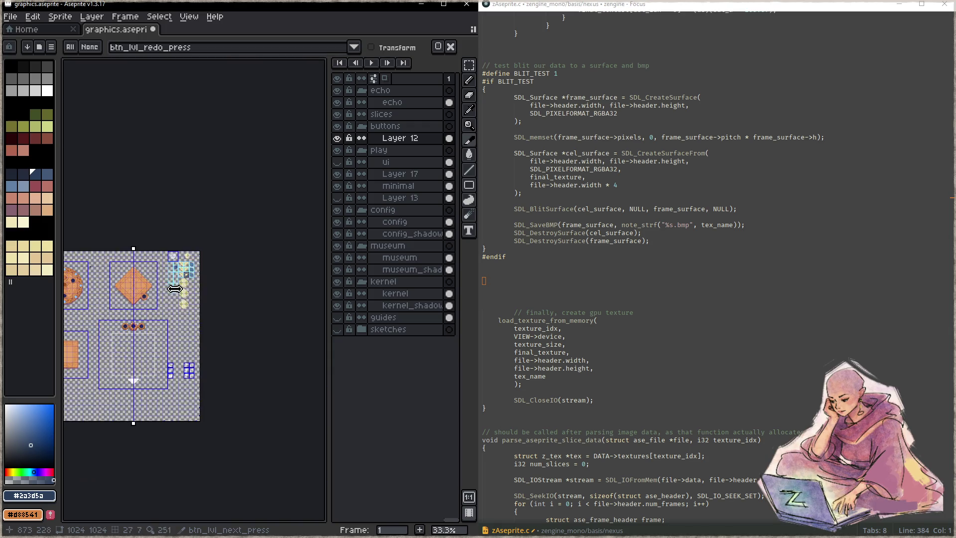
pyautogui.press('Escape')
pyautogui.scroll(5, 206, 289)
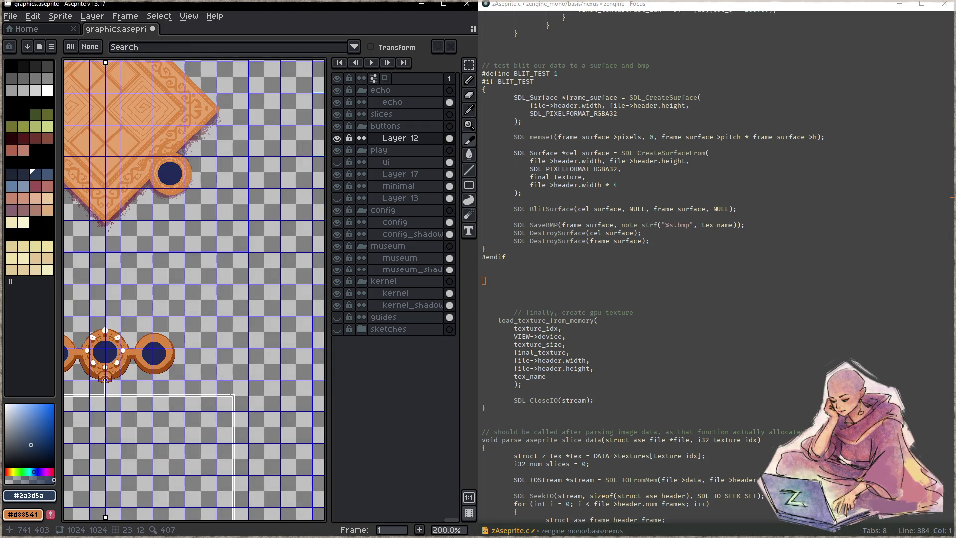
pyautogui.click(222, 337)
pyautogui.scroll(1, 222, 337)
pyautogui.moveTo(252, 286); pyautogui.dragTo(114, 348)
pyautogui.scroll(-1, 157, 323)
pyautogui.click(195, 251)
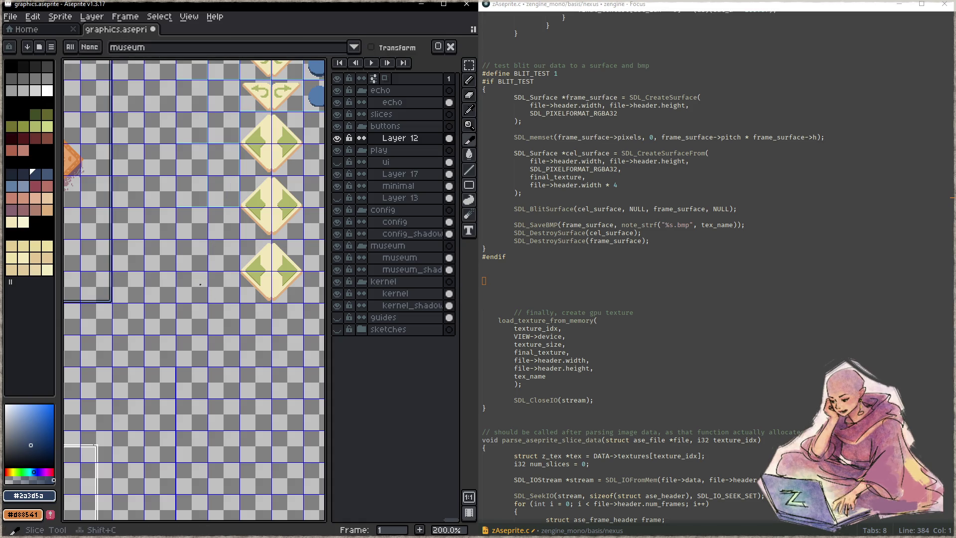
pyautogui.scroll(-3, 197, 309)
pyautogui.scroll(-1, 197, 312)
pyautogui.click(189, 348)
pyautogui.click(89, 354)
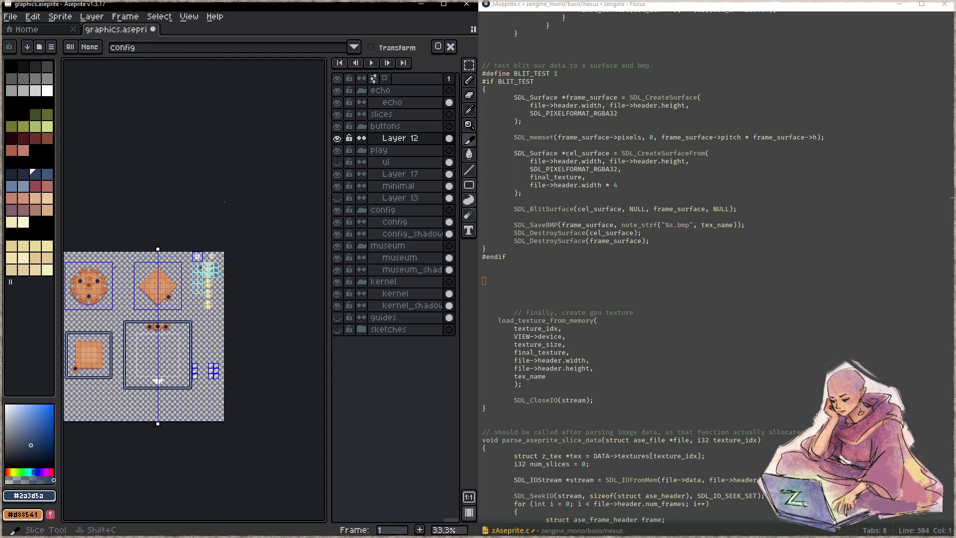
# - Draw a new slice rectangle on empty canvas
pyautogui.press('b')
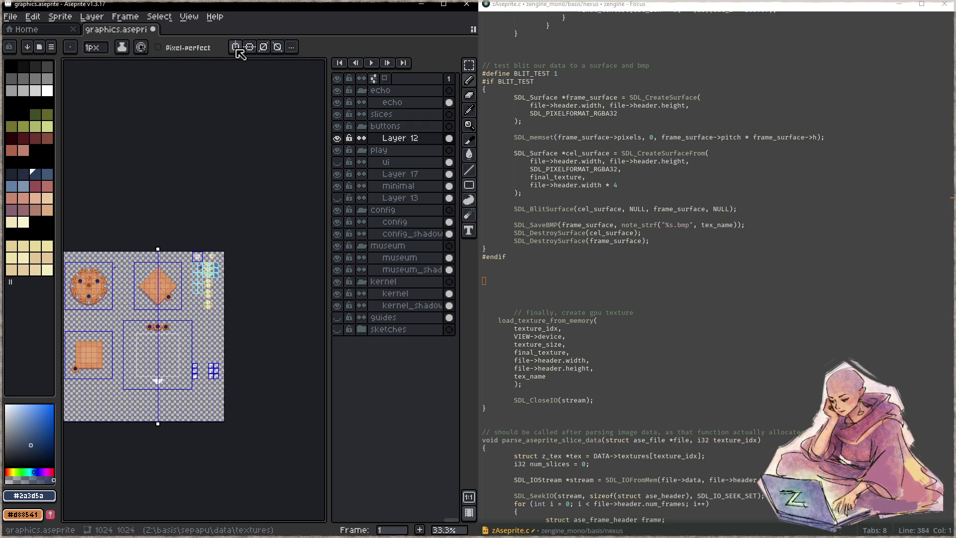
pyautogui.scroll(2, 190, 320)
pyautogui.hotkey('shift', 'c')
pyautogui.scroll(2, 243, 287)
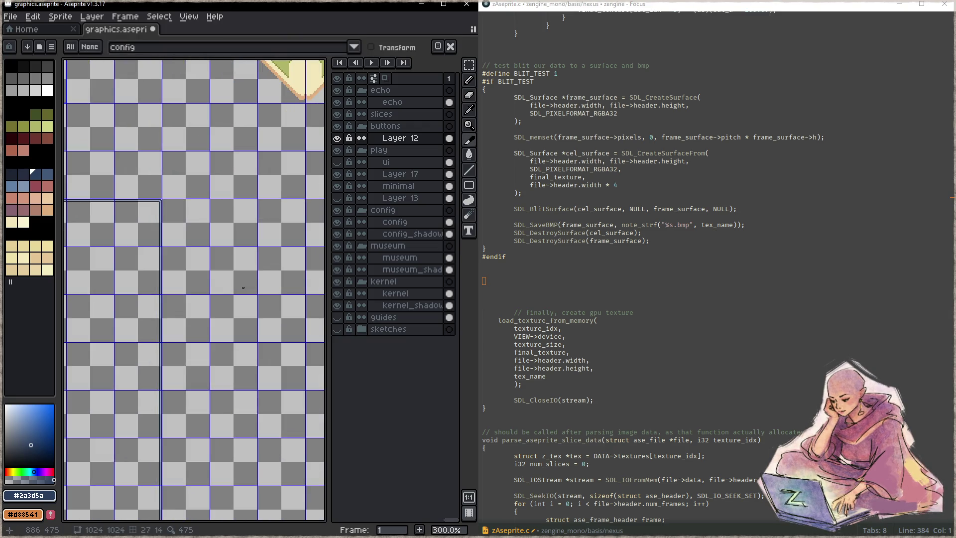
pyautogui.moveTo(222, 201); pyautogui.dragTo(253, 250)
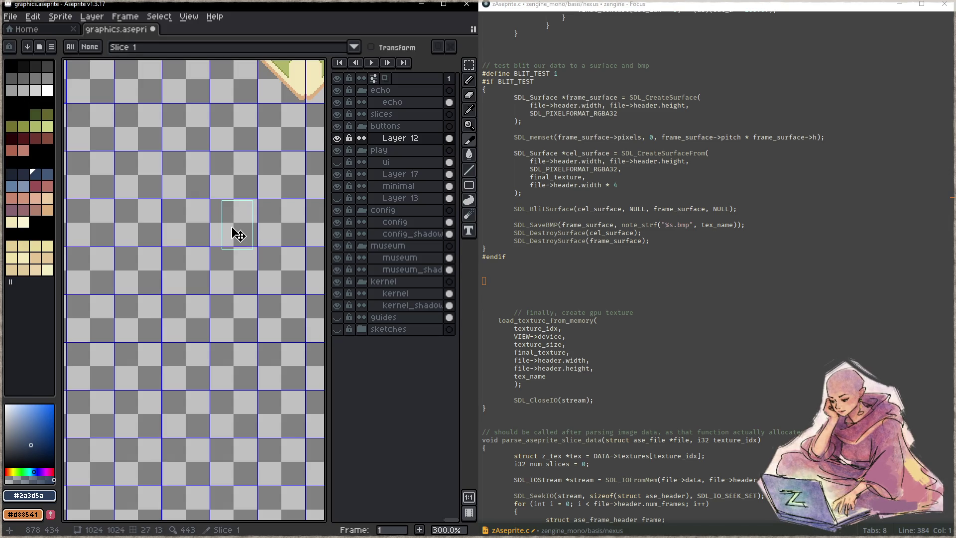
pyautogui.scroll(-2, 238, 234)
pyautogui.scroll(-1, 209, 289)
pyautogui.scroll(-1, 183, 345)
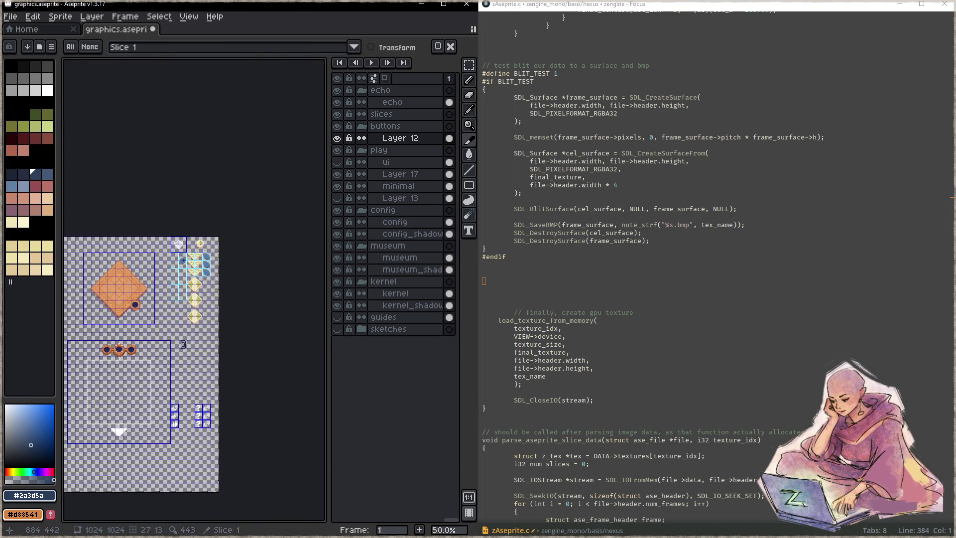
pyautogui.scroll(4, 183, 345)
pyautogui.scroll(-3, 198, 89)
# - Move the new slice onto the colour strip and resize it to 12×1
pyautogui.moveTo(133, 394); pyautogui.dragTo(204, 97)
pyautogui.scroll(3, 189, 259)
pyautogui.scroll(3, 189, 262)
pyautogui.scroll(3, 187, 319)
pyautogui.scroll(3, 192, 309)
pyautogui.moveTo(196, 289); pyautogui.dragTo(188, 166)
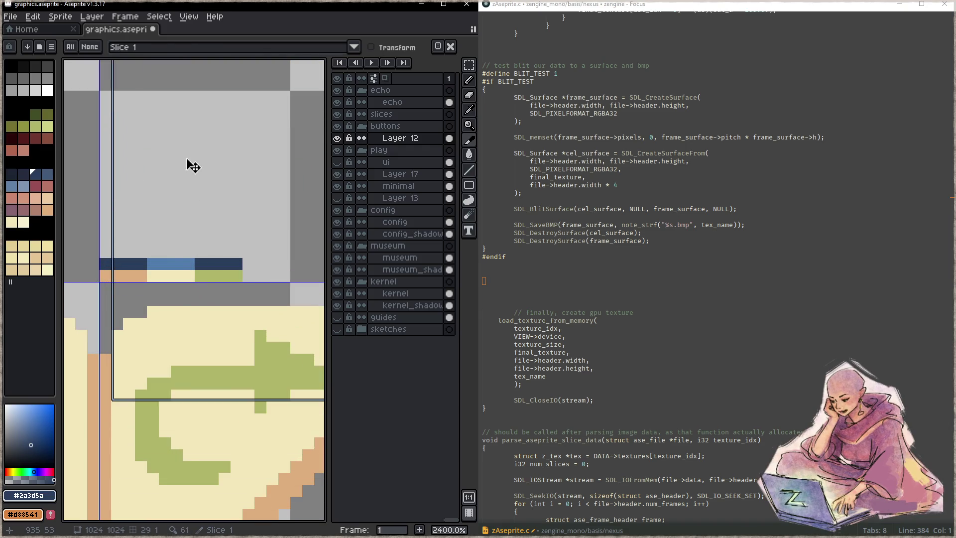
pyautogui.scroll(-1, 171, 264)
pyautogui.moveTo(130, 88)
pyautogui.mouseDown()
pyautogui.moveTo(172, 240)
pyautogui.moveTo(136, 331)
pyautogui.moveTo(134, 273)
pyautogui.mouseUp()
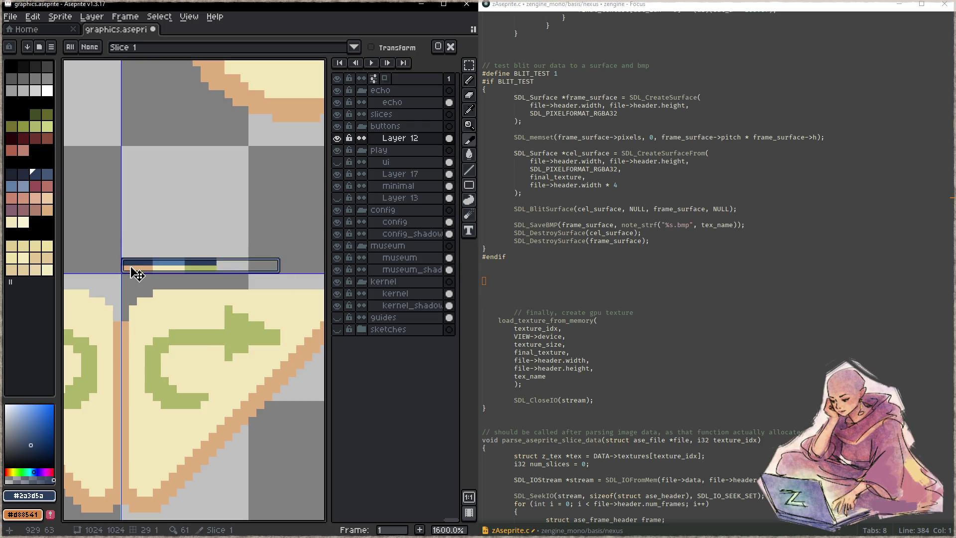
pyautogui.moveTo(280, 259); pyautogui.dragTo(217, 260)
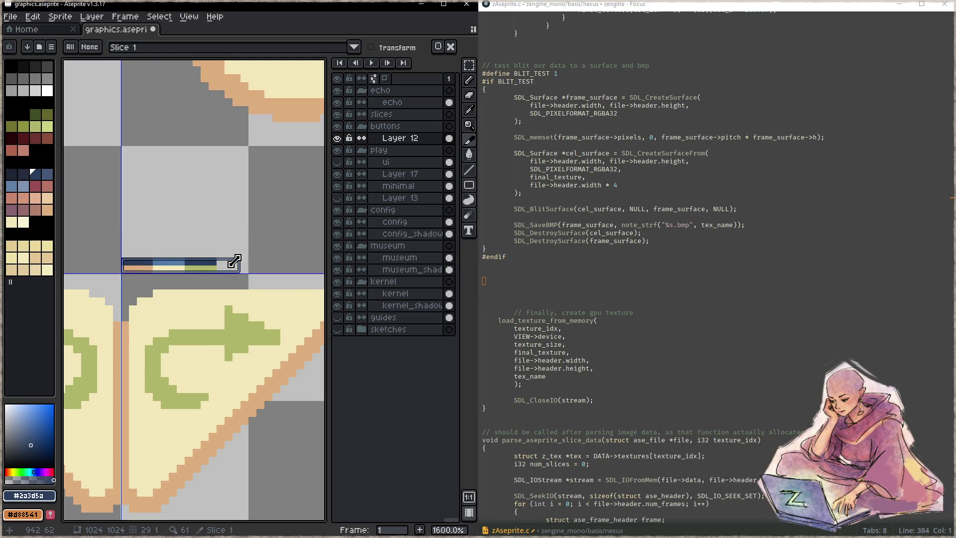
# - Name the new slice ramp_btn_lvl in its properties
pyautogui.scroll(4, 156, 279)
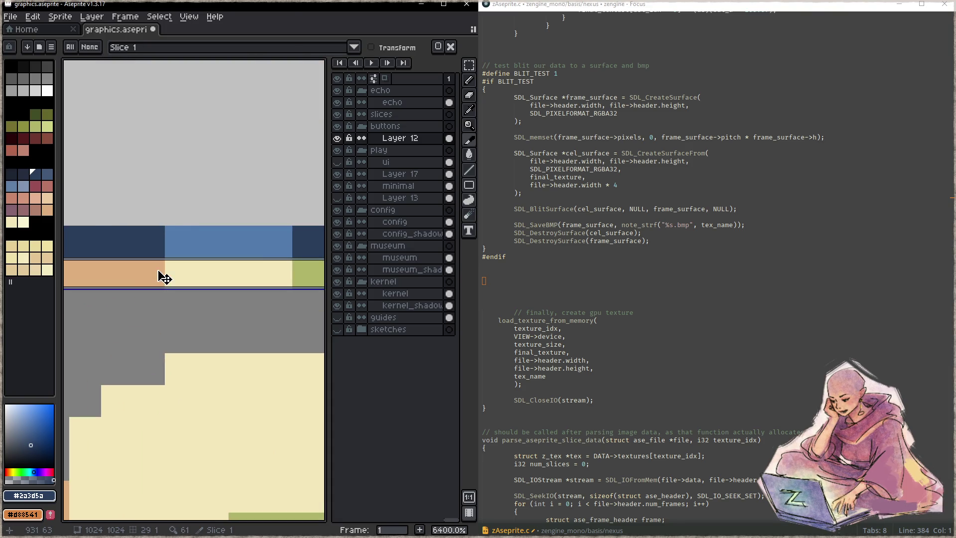
pyautogui.doubleClick(165, 277)
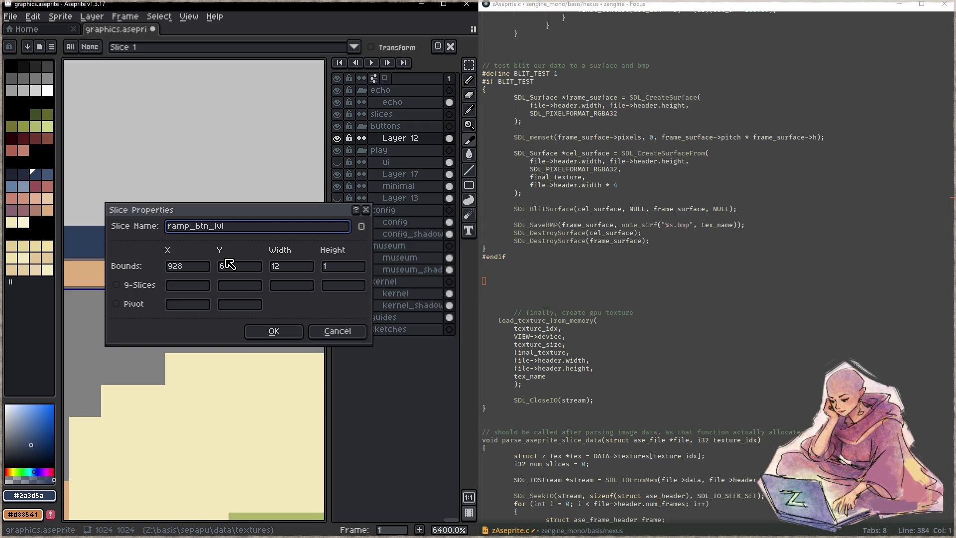
pyautogui.write('ramp_btn_lvl')
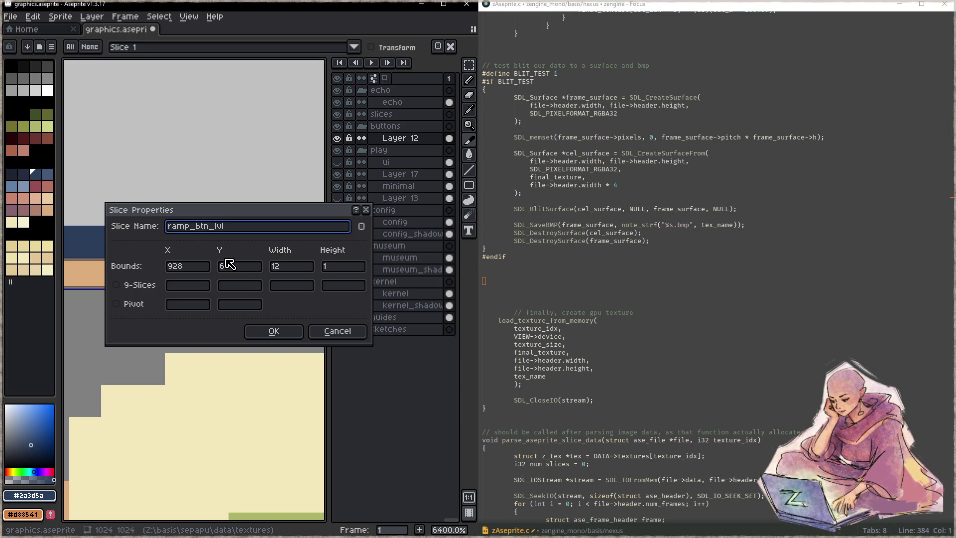
pyautogui.click(273, 331)
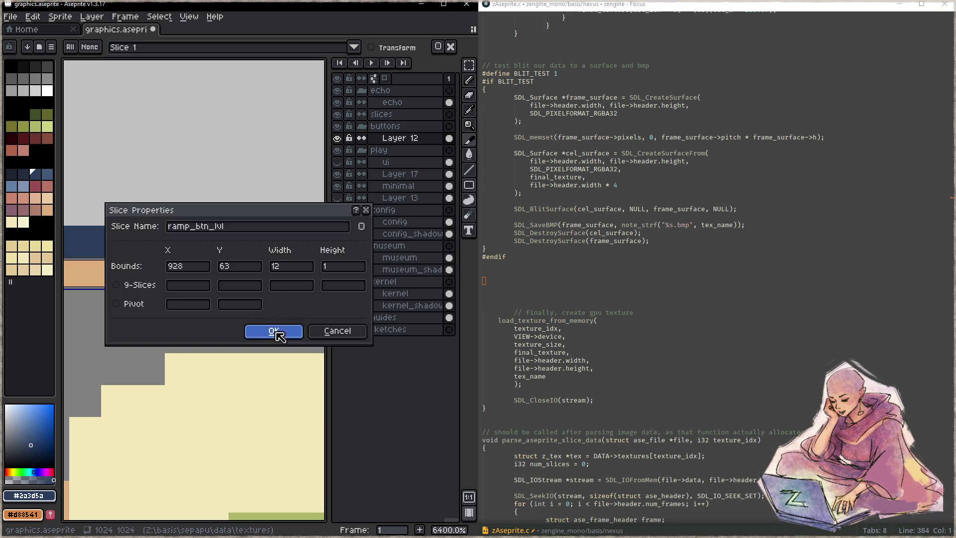
pyautogui.scroll(-3, 237, 331)
pyautogui.scroll(-5, 253, 358)
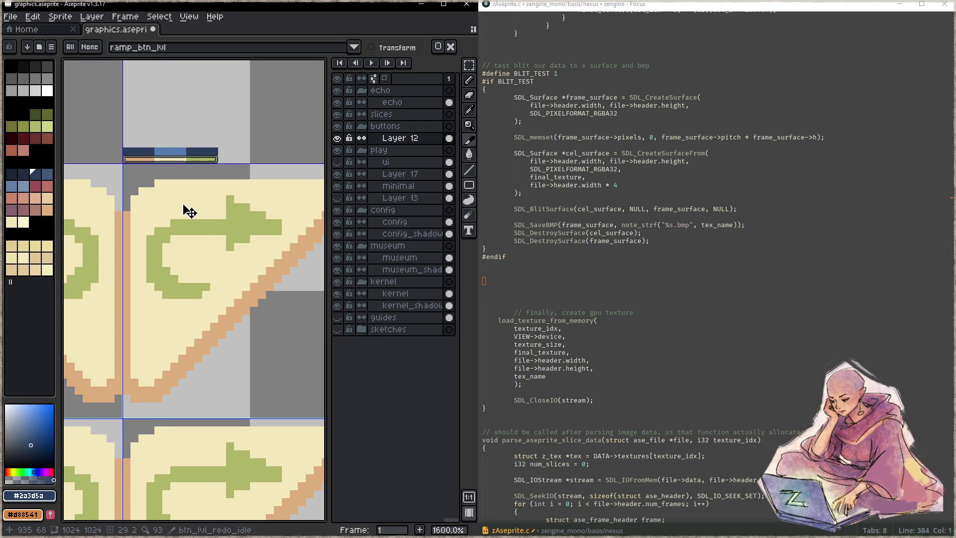
# - Recolour the first redo button: tan outline black, cream interior grey, green arrow white
pyautogui.keyDown('alt'); pyautogui.click(249, 292); pyautogui.keyUp('alt')
pyautogui.keyDown('alt'); pyautogui.click(110, 333); pyautogui.keyUp('alt')
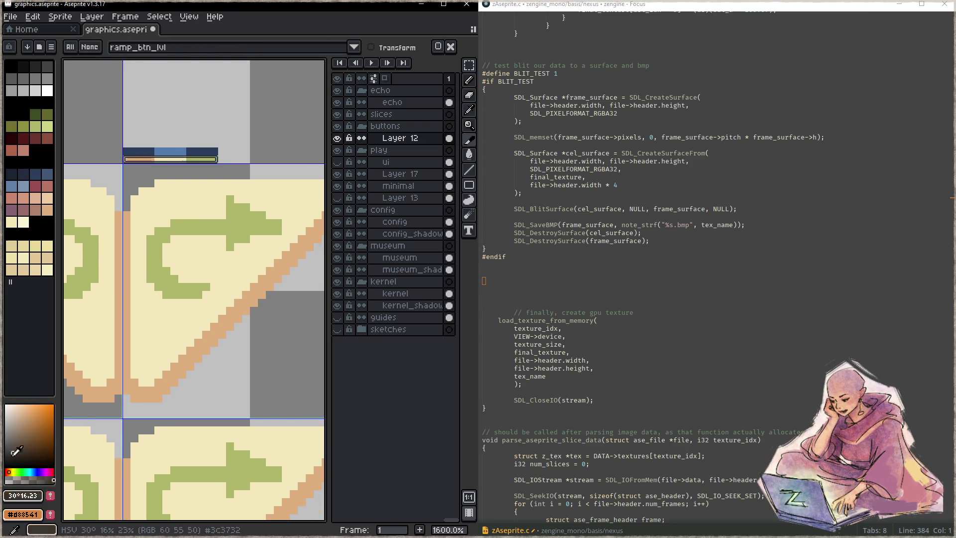
pyautogui.press('g')
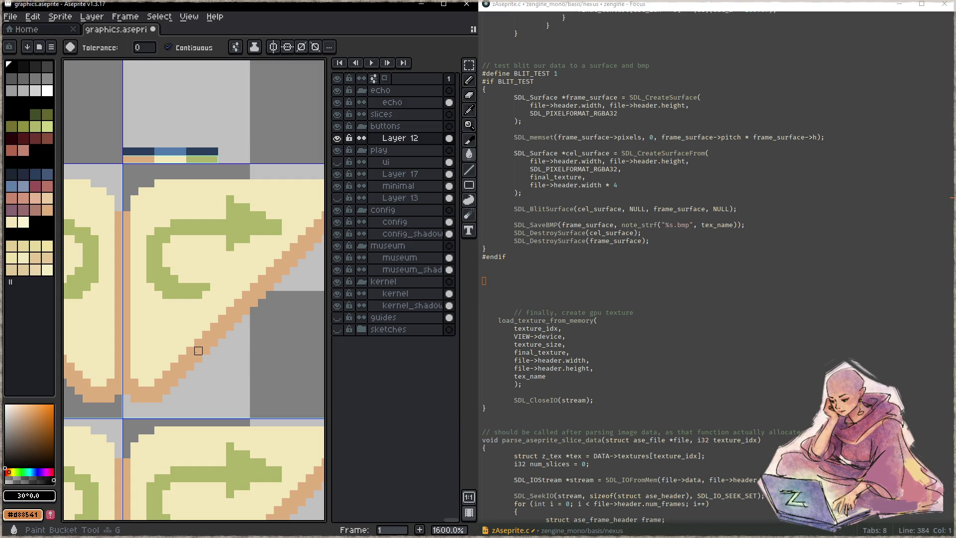
pyautogui.click(198, 351)
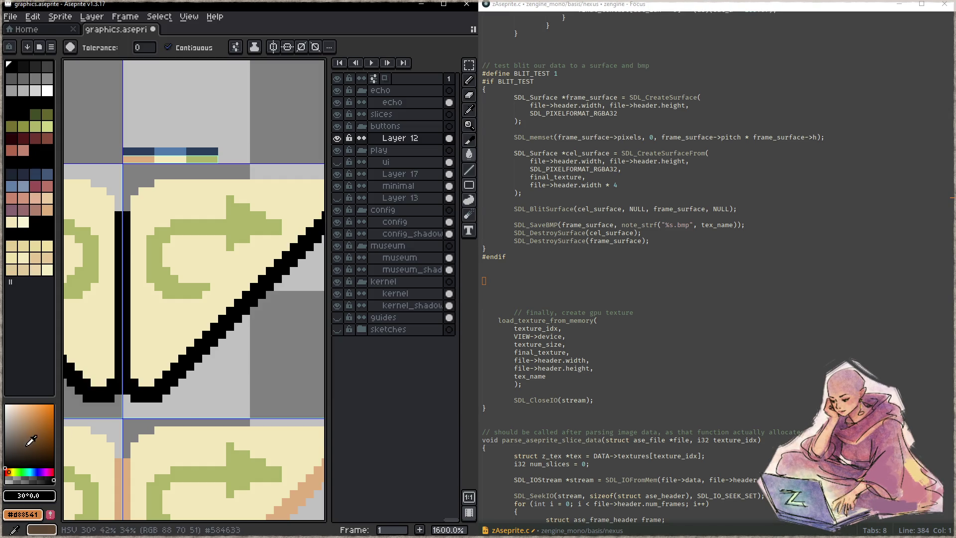
pyautogui.click(5, 438)
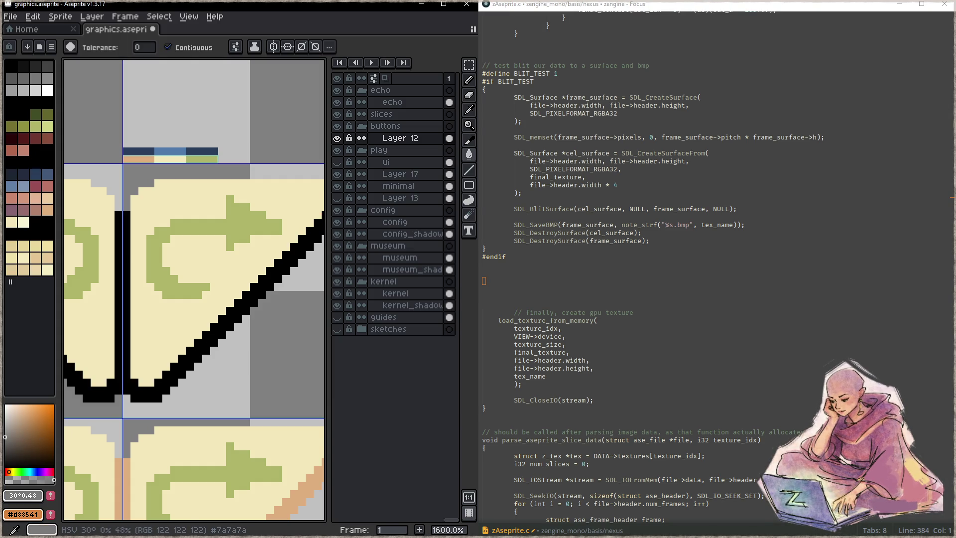
pyautogui.click(134, 328)
pyautogui.click(5, 405)
pyautogui.click(249, 229)
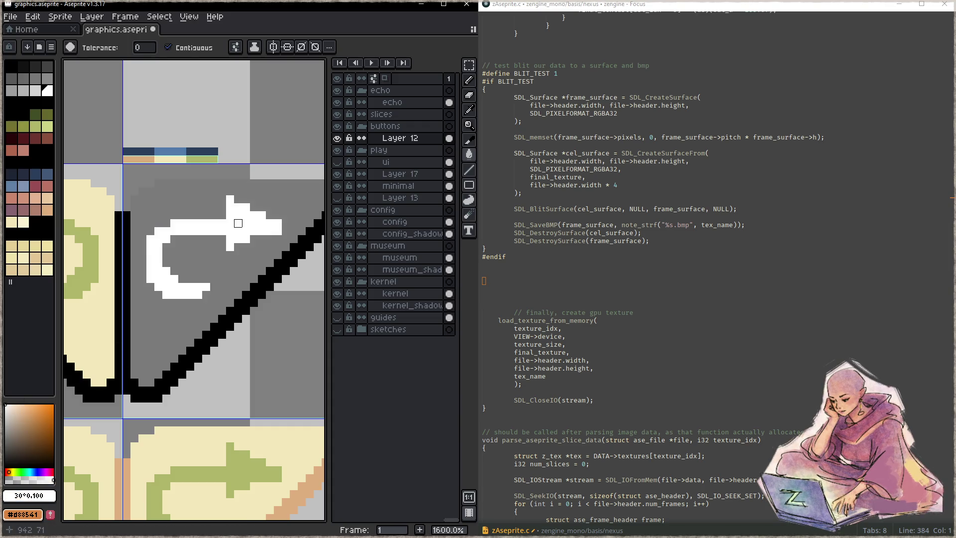
# - Fill the tan outlines of the row-two and row-three button triangles black
pyautogui.scroll(-1, 230, 336)
pyautogui.scroll(-4, 230, 336)
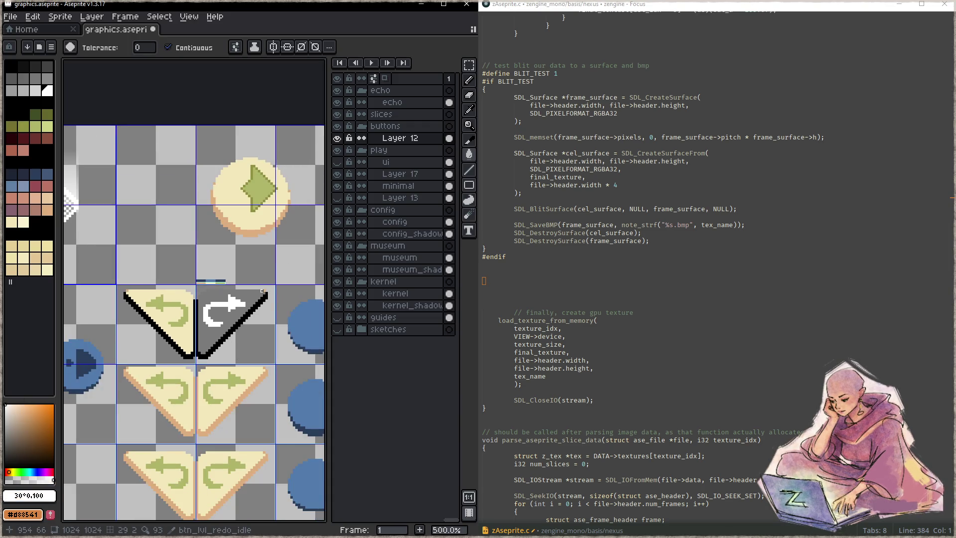
pyautogui.scroll(5, 262, 291)
pyautogui.scroll(2, 263, 291)
pyautogui.press('b')
pyautogui.keyDown('alt'); pyautogui.click(274, 287); pyautogui.keyUp('alt')
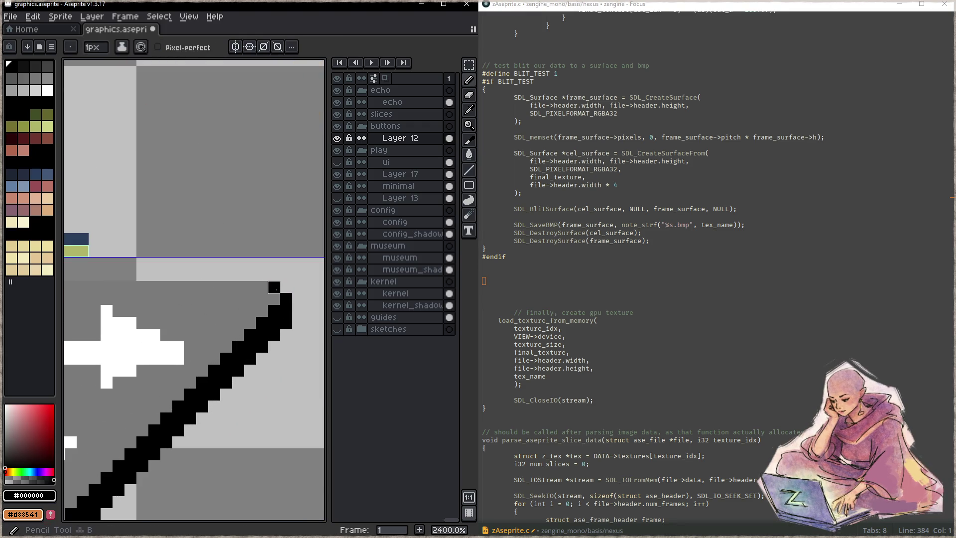
pyautogui.scroll(-6, 274, 287)
pyautogui.moveTo(224, 368); pyautogui.dragTo(208, 200)
pyautogui.scroll(1, 193, 216)
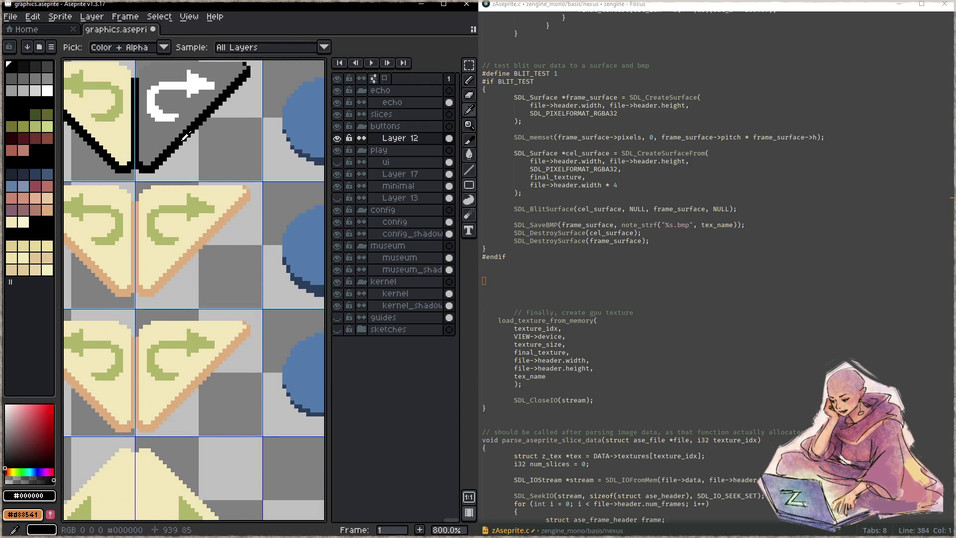
pyautogui.press('g')
pyautogui.click(210, 227)
pyautogui.click(197, 378)
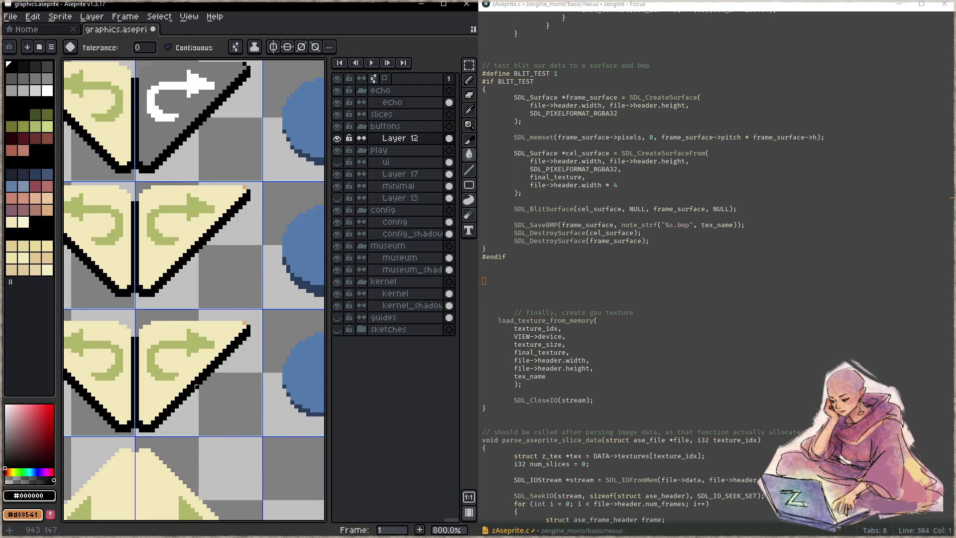
# - Fill the four row-two and row-three triangle interiors with the sampled grey
pyautogui.keyDown('alt'); pyautogui.click(169, 140); pyautogui.keyUp('alt')
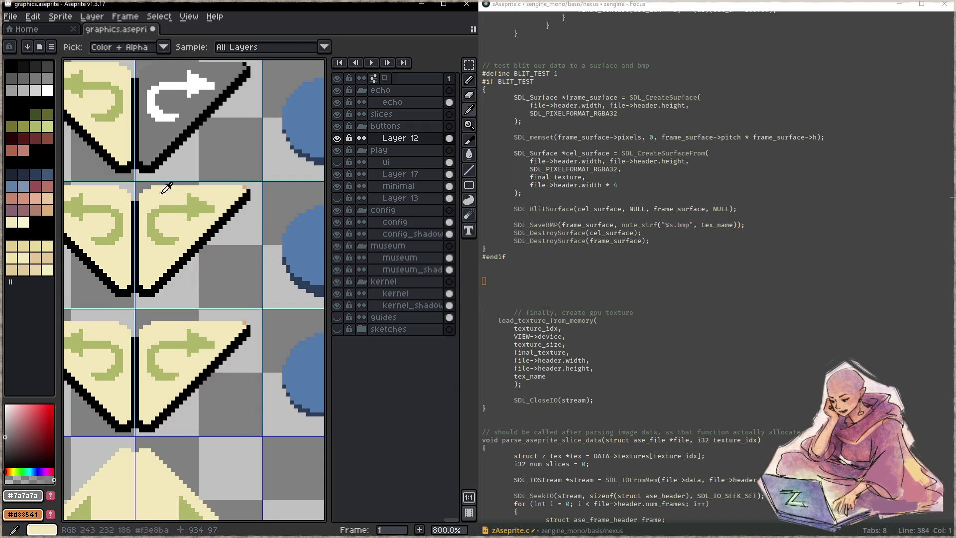
pyautogui.click(153, 263)
pyautogui.click(121, 263)
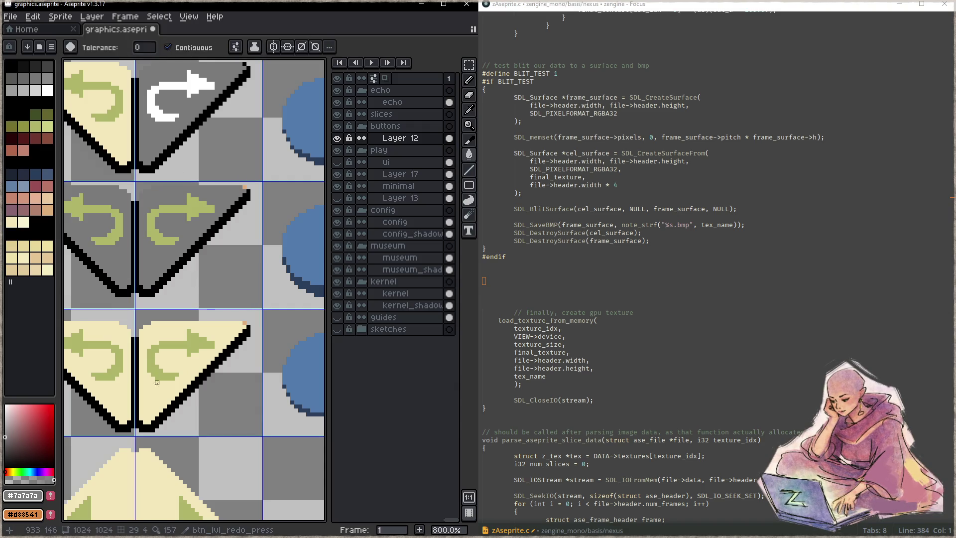
pyautogui.click(159, 364)
pyautogui.click(110, 359)
# - Paint over the stray orange corner pixels on the buttons with grey and black
pyautogui.moveTo(157, 363); pyautogui.dragTo(220, 370)
pyautogui.press('b')
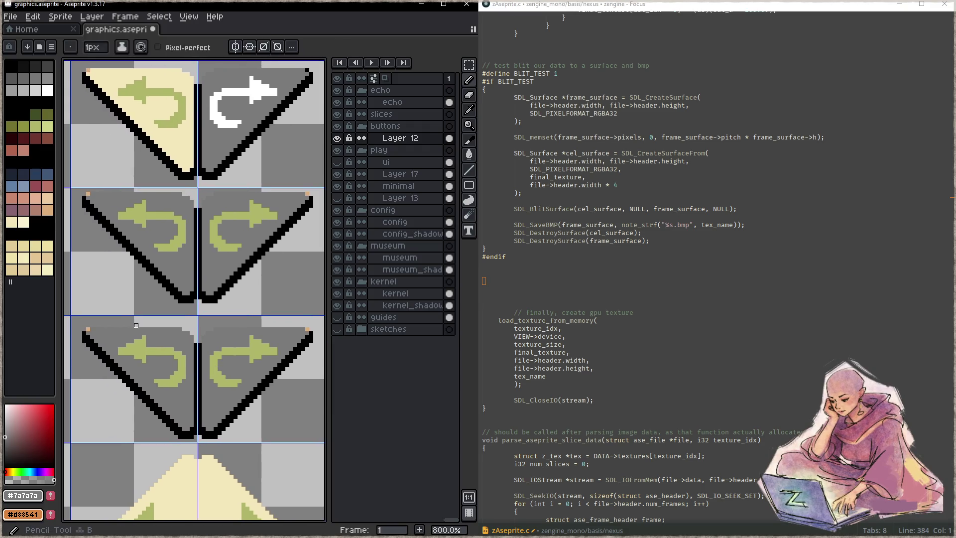
pyautogui.click(89, 330)
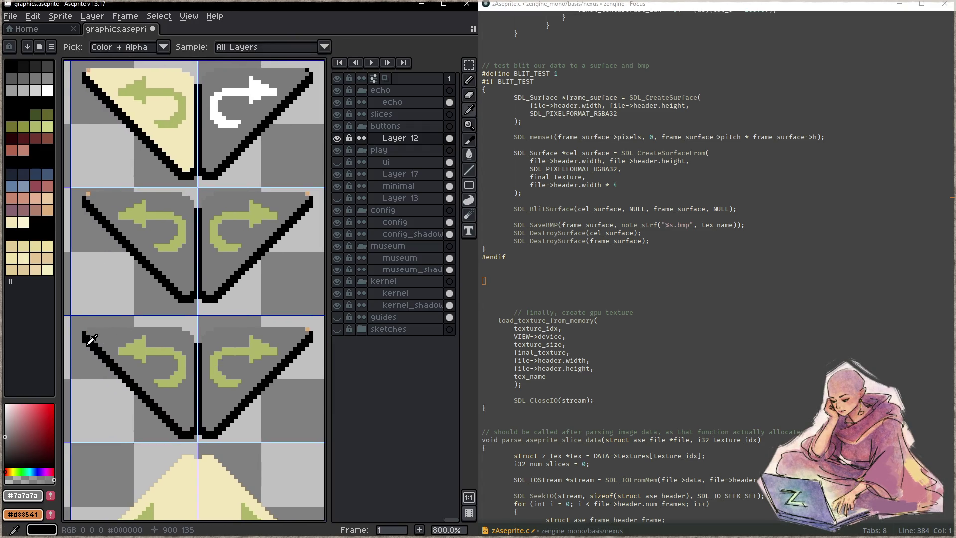
pyautogui.keyDown('alt'); pyautogui.click(85, 337); pyautogui.keyUp('alt')
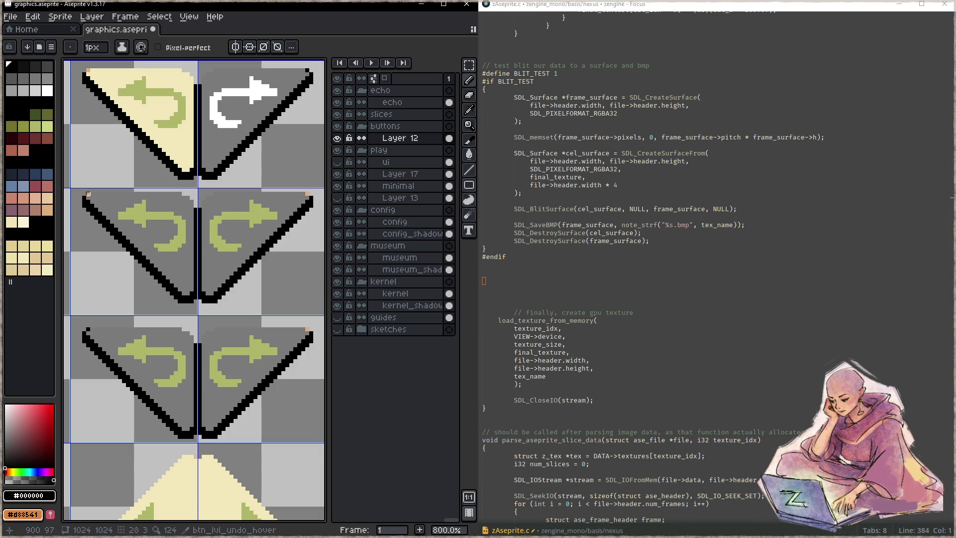
pyautogui.click(88, 70)
pyautogui.click(307, 194)
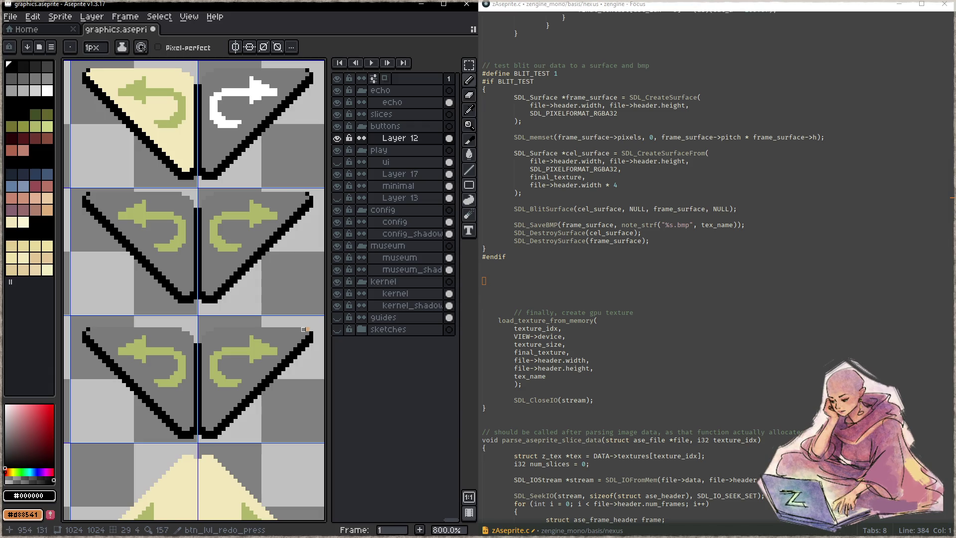
# - Fill the cream top-left button grey and the remaining five arrows white
pyautogui.keyDown('alt'); pyautogui.click(217, 115); pyautogui.keyUp('alt')
pyautogui.click(150, 125)
pyautogui.keyDown('alt'); pyautogui.click(233, 116); pyautogui.keyUp('alt')
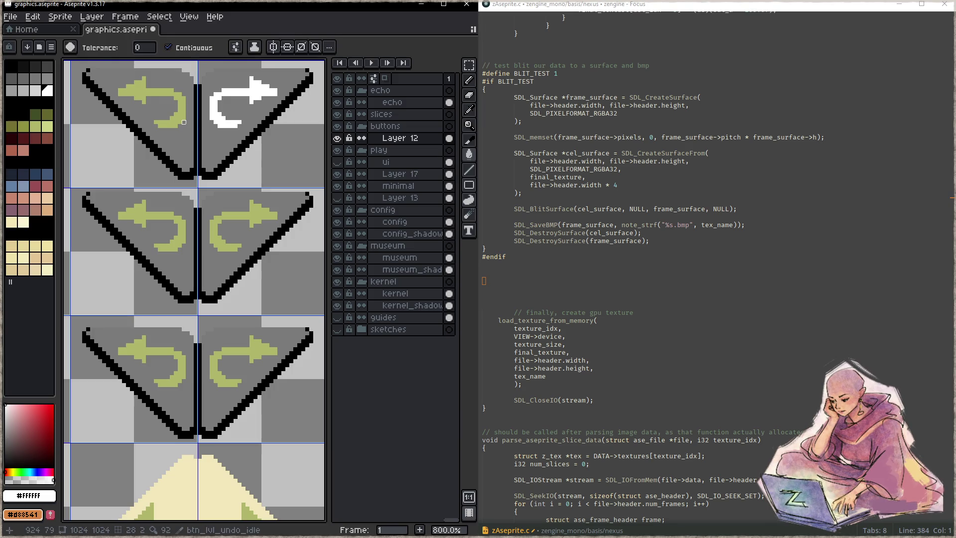
pyautogui.click(183, 114)
pyautogui.click(184, 238)
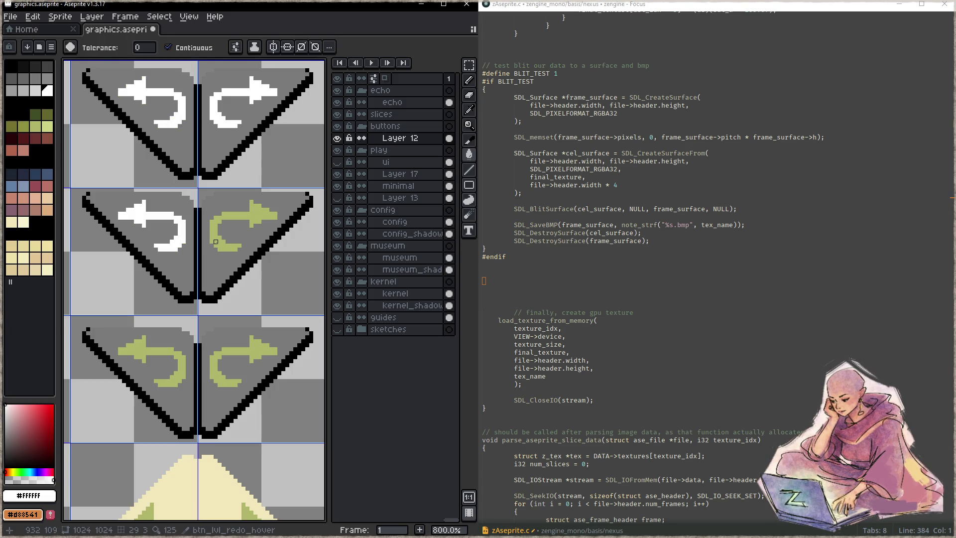
pyautogui.click(234, 218)
pyautogui.click(234, 352)
pyautogui.click(144, 349)
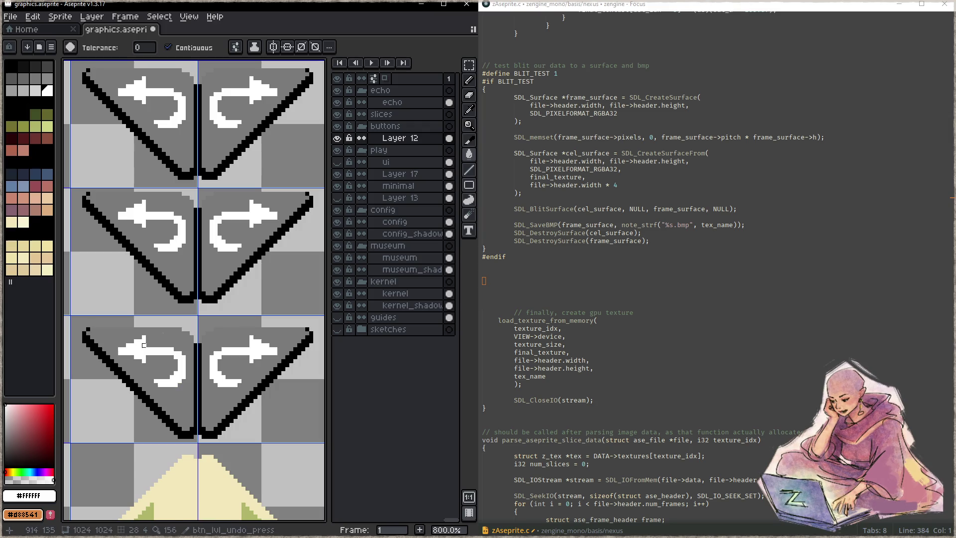
# - Save graphics.aseprite
pyautogui.moveTo(239, 165)
pyautogui.mouseDown()
pyautogui.moveTo(135, 290)
pyautogui.moveTo(178, 349)
pyautogui.mouseUp()
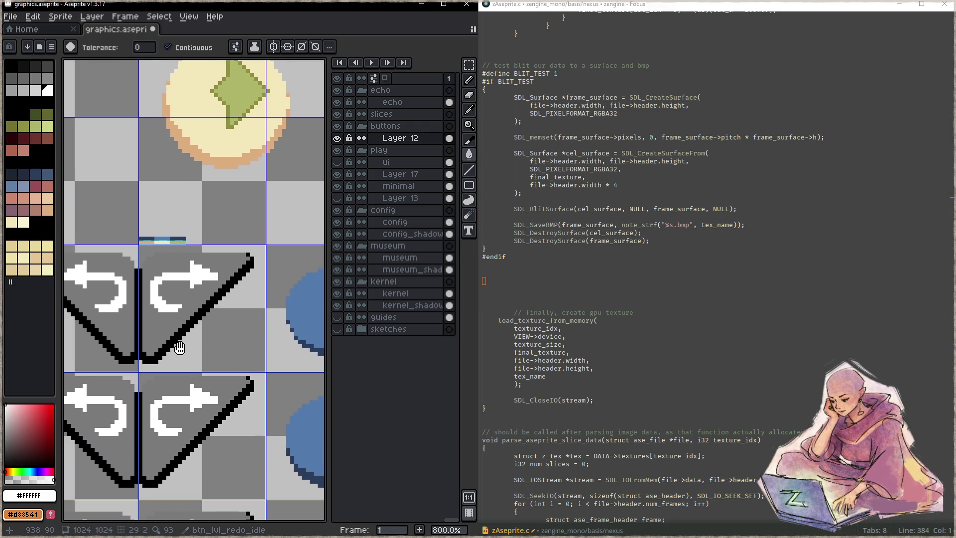
pyautogui.hotkey('ctrl', 's')
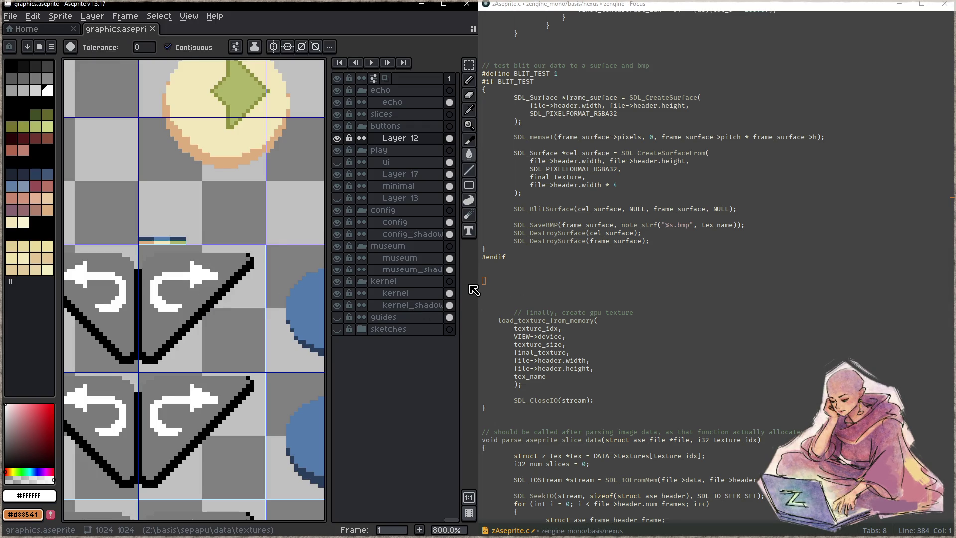
pyautogui.click(732, 291)
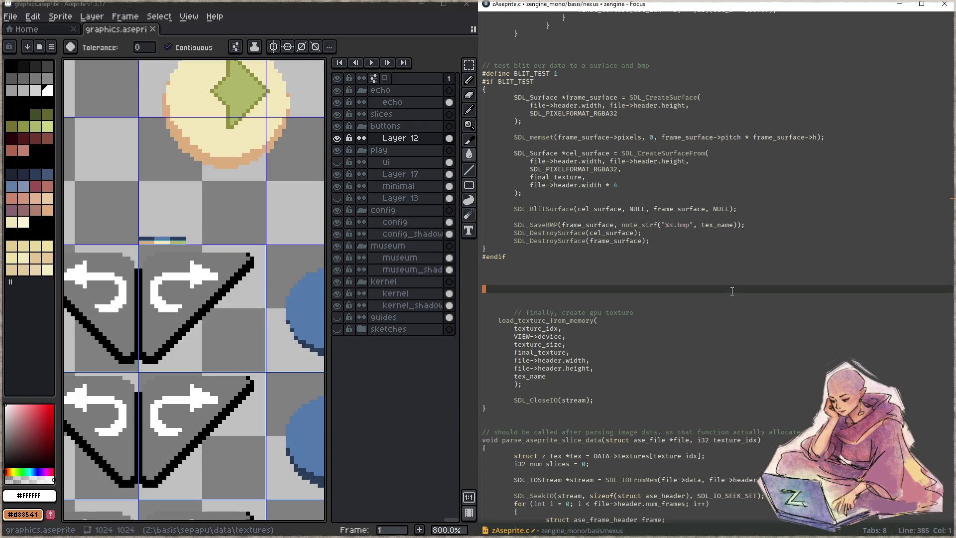
# - Open sepapu.c through the quick file finder using 'sepa'
pyautogui.hotkey('ctrl', 'p')
pyautogui.write('sepa')
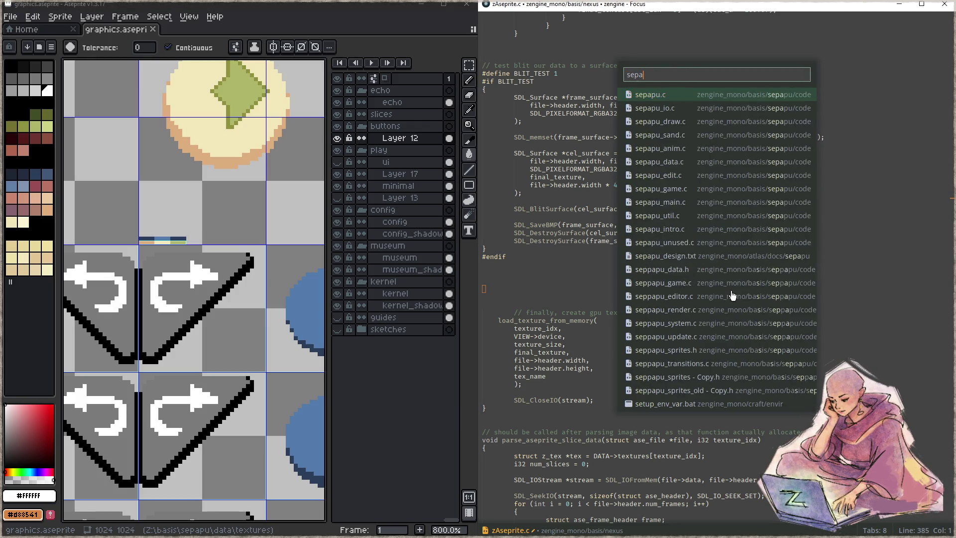
pyautogui.press('Down')
pyautogui.press('Return')
# - Find tick_play and scroll down to the prev/next/undo/redo button code
pyautogui.hotkey('ctrl', 'f')
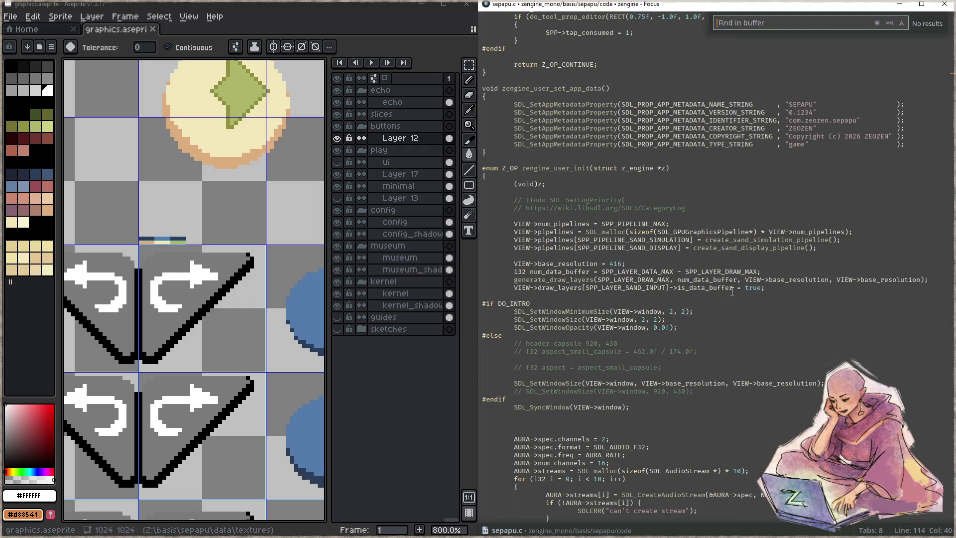
pyautogui.write('tick_play')
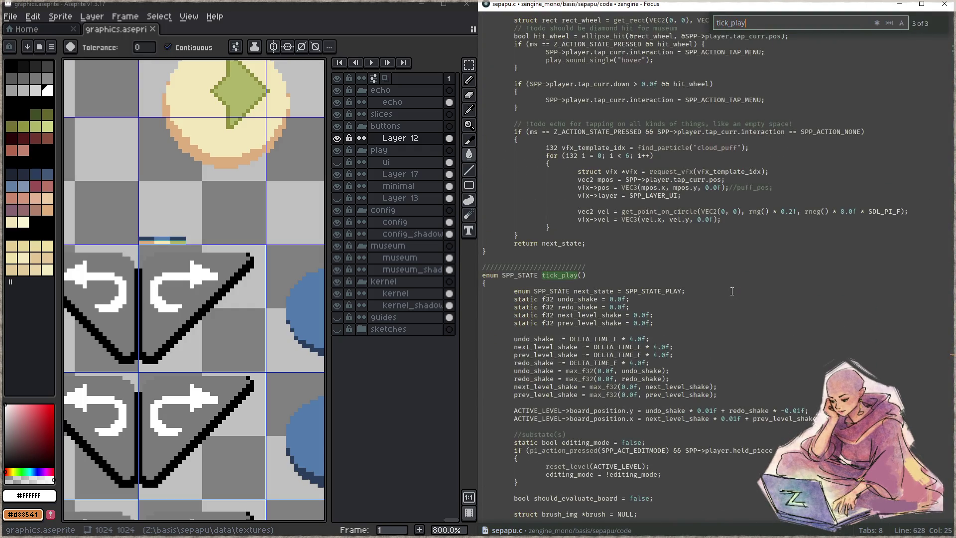
pyautogui.press('Escape')
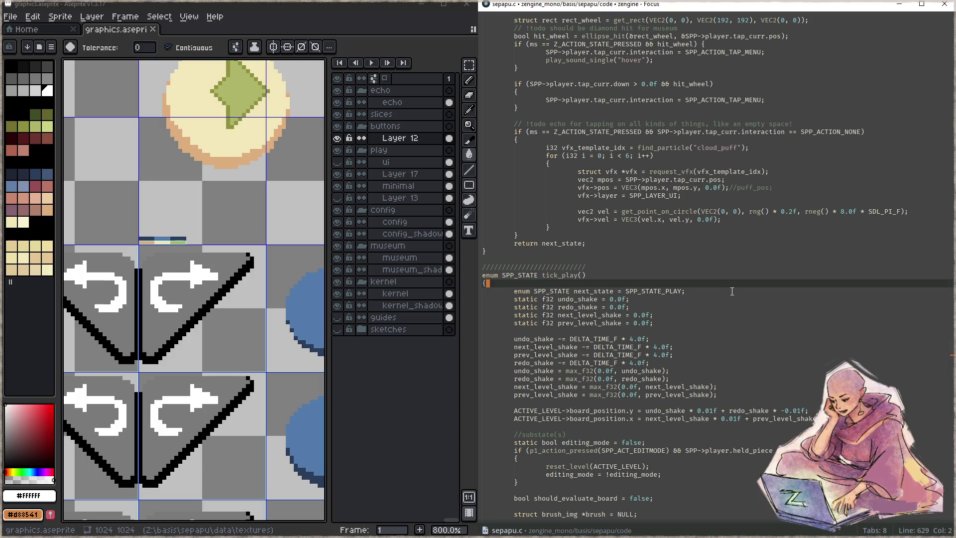
pyautogui.press('Down')
pyautogui.press('Down')
pyautogui.press('Down')
pyautogui.scroll(-3, 732, 292)
pyautogui.scroll(-8, 732, 291)
pyautogui.scroll(-7, 732, 292)
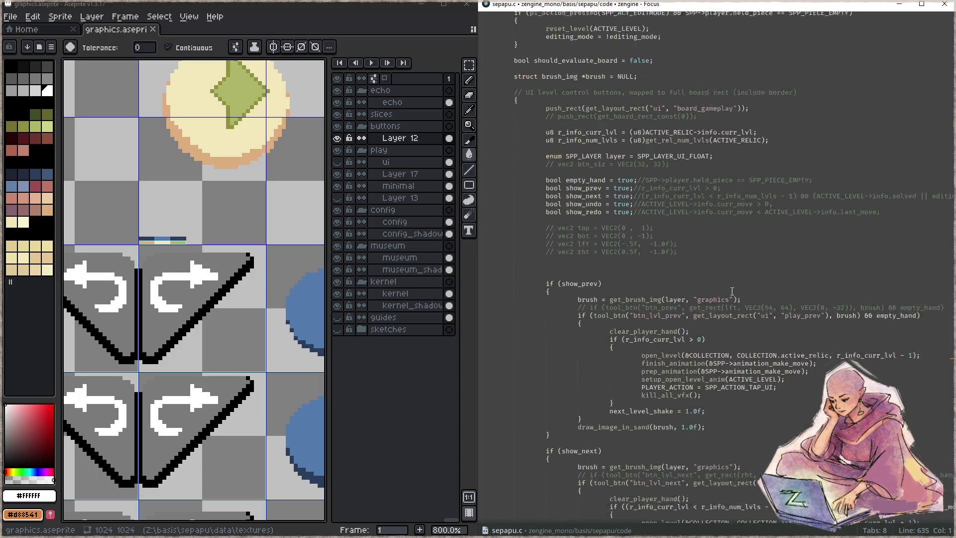
pyautogui.scroll(-2, 732, 292)
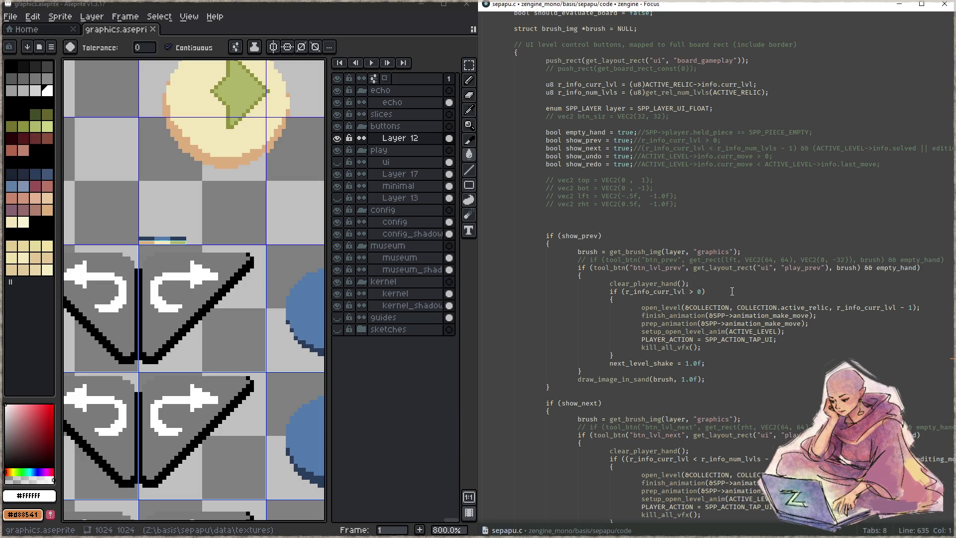
pyautogui.scroll(-10, 732, 291)
pyautogui.scroll(-2, 733, 291)
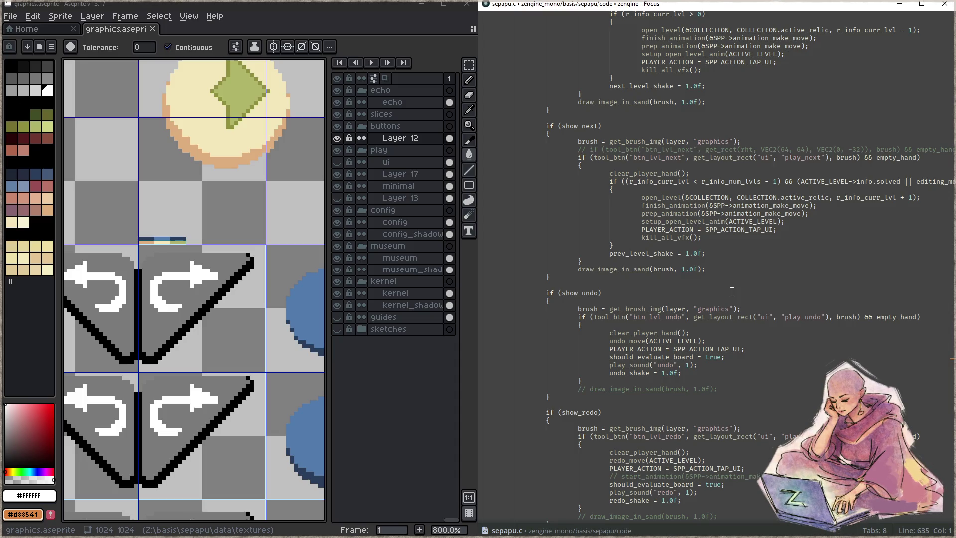
pyautogui.scroll(15, 732, 292)
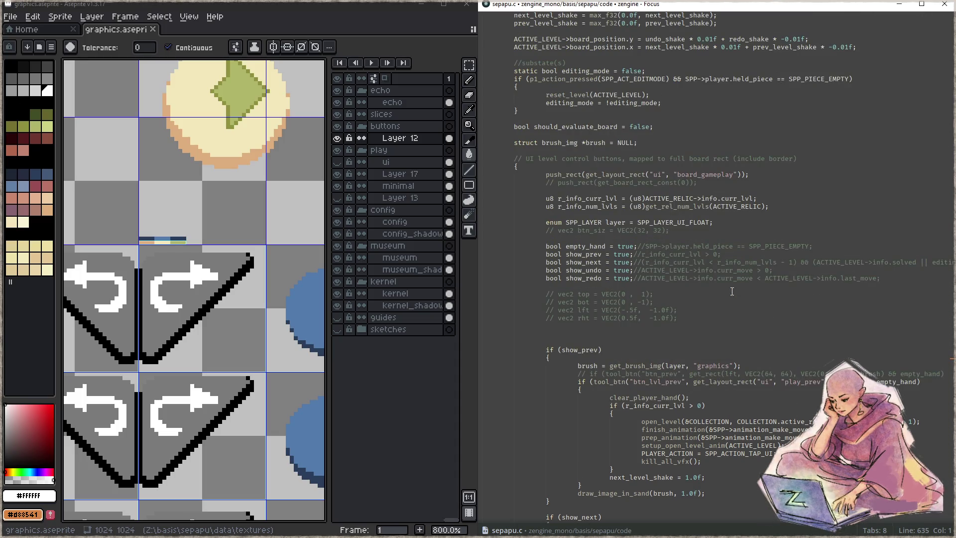
# - Delete the 'true;//' overrides on the show_undo and show_redo flag lines
pyautogui.hotkey('ctrl', 'Right')
pyautogui.hotkey('ctrl', 'Right')
pyautogui.hotkey('ctrl', 'Right')
pyautogui.hotkey('ctrl', 'Right')
pyautogui.hotkey('ctrl', 'alt', 'Up')
pyautogui.press('Delete')
pyautogui.press('Delete')
pyautogui.press('Delete')
pyautogui.press('Delete')
pyautogui.press('Delete')
pyautogui.press('Delete')
pyautogui.press('Delete')
# - Move the if (show_undo) line below the brush assignment and indent it
pyautogui.scroll(-3, 732, 292)
pyautogui.scroll(-12, 697, 286)
pyautogui.scroll(-3, 657, 281)
pyautogui.scroll(-2, 632, 277)
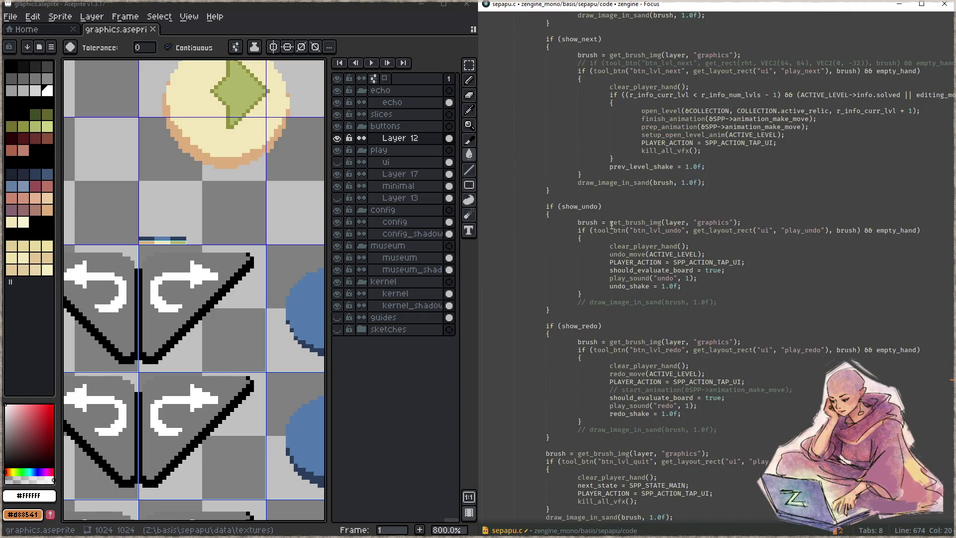
pyautogui.click(634, 206)
pyautogui.hotkey('alt', 'shift', 'Down')
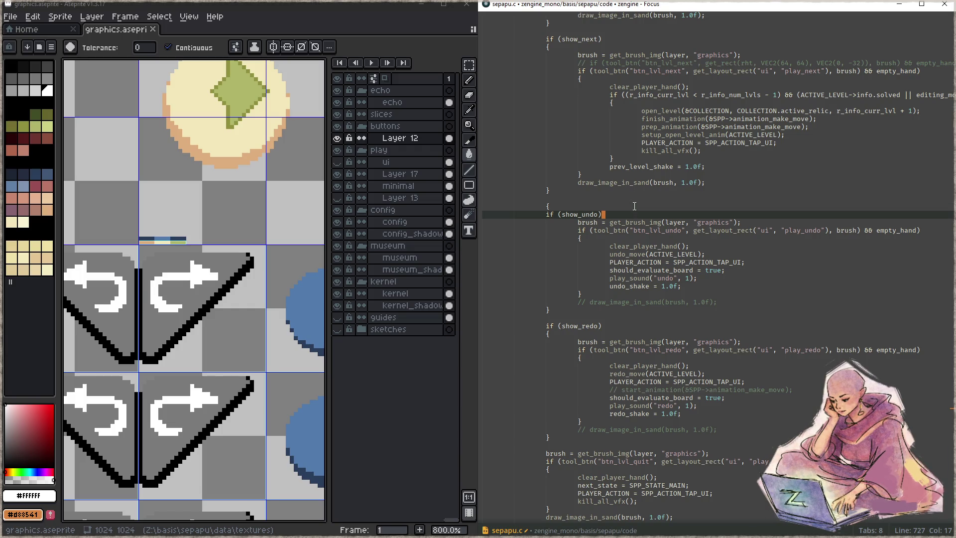
pyautogui.hotkey('alt', 'shift', 'Down')
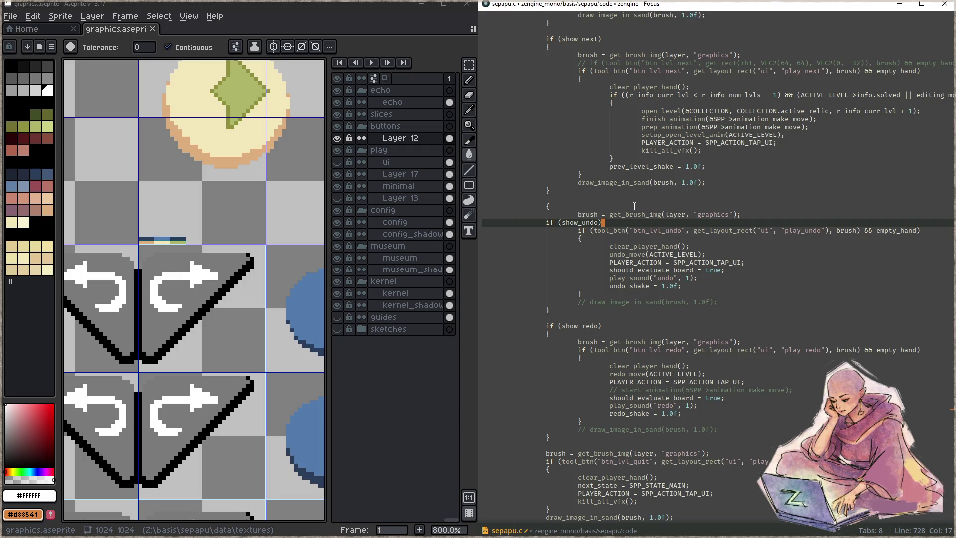
pyautogui.press('Home')
pyautogui.press('Tab')
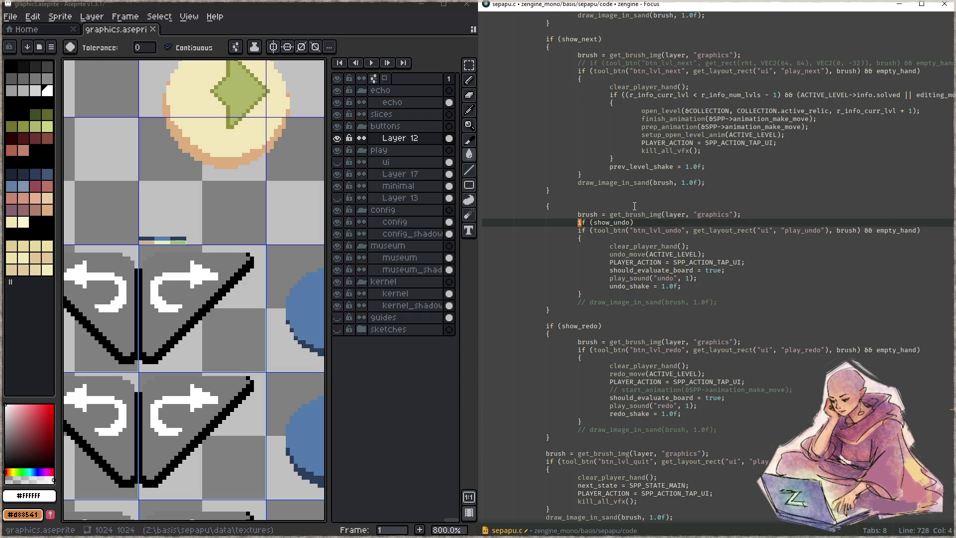
# - Try a 'show_undo ?' condition in the btn_lvl_undo tool_btn call, then remove it
pyautogui.hotkey('ctrl', 'Right')
pyautogui.hotkey('ctrl', 'Right')
pyautogui.press('Down')
pyautogui.write('show_undo ?')
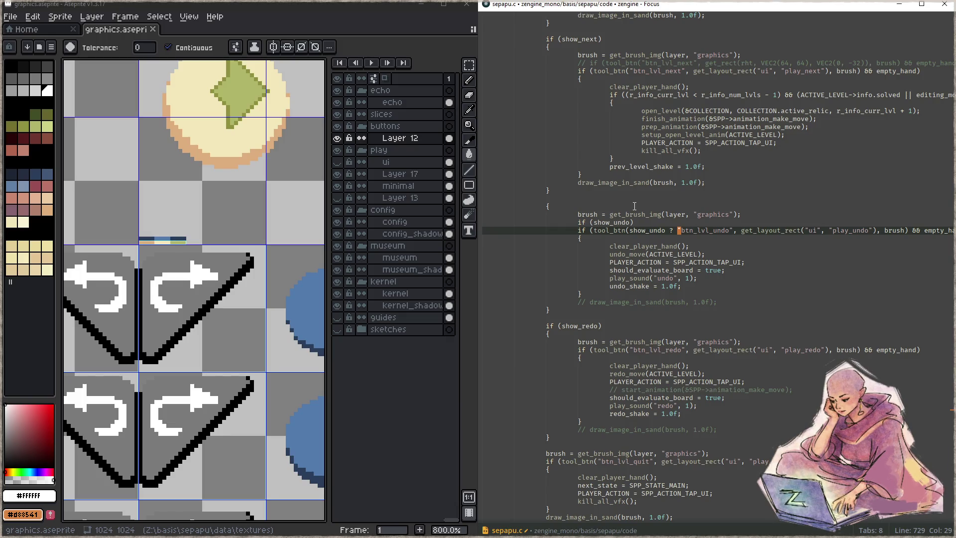
pyautogui.press('Right')
pyautogui.press('Right')
pyautogui.press('Right')
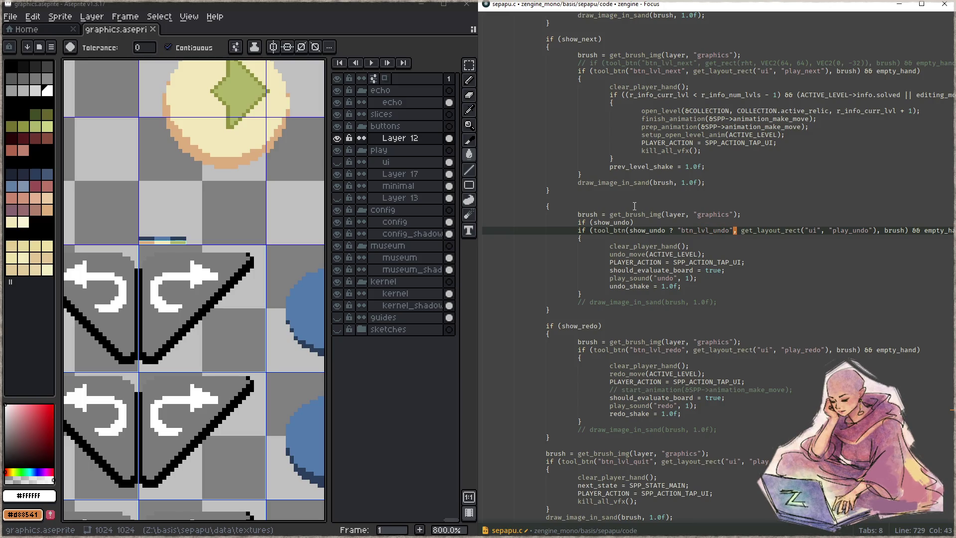
pyautogui.hotkey('ctrl', 'Left')
pyautogui.hotkey('ctrl', 'Left')
pyautogui.hotkey('ctrl', 'Left')
pyautogui.hotkey('ctrl', 'Left')
pyautogui.hotkey('ctrl', 'Left')
pyautogui.hotkey('ctrl', 'Left')
pyautogui.hotkey('ctrl', 'Delete')
pyautogui.hotkey('ctrl', 'Delete')
# - Replace the if (show_undo) line with set_brush_lut(brush, "ramp_btn_lvl"); and run the build
pyautogui.press('Up')
pyautogui.press('End')
pyautogui.hotkey('shift', 'Home')
pyautogui.press('BackSpace')
pyautogui.write('set_brush_lut*')
pyautogui.press('BackSpace')
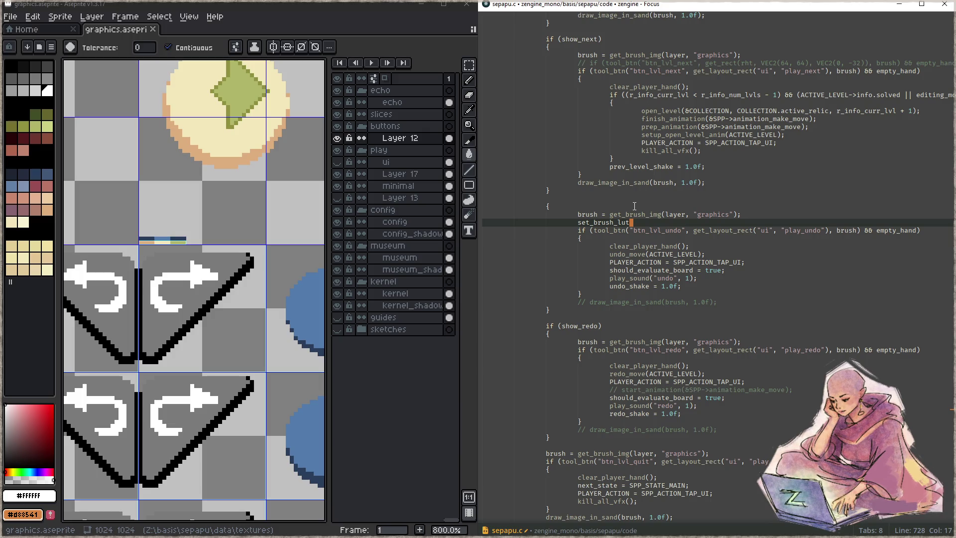
pyautogui.write('(brush, ')
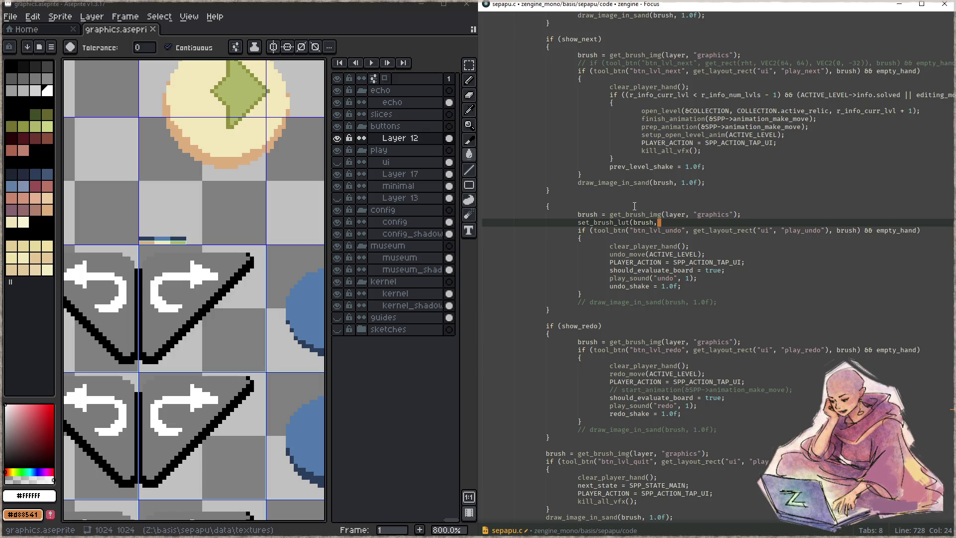
pyautogui.write('"ramp')
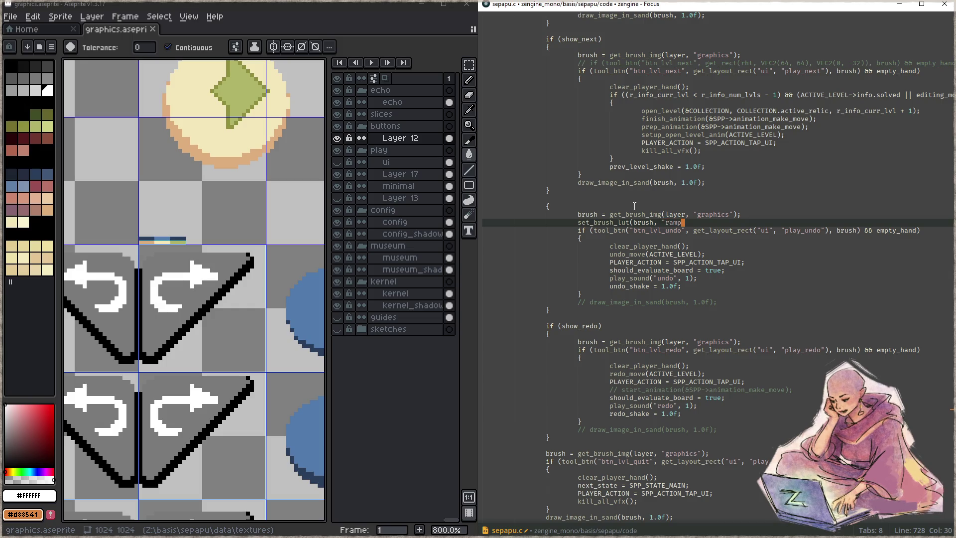
pyautogui.write('_btn_lvl");')
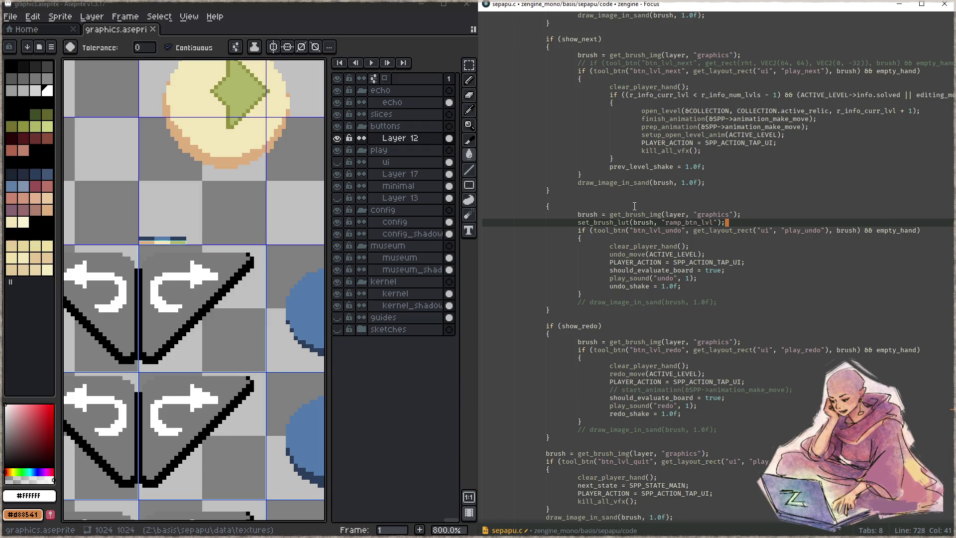
pyautogui.press('F5')
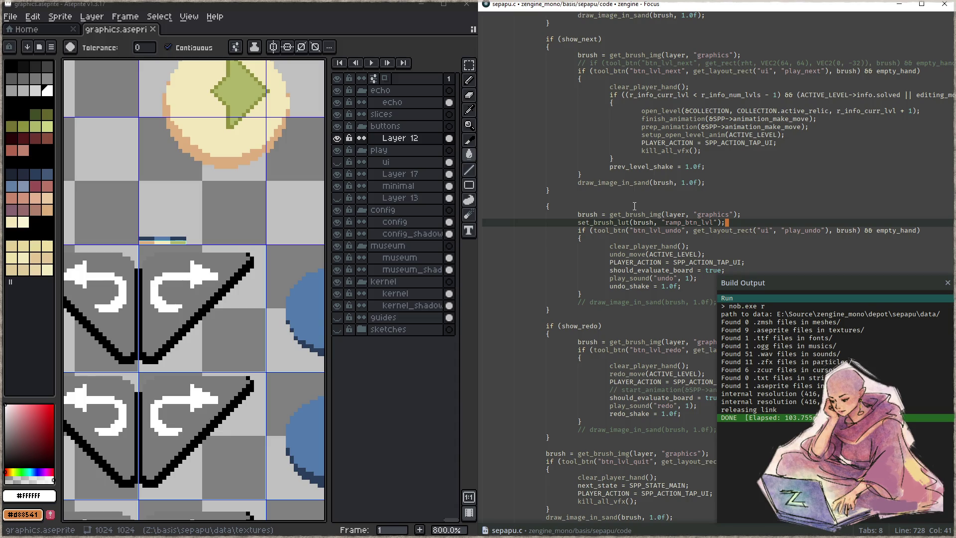
# - Paste the set_brush_lut line into the redo button block and rebuild
pyautogui.press('Down')
pyautogui.press('Down')
pyautogui.press('Down')
pyautogui.press('Down')
pyautogui.press('Down')
pyautogui.press('Down')
pyautogui.press('Down')
pyautogui.press('Down')
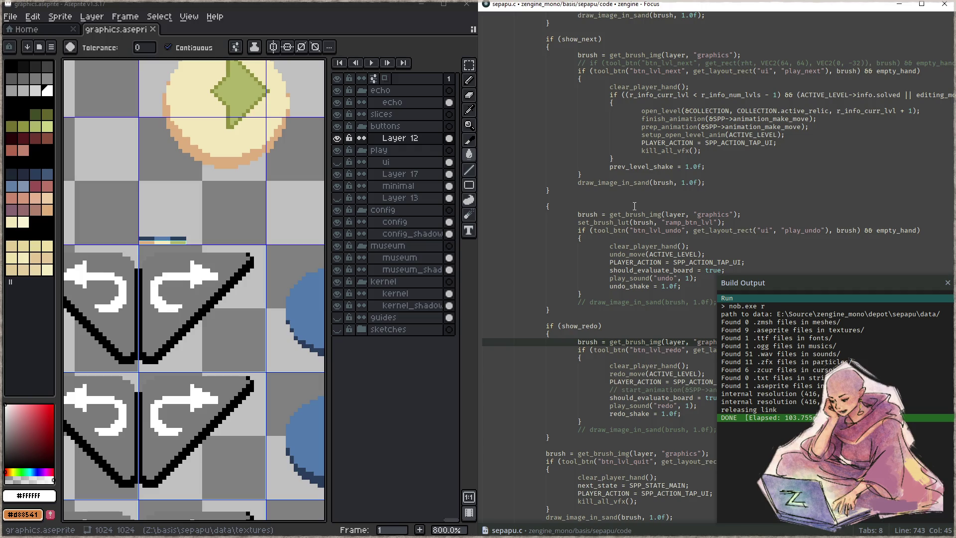
pyautogui.hotkey('ctrl', 'v')
pyautogui.press('F5')
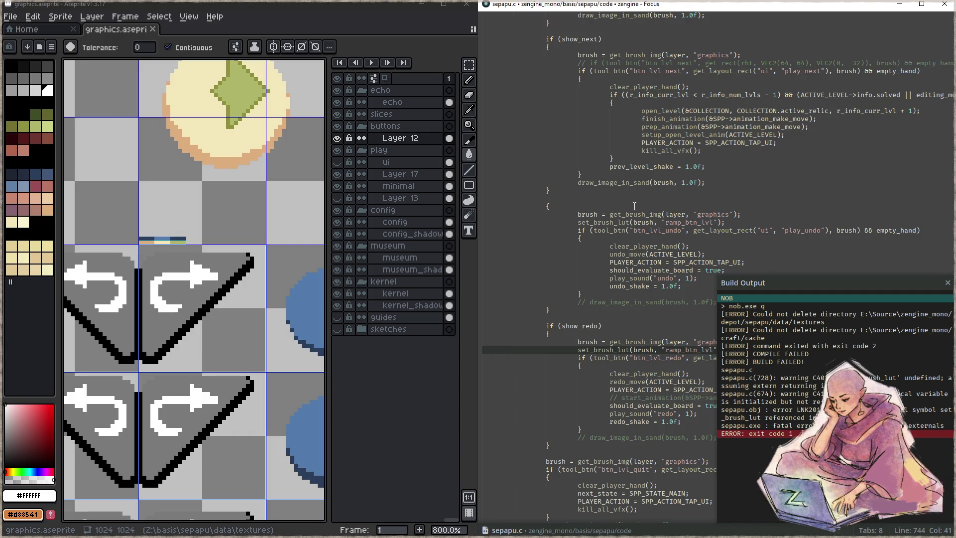
# - Rename both set_brush_lut calls to set_brush_img_lut and rebuild
pyautogui.press('Escape')
pyautogui.press('Left')
pyautogui.press('Left')
pyautogui.press('Left')
pyautogui.press('Left')
pyautogui.press('Left')
pyautogui.hotkey('ctrl', 'Left')
pyautogui.hotkey('ctrl', 'd')
pyautogui.hotkey('ctrl', 'd')
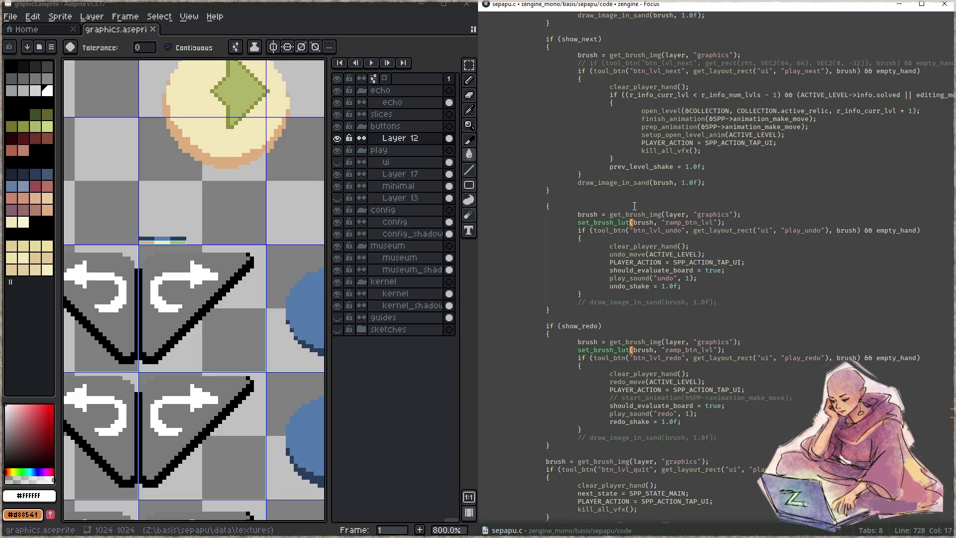
pyautogui.press('Escape')
pyautogui.press('Left')
pyautogui.press('Left')
pyautogui.write('img_')
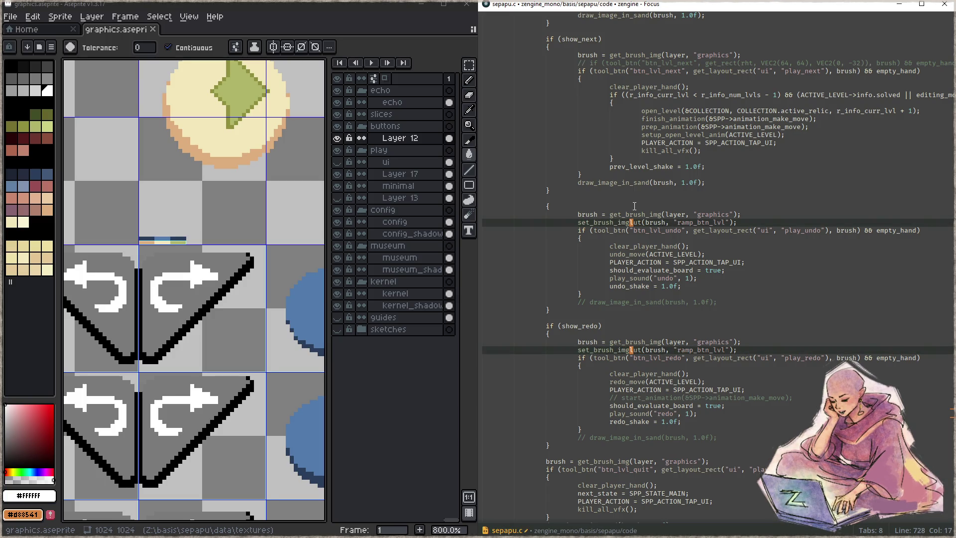
pyautogui.press('F5')
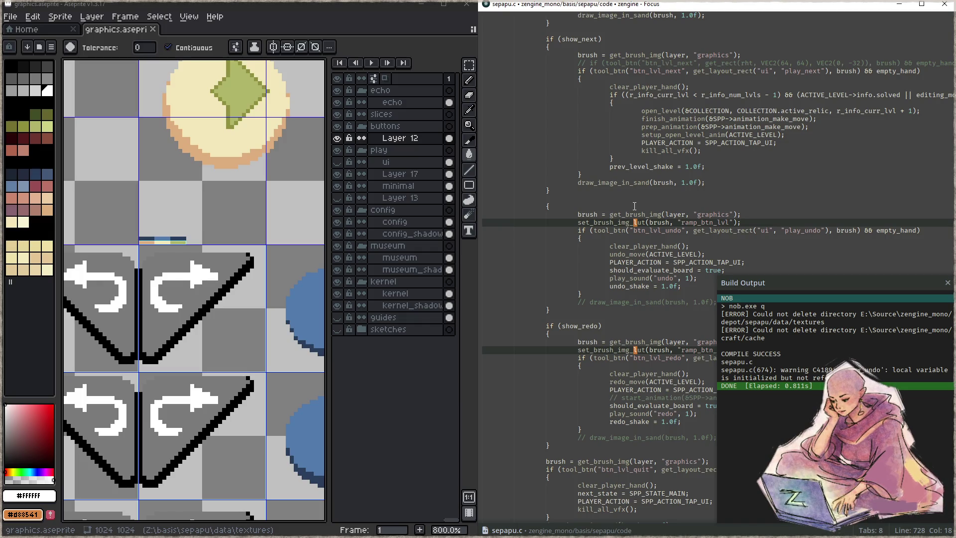
# - Close the build output and go to the end of the if (show_redo) line
pyautogui.press('Escape')
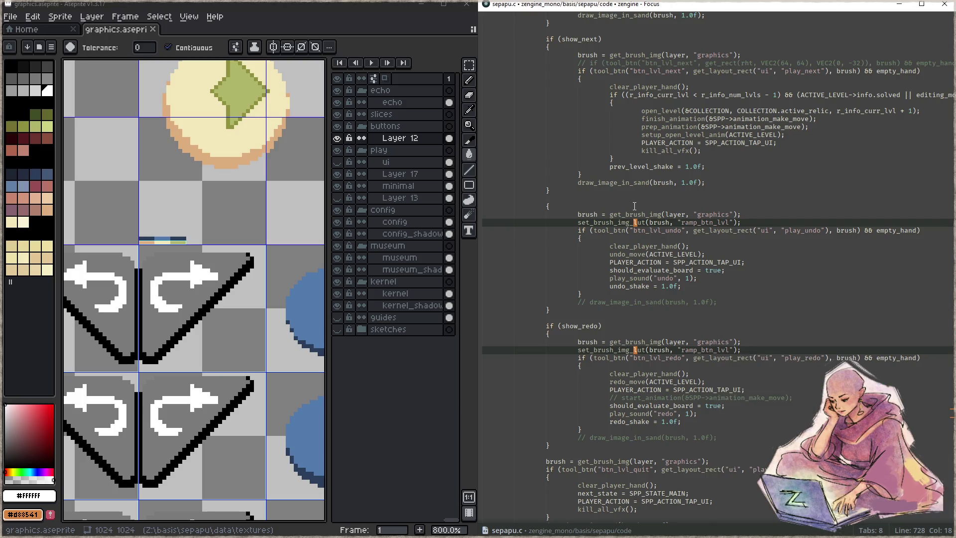
pyautogui.hotkey('ctrl', 'Down')
pyautogui.press('Up')
pyautogui.press('Up')
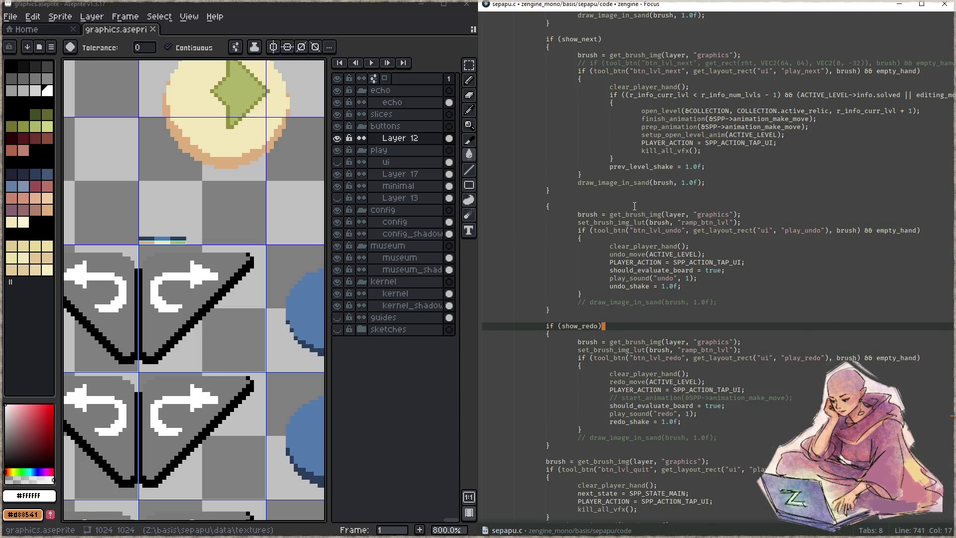
# - Move if (show_redo) below the brush setup and give it a brush->lut.y -= brush->lut.t; block
pyautogui.hotkey('ctrl', 'shift', 'Down')
pyautogui.hotkey('ctrl', 'shift', 'Down')
pyautogui.hotkey('ctrl', 'shift', 'Down')
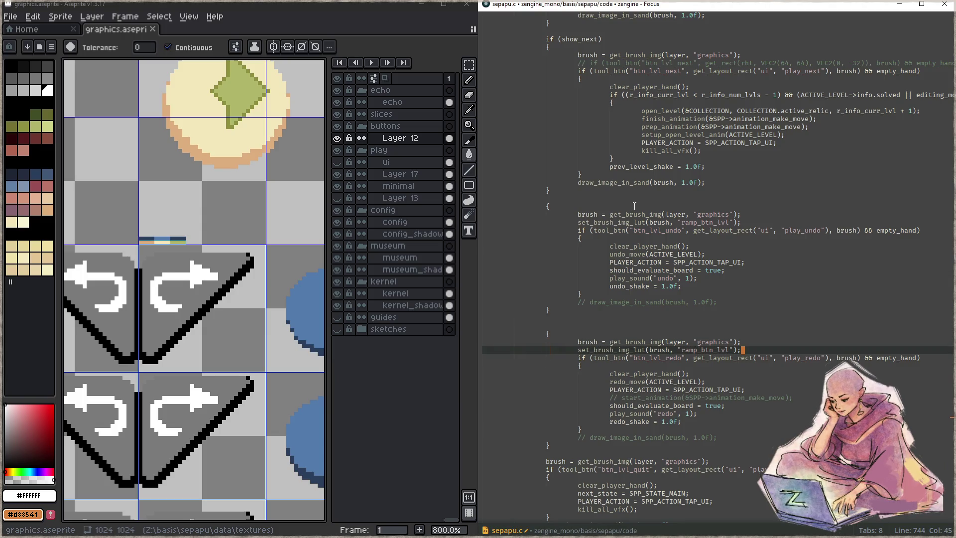
pyautogui.hotkey('ctrl', 'shift', 'Down')
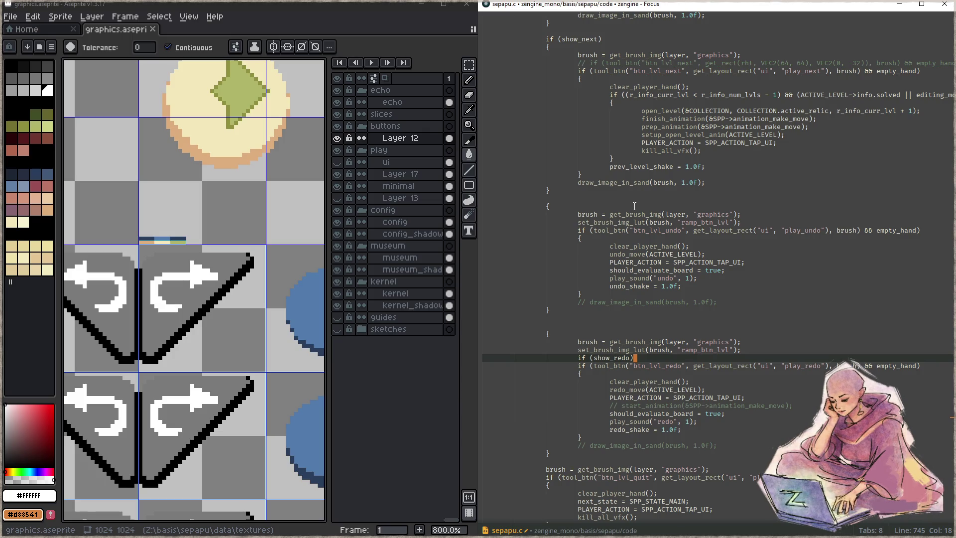
pyautogui.press('Return')
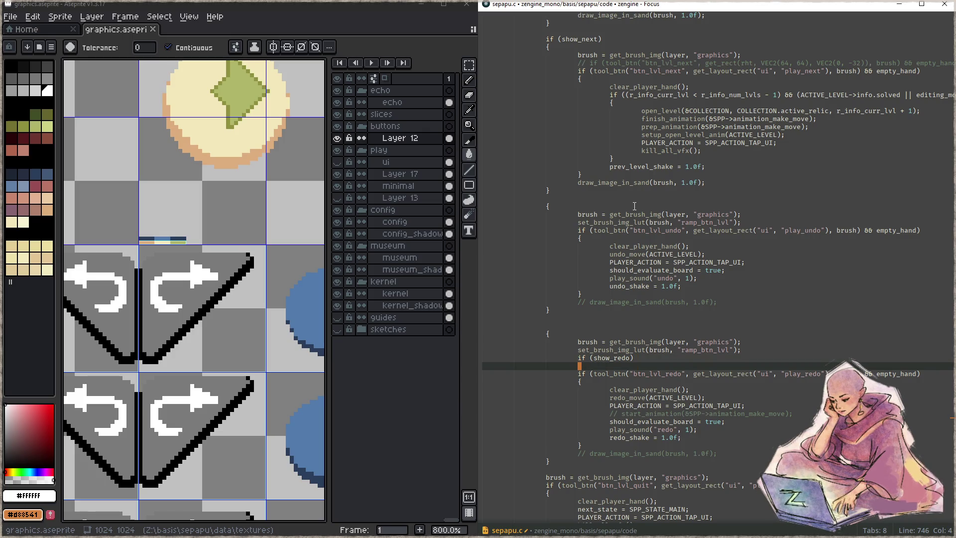
pyautogui.write('{')
pyautogui.press('Return')
pyautogui.press('Return')
pyautogui.write('}')
pyautogui.press('Up')
pyautogui.write('brus')
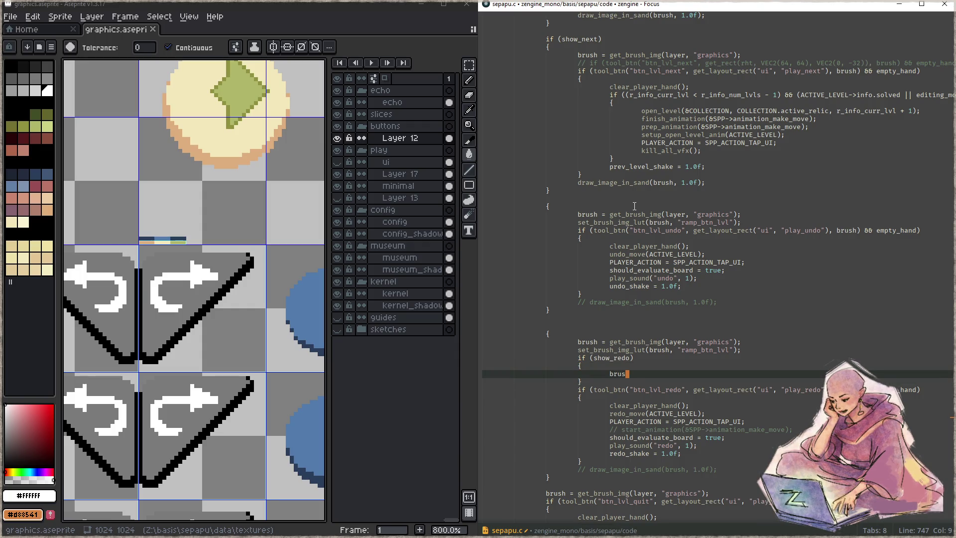
pyautogui.write('h->lut')
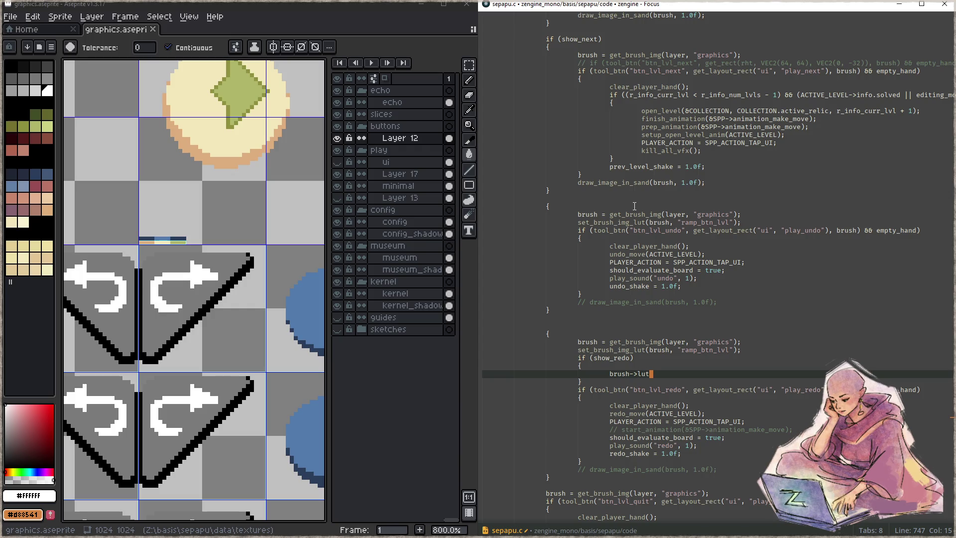
pyautogui.write('.y')
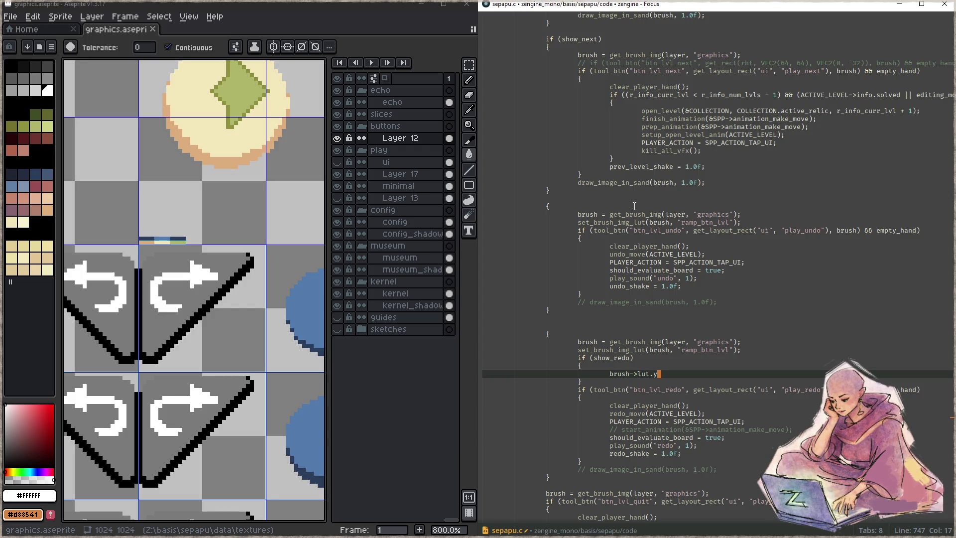
pyautogui.write(' -= brush')
pyautogui.write('_')
pyautogui.press('BackSpace')
pyautogui.write('->lui')
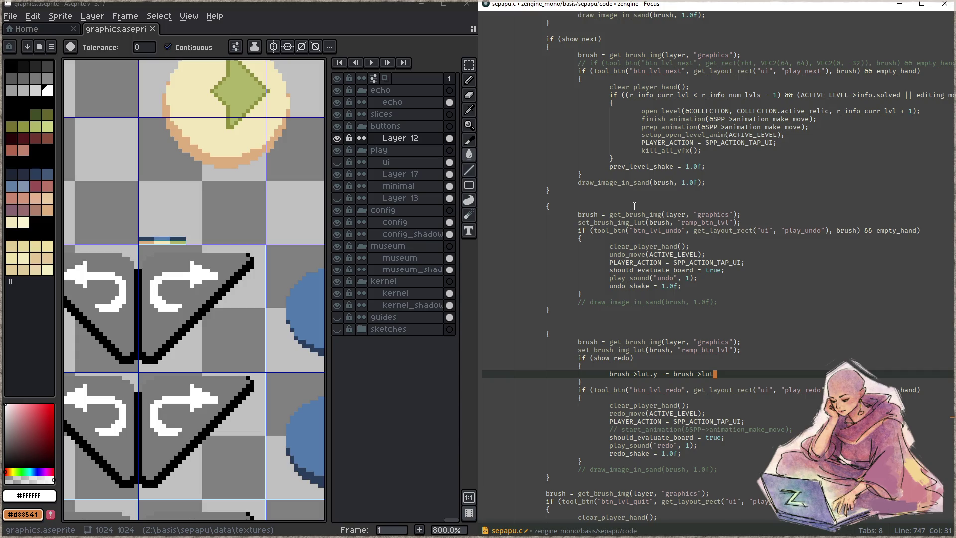
pyautogui.write('.t;')
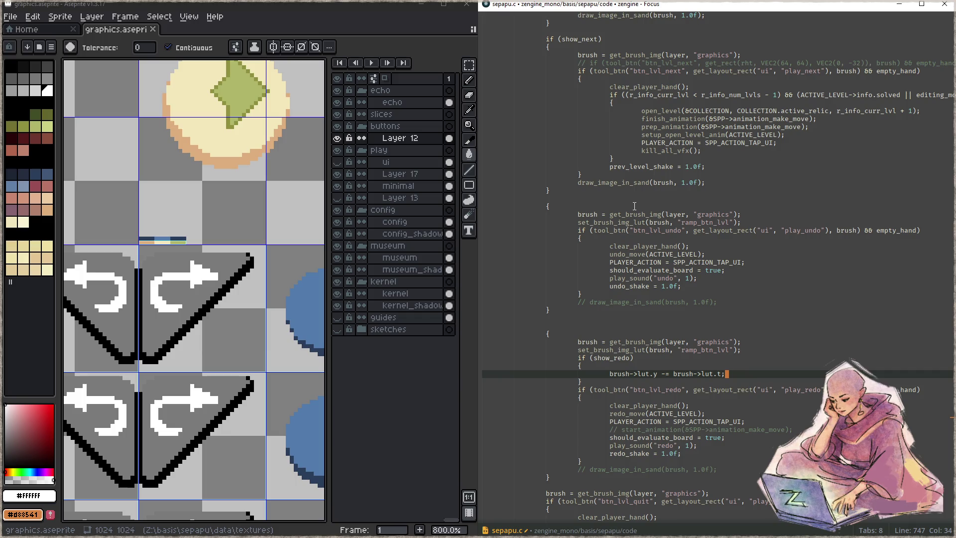
# - Add an if (show_undo) block with the same lut shift line, then build and launch
pyautogui.press('Home')
pyautogui.press('Up')
pyautogui.press('Up')
pyautogui.press('Up')
pyautogui.press('Up')
pyautogui.press('Up')
pyautogui.press('Up')
pyautogui.press('Up')
pyautogui.press('Up')
pyautogui.press('End')
pyautogui.press('Return')
pyautogui.write('if (show_undo')
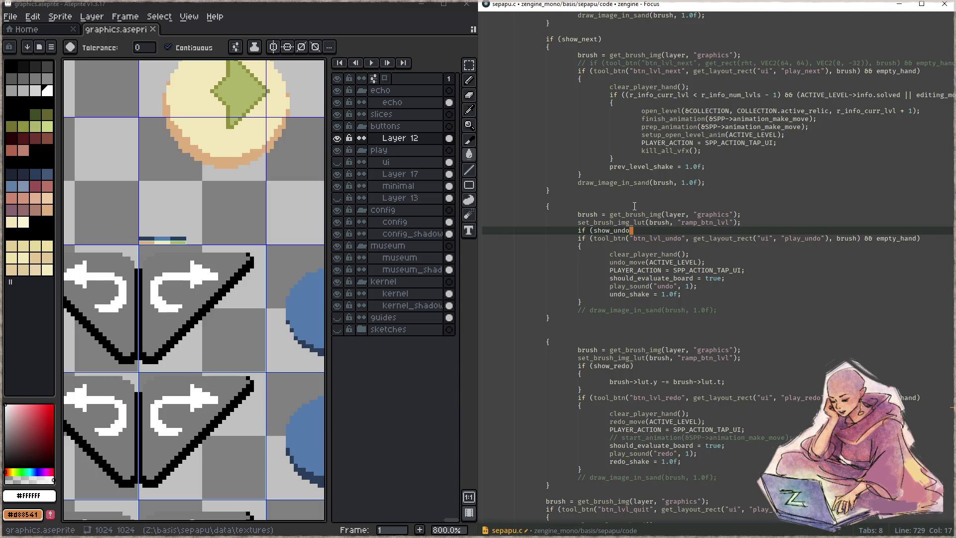
pyautogui.write(')')
pyautogui.press('Return')
pyautogui.write('{')
pyautogui.press('Return')
pyautogui.write('brush->lut.y -= brush->lut.t;')
pyautogui.press('F5')
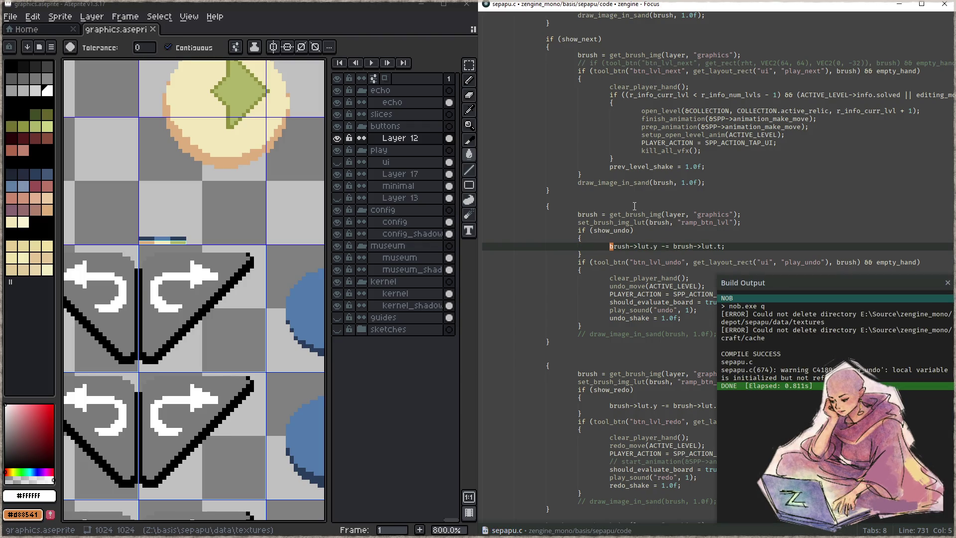
pyautogui.press('F5')
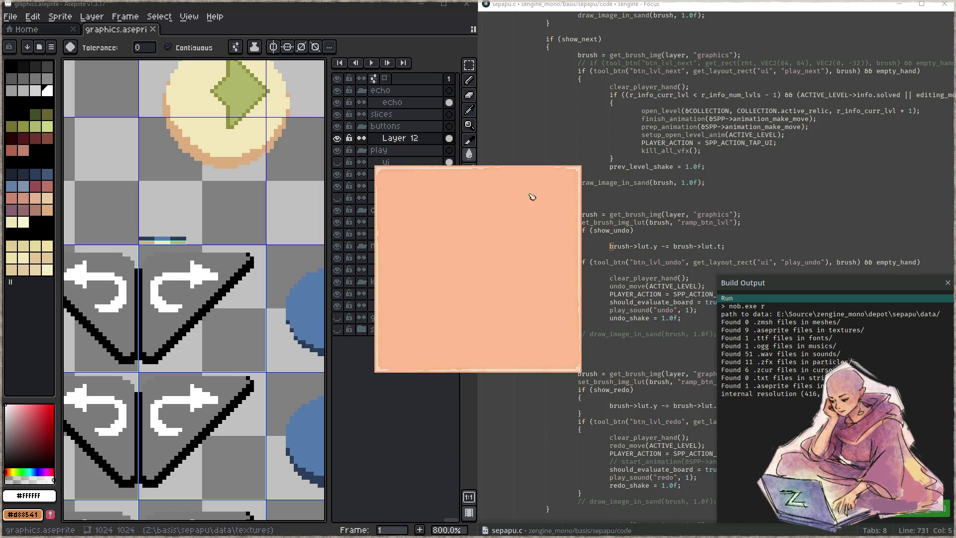
# - Enter a level from the start screen, then undo and redo a move
pyautogui.click(481, 308)
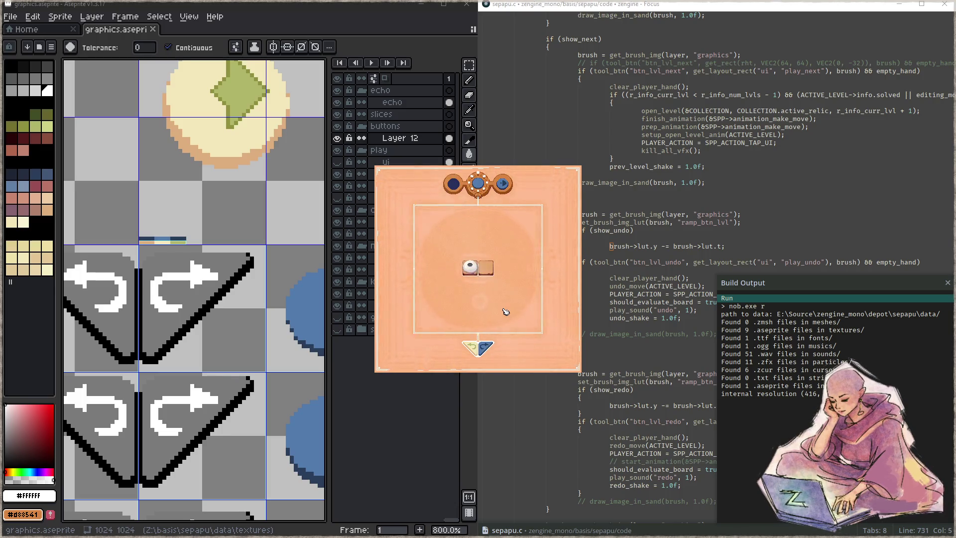
pyautogui.click(475, 348)
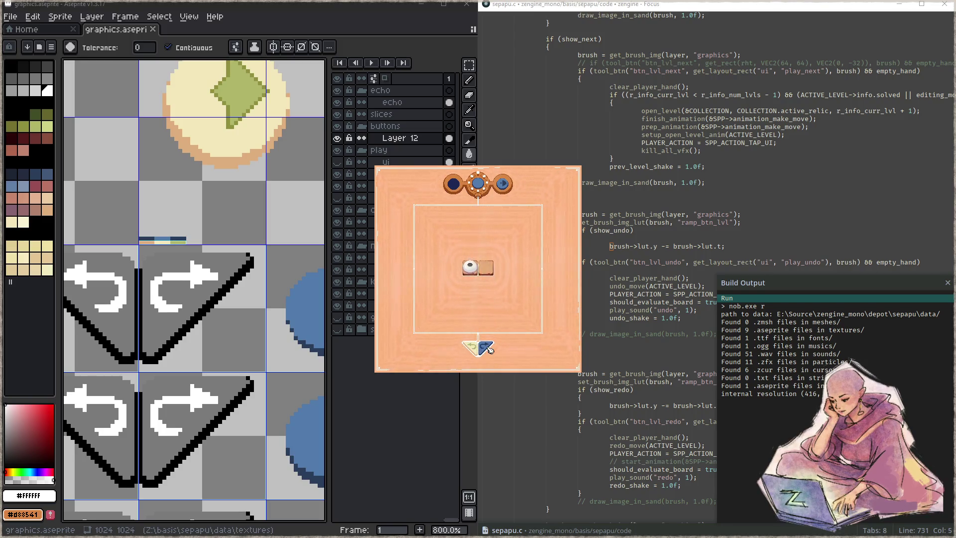
pyautogui.click(490, 351)
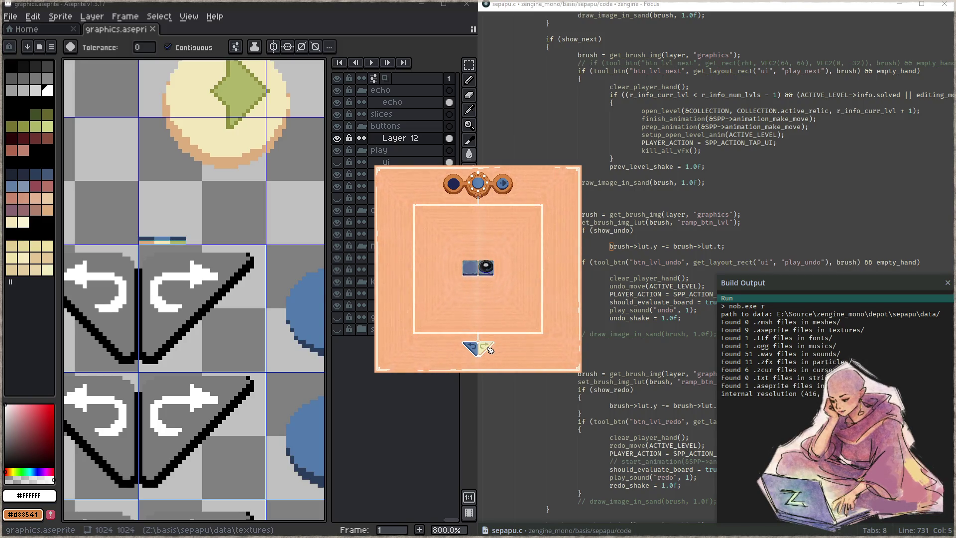
# - Advance to the next level and alternate undo and redo repeatedly, watching the button shading
pyautogui.click(504, 184)
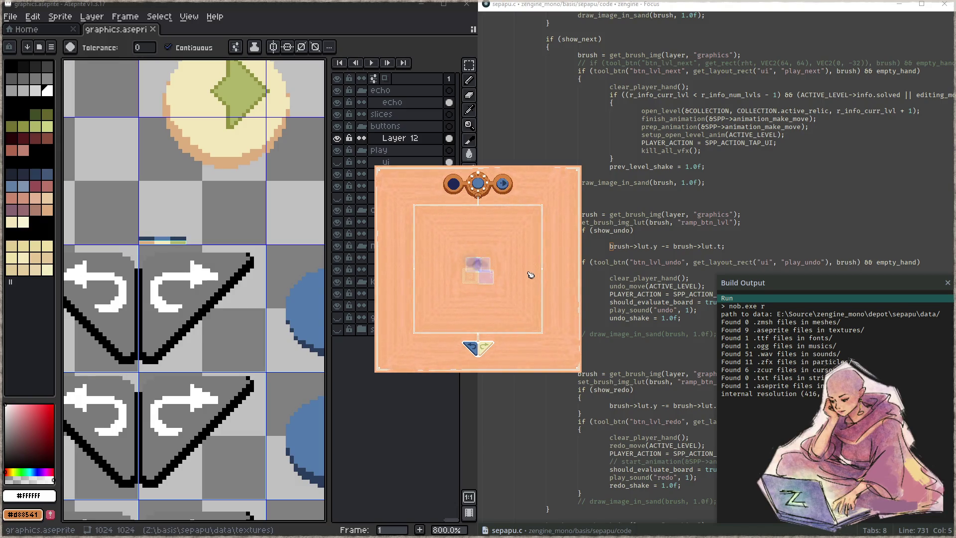
pyautogui.click(473, 345)
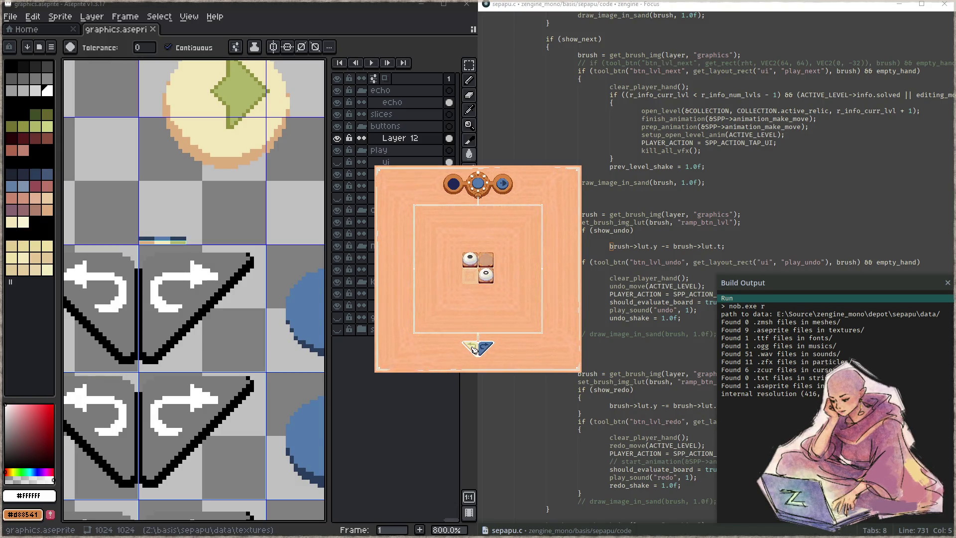
pyautogui.click(482, 349)
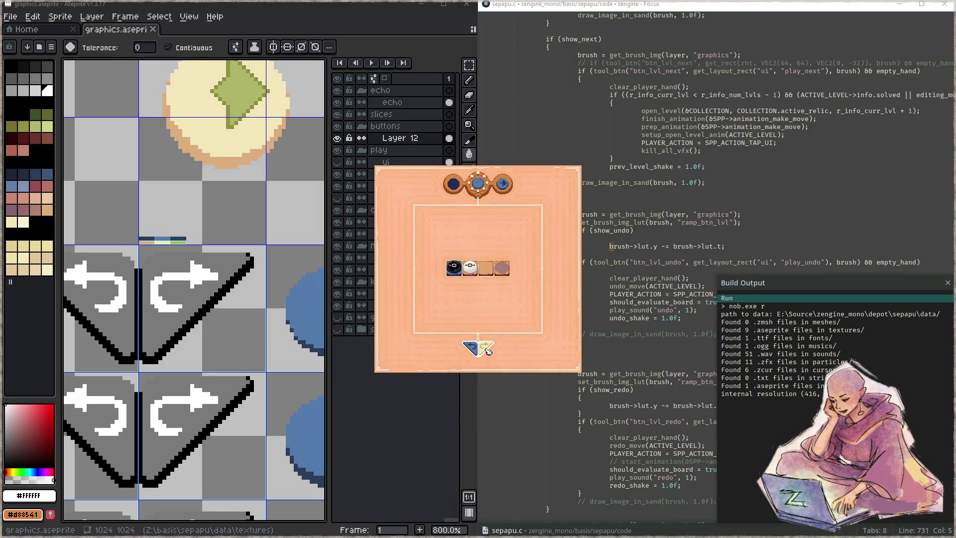
pyautogui.click(472, 350)
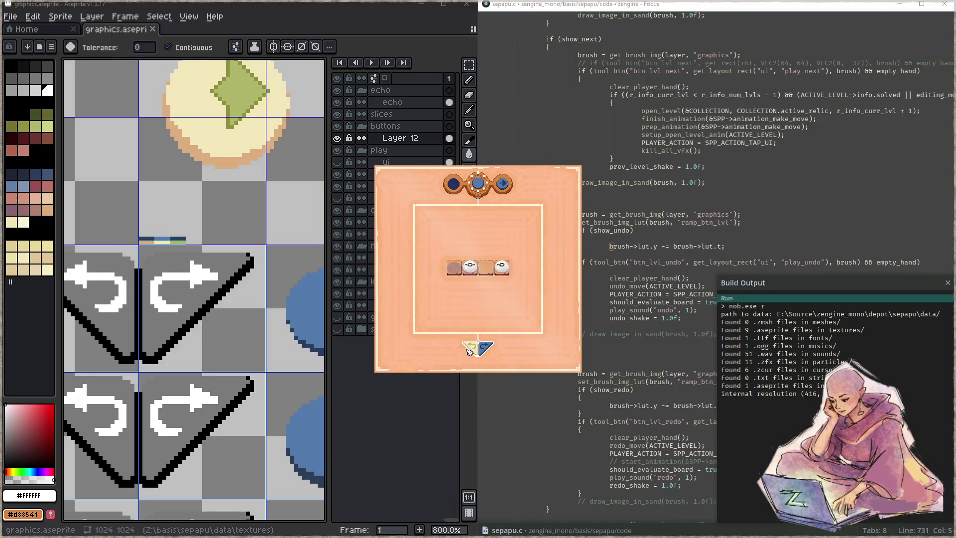
pyautogui.click(462, 269)
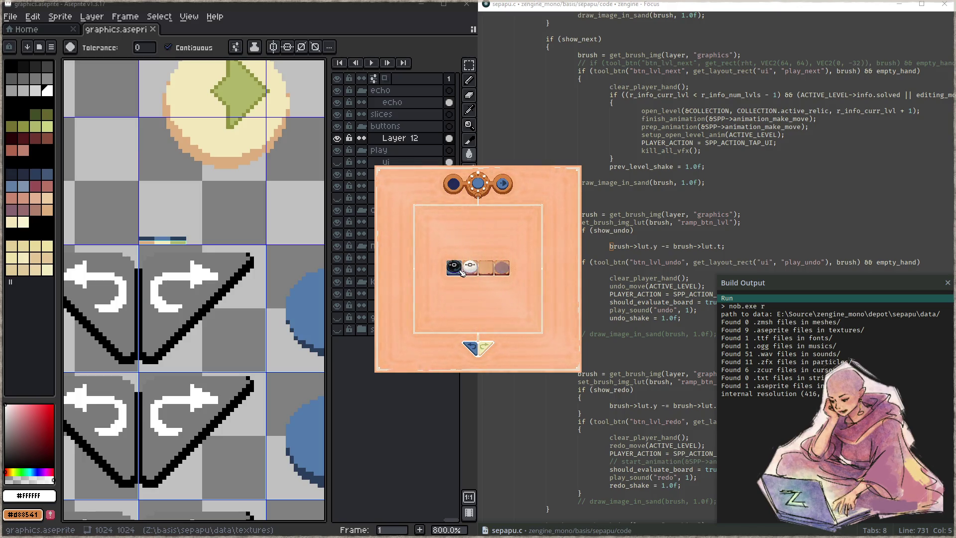
pyautogui.click(473, 345)
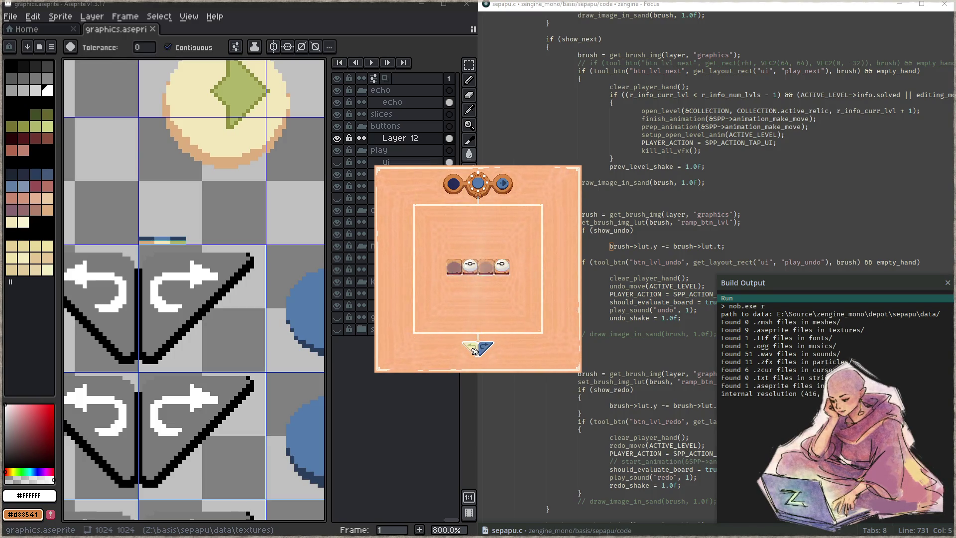
pyautogui.click(484, 349)
pyautogui.click(481, 350)
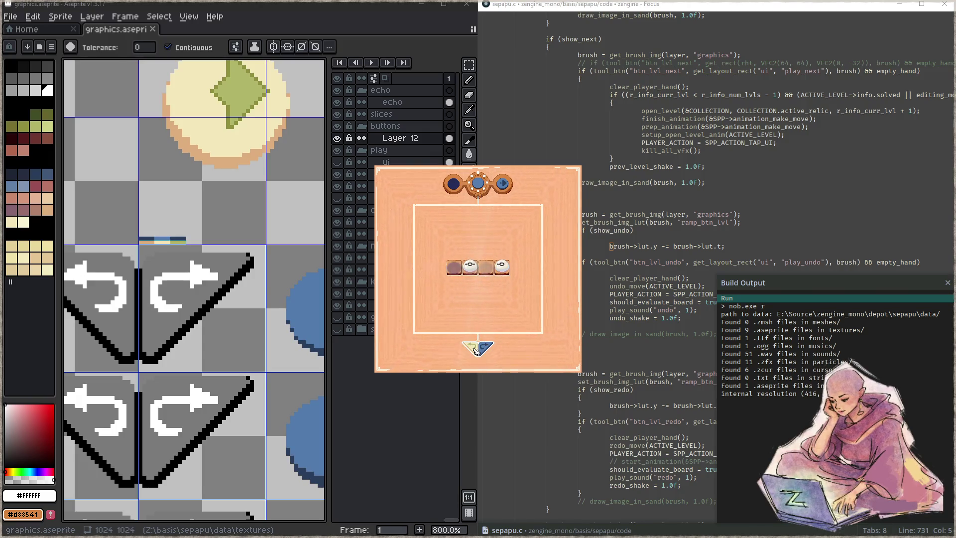
pyautogui.click(488, 352)
pyautogui.click(481, 350)
pyautogui.click(488, 351)
pyautogui.click(482, 350)
pyautogui.click(485, 350)
pyautogui.click(474, 353)
pyautogui.click(475, 353)
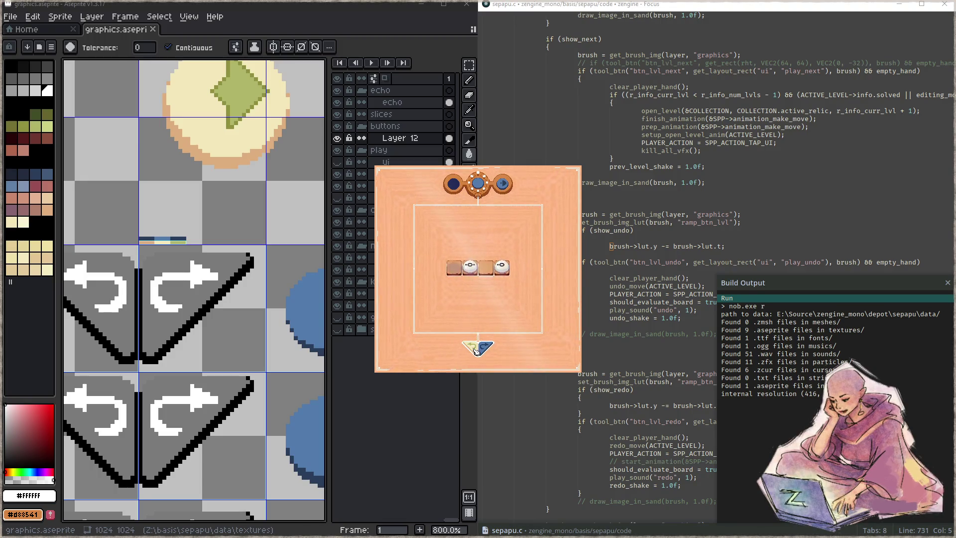
pyautogui.click(486, 351)
pyautogui.click(473, 350)
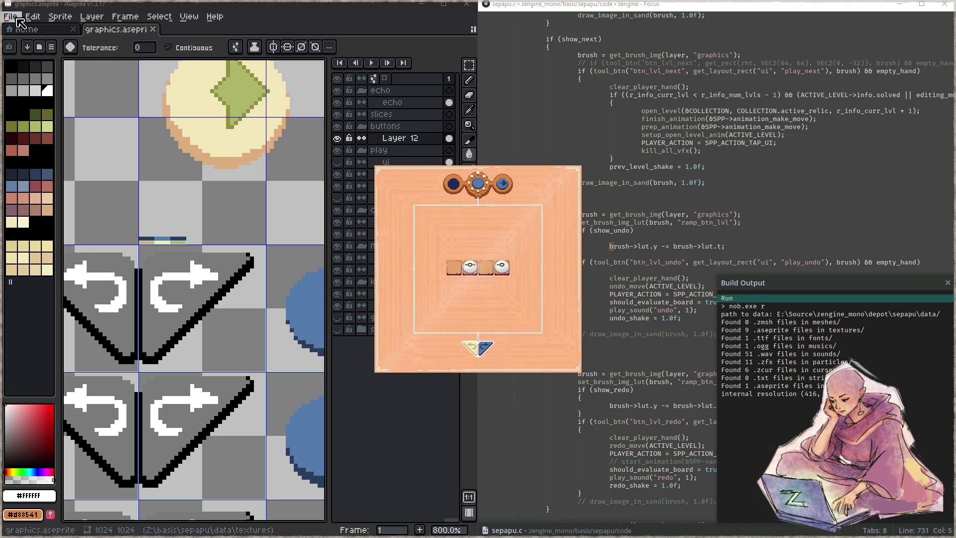
# - Bring up the Open dialog and climb the folder tree up to the desktop
pyautogui.click(35, 35)
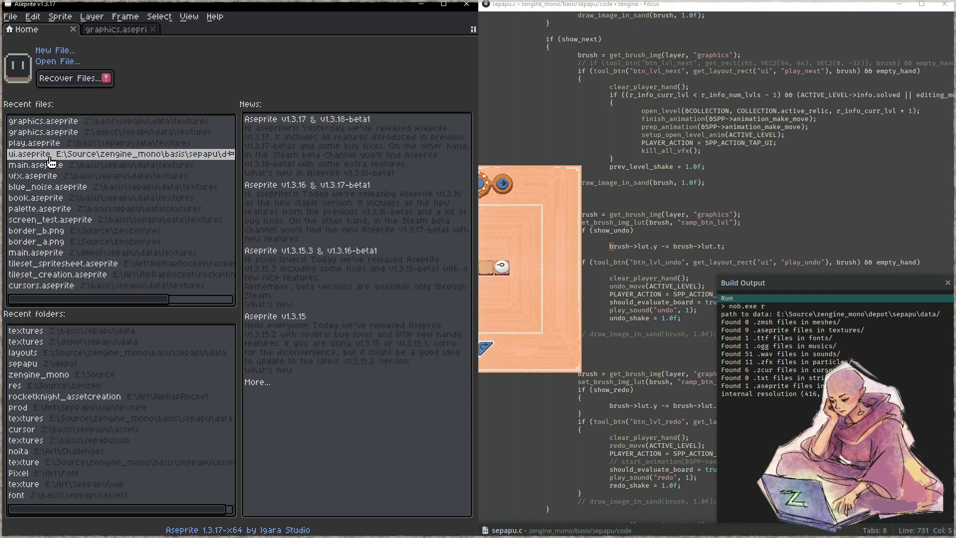
pyautogui.click(11, 17)
pyautogui.click(22, 44)
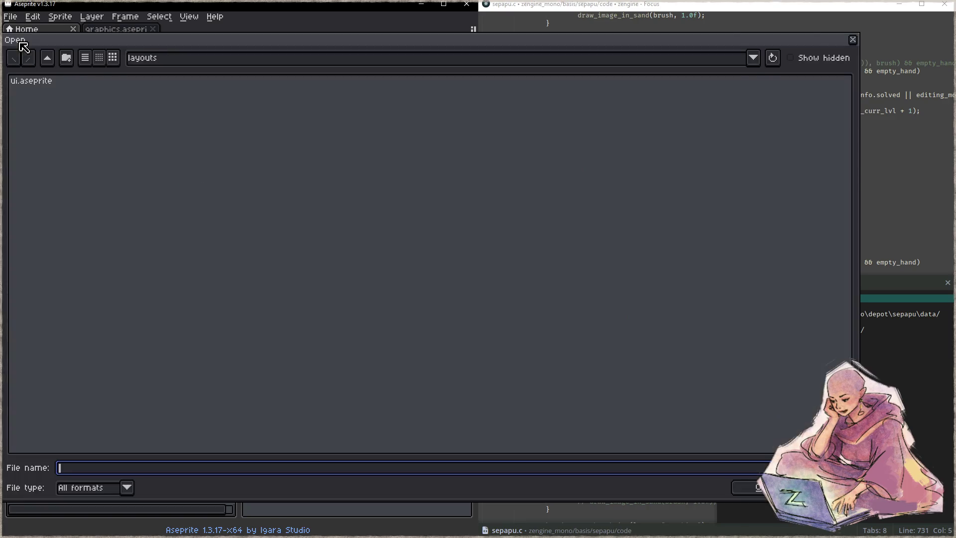
pyautogui.click(48, 58)
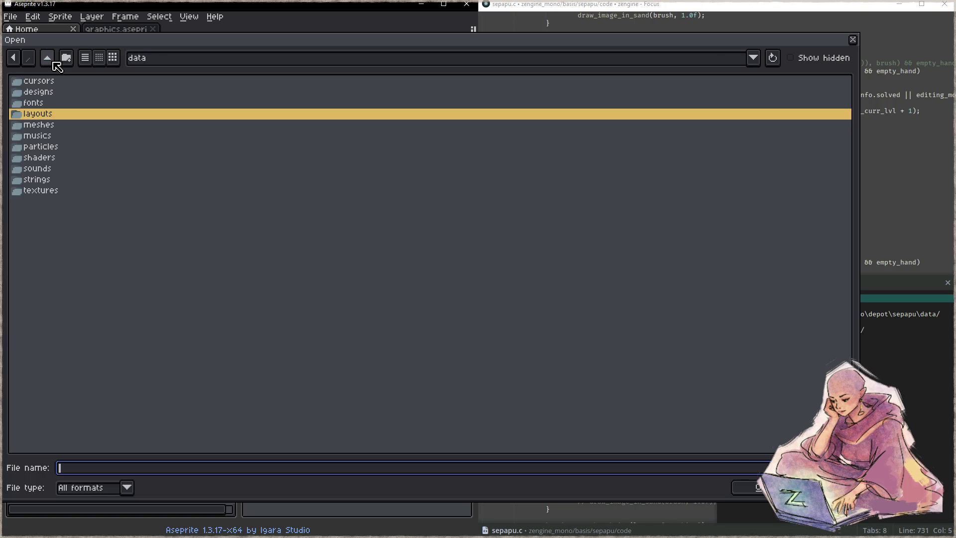
pyautogui.click(53, 63)
pyautogui.click(53, 63)
pyautogui.click(52, 64)
pyautogui.click(52, 65)
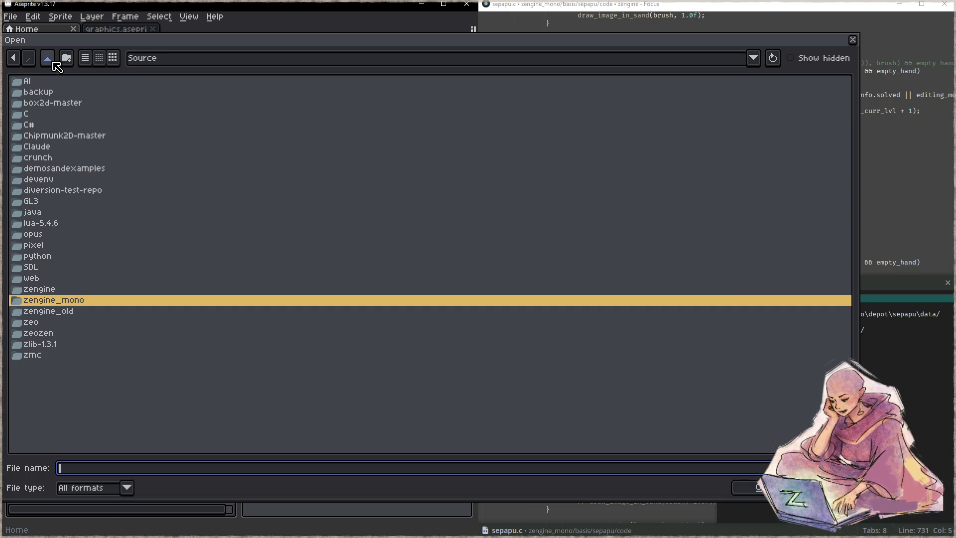
pyautogui.click(51, 65)
pyautogui.click(51, 63)
pyautogui.click(51, 63)
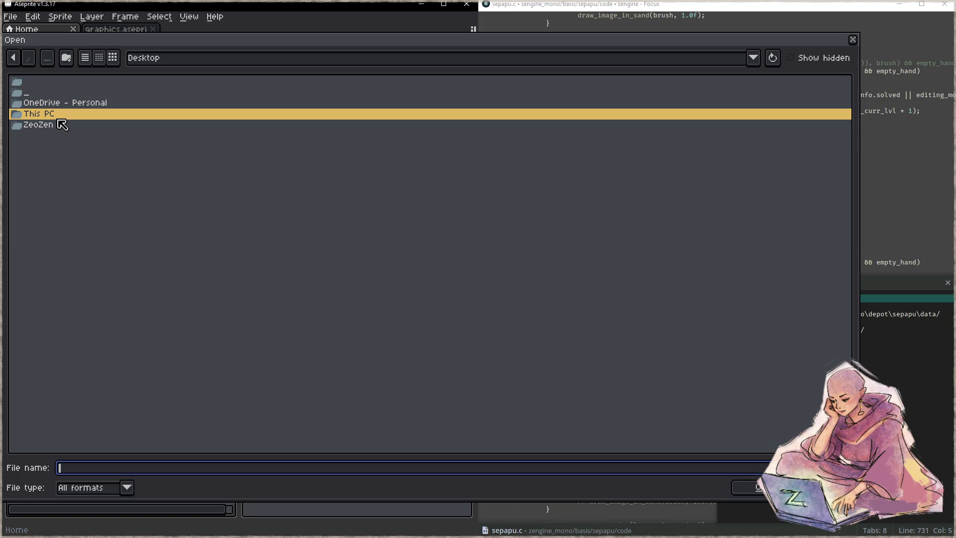
# - Browse This PC, Vault (Z:), basis and sepapu data into layouts and open ui.aseprite
pyautogui.doubleClick(62, 114)
pyautogui.doubleClick(57, 136)
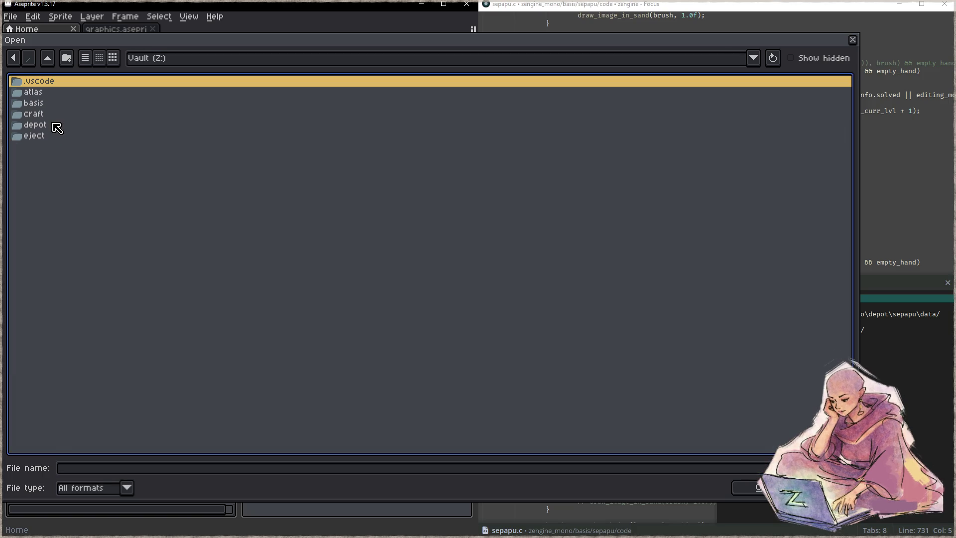
pyautogui.doubleClick(49, 103)
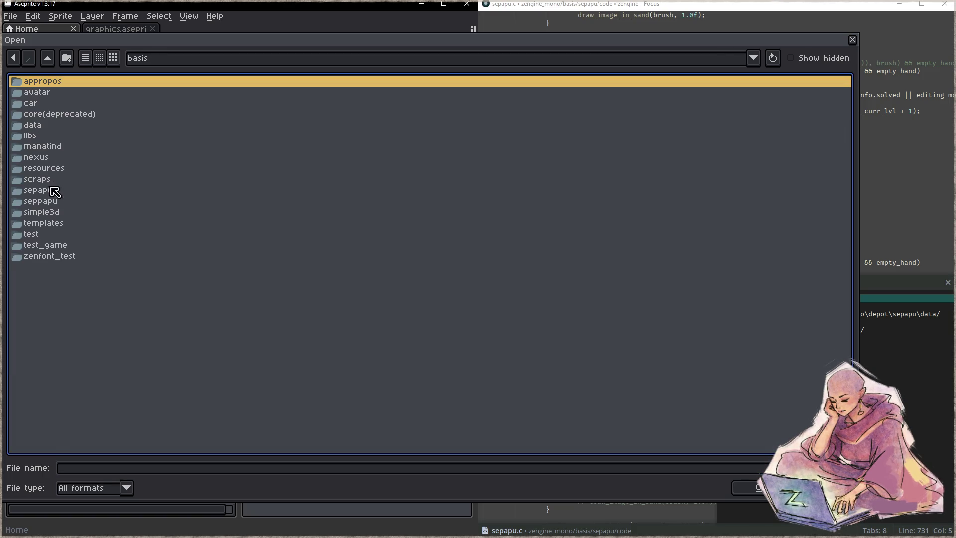
pyautogui.doubleClick(51, 191)
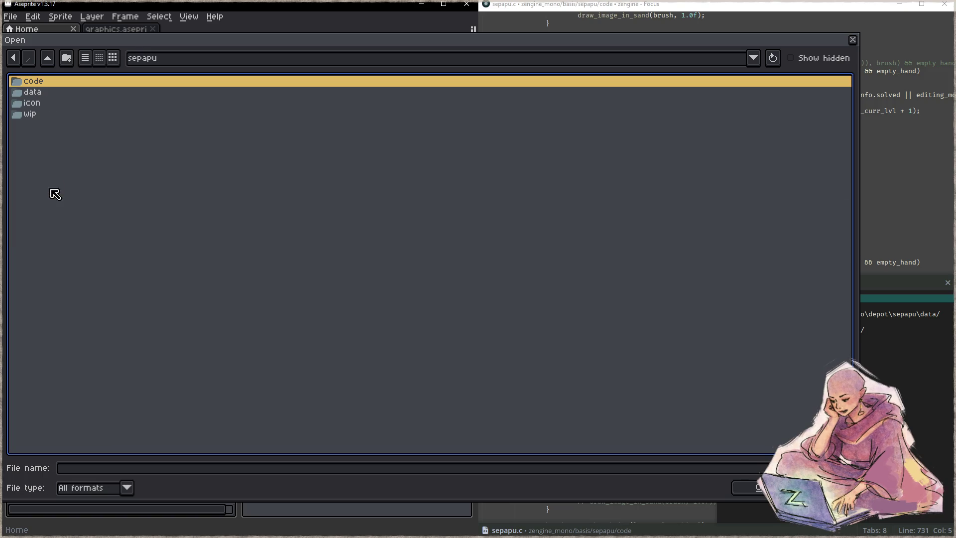
pyautogui.doubleClick(51, 92)
pyautogui.doubleClick(51, 190)
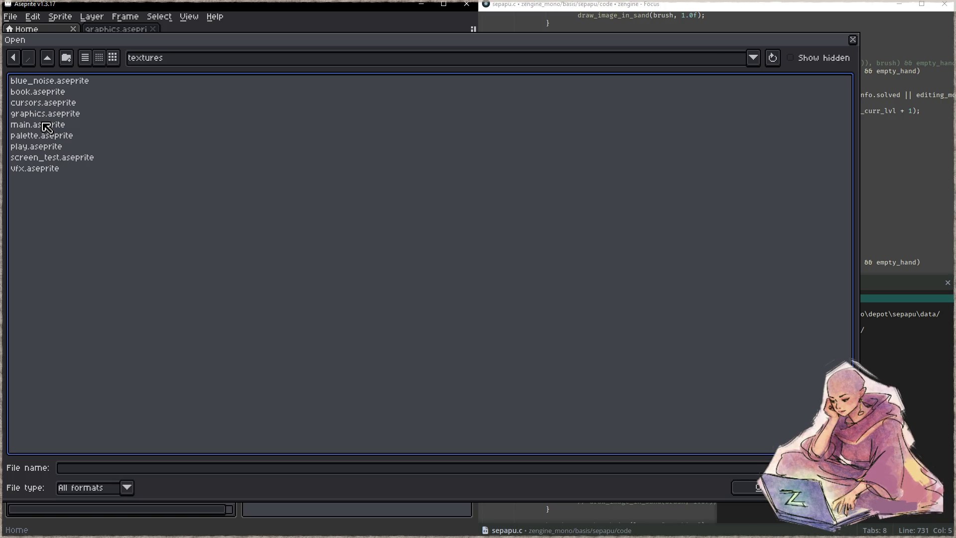
pyautogui.click(47, 58)
pyautogui.doubleClick(47, 114)
pyautogui.doubleClick(42, 80)
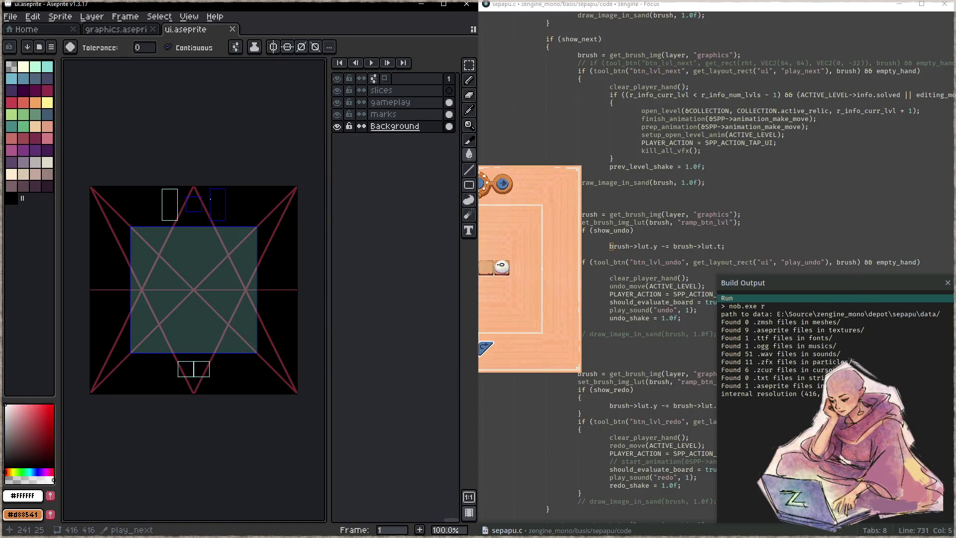
# - With the Slice tool, nudge the play_next slice one pixel right and save ui.aseprite
pyautogui.scroll(2, 226, 201)
pyautogui.hotkey('shift', 'c')
pyautogui.scroll(1, 226, 227)
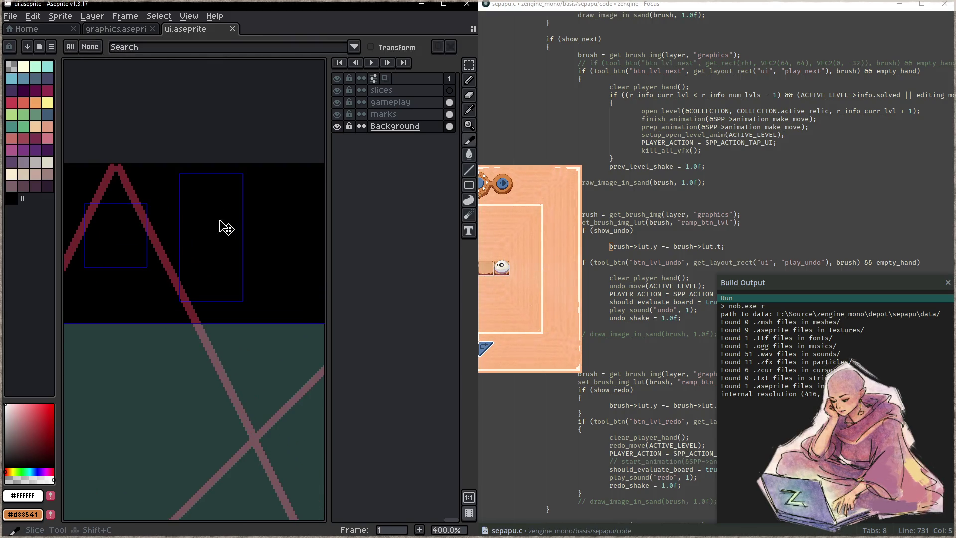
pyautogui.click(229, 223)
pyautogui.moveTo(223, 216); pyautogui.dragTo(224, 211)
pyautogui.hotkey('ctrl', 's')
pyautogui.hotkey('ctrl', 's')
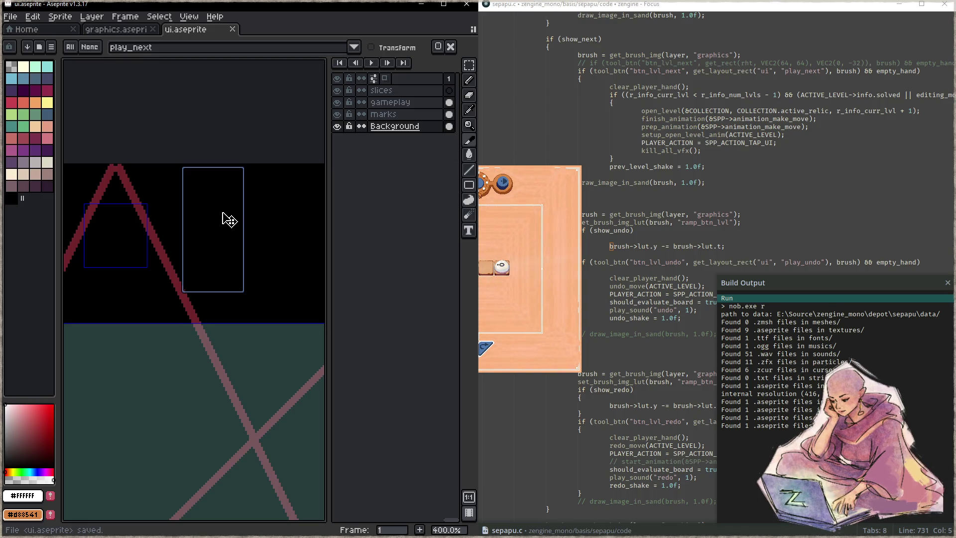
# - Move play_next down and left, save again, and return to graphics.aseprite
pyautogui.moveTo(229, 220); pyautogui.dragTo(212, 229)
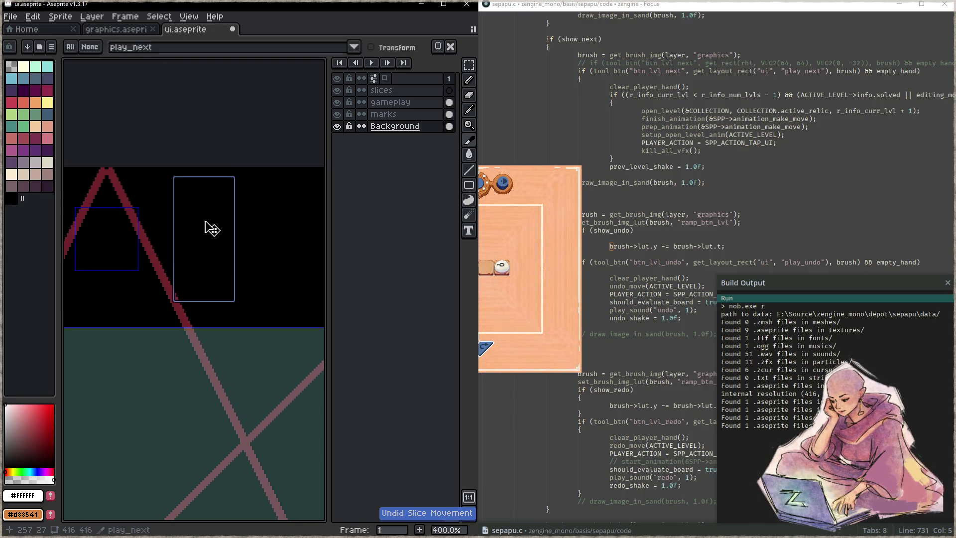
pyautogui.hotkey('ctrl', 's')
pyautogui.click(116, 29)
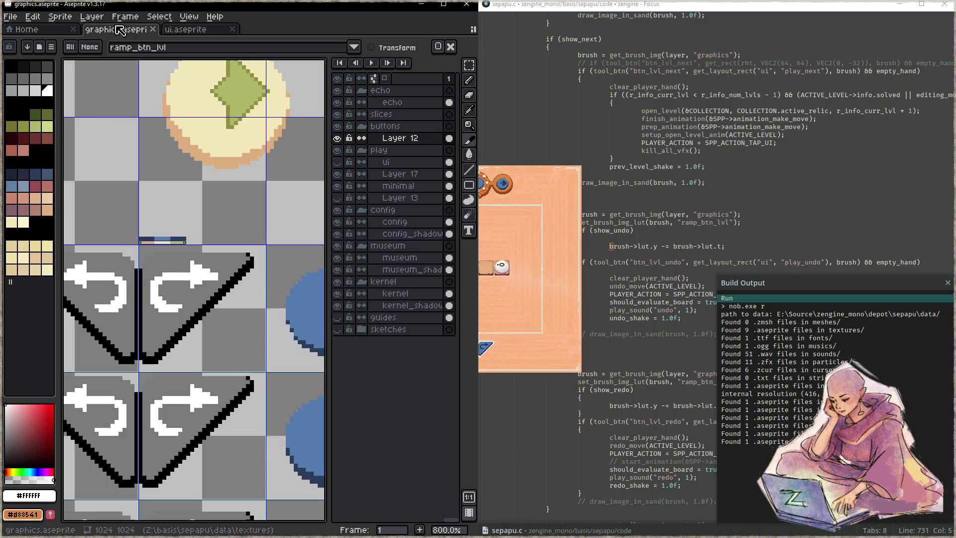
# - Lasso the right goggle lens and trial-shift it left and right
pyautogui.scroll(-3, 204, 226)
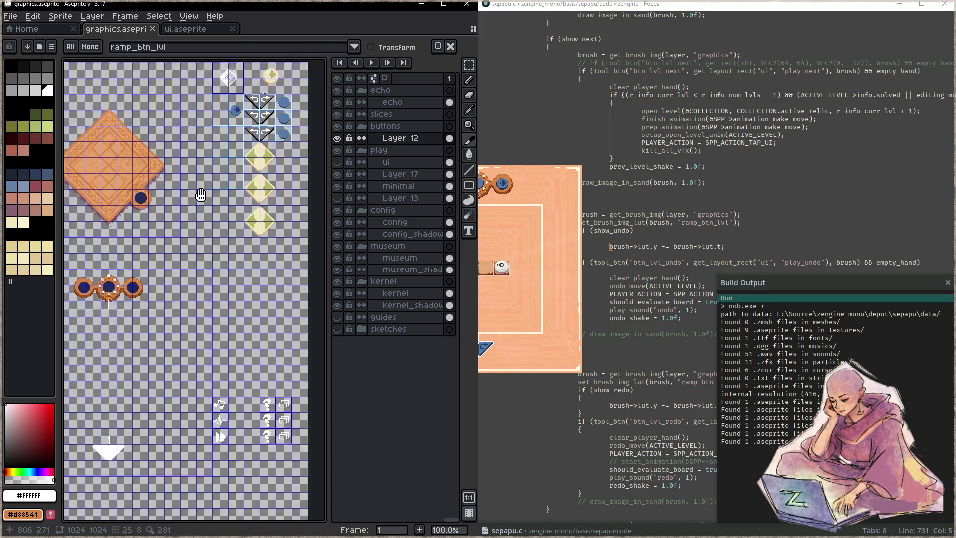
pyautogui.scroll(6, 206, 237)
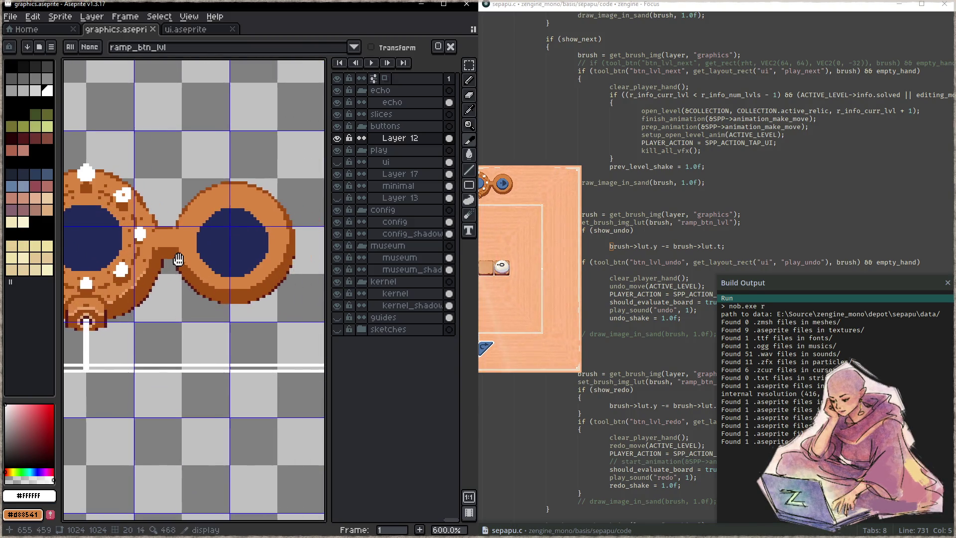
pyautogui.scroll(-1, 152, 246)
pyautogui.press('q')
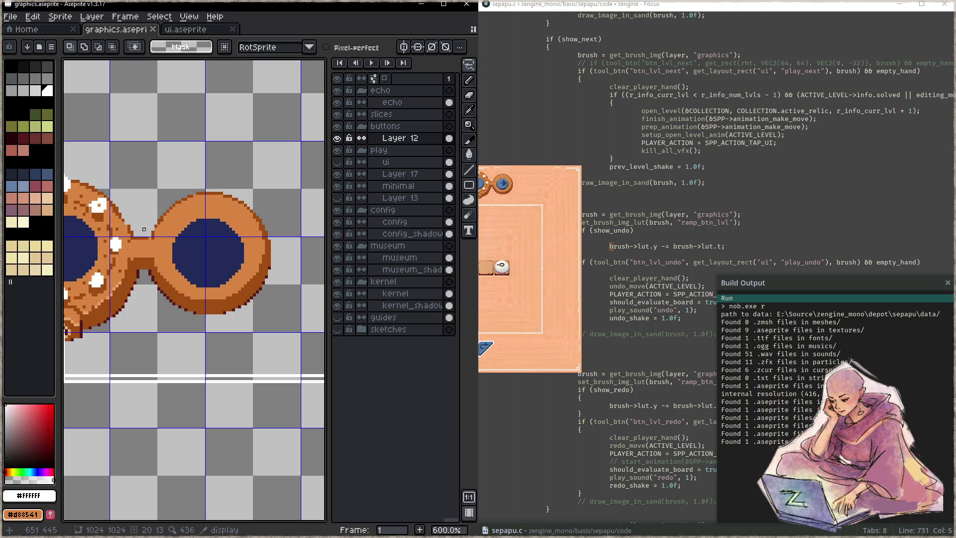
pyautogui.moveTo(144, 229); pyautogui.dragTo(156, 250)
pyautogui.moveTo(216, 212)
pyautogui.mouseDown()
pyautogui.moveTo(176, 175)
pyautogui.moveTo(256, 219)
pyautogui.mouseUp()
pyautogui.moveTo(269, 251); pyautogui.dragTo(264, 252)
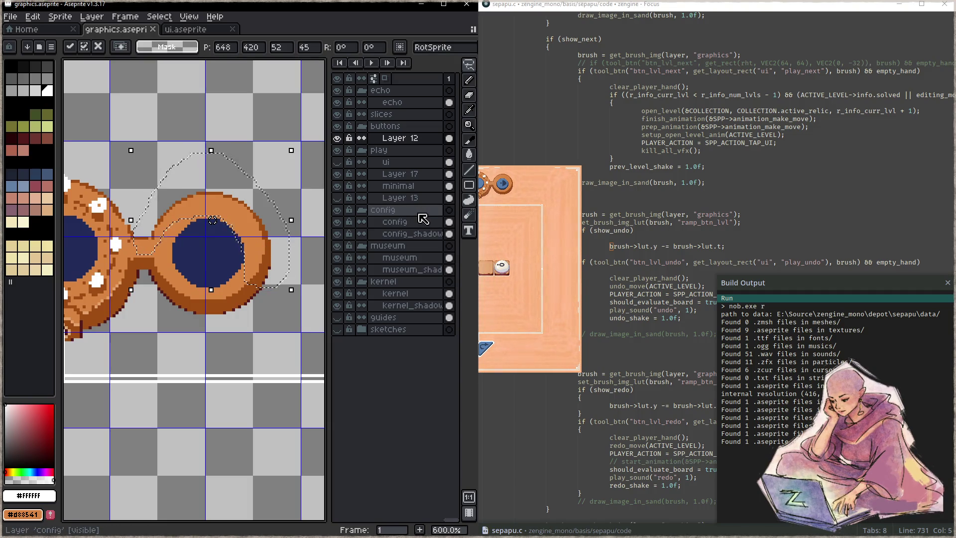
pyautogui.moveTo(262, 213); pyautogui.dragTo(267, 219)
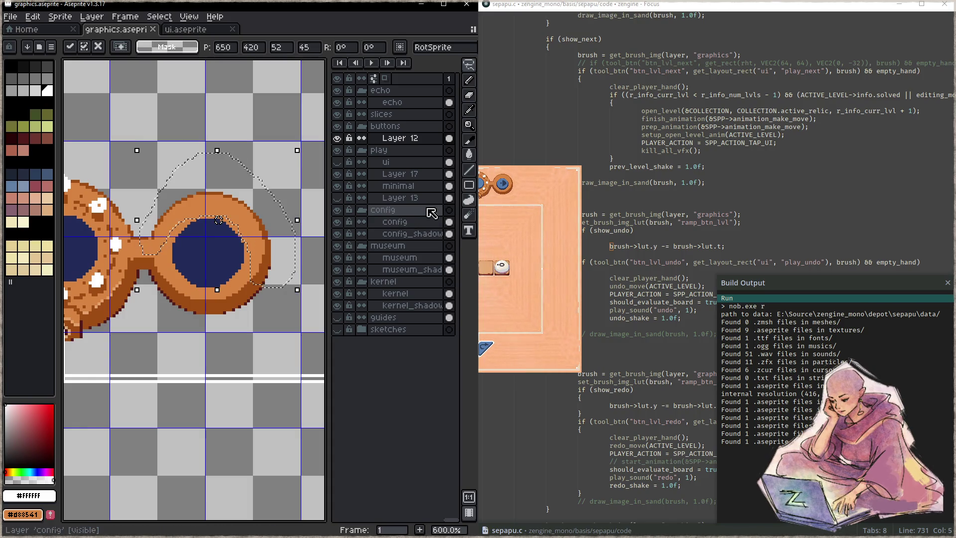
# - On the minimal layer, nudge the lens selection by a pixel, apply it, and save graphics.aseprite
pyautogui.click(406, 174)
pyautogui.click(399, 186)
pyautogui.click(275, 262)
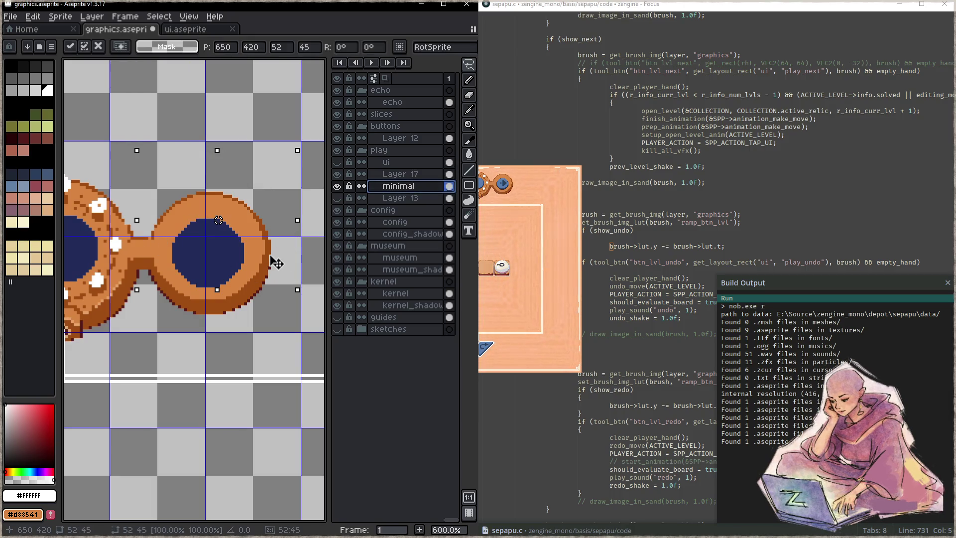
pyautogui.press('Left')
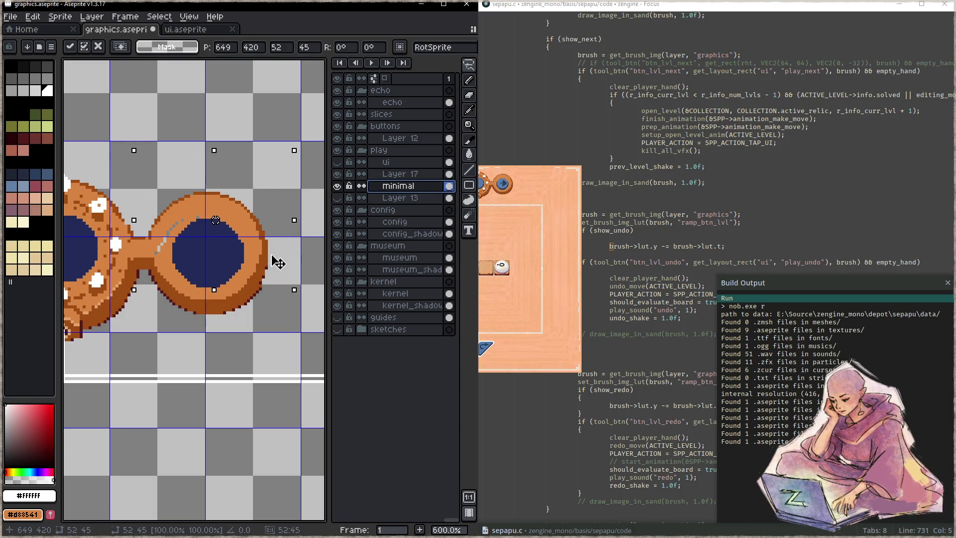
pyautogui.press('Right')
pyautogui.moveTo(272, 255); pyautogui.dragTo(270, 258)
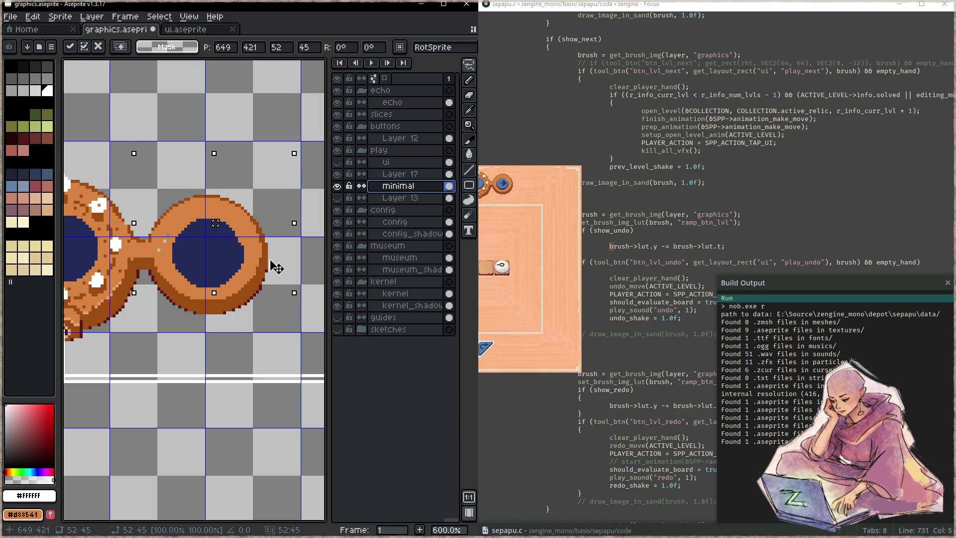
pyautogui.moveTo(277, 268); pyautogui.dragTo(279, 267)
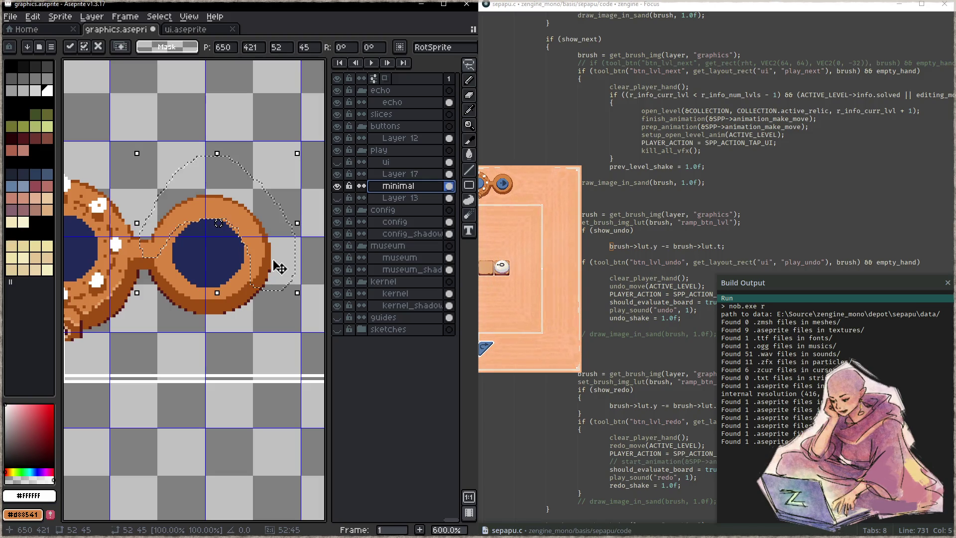
pyautogui.press('Return')
pyautogui.hotkey('ctrl', 's')
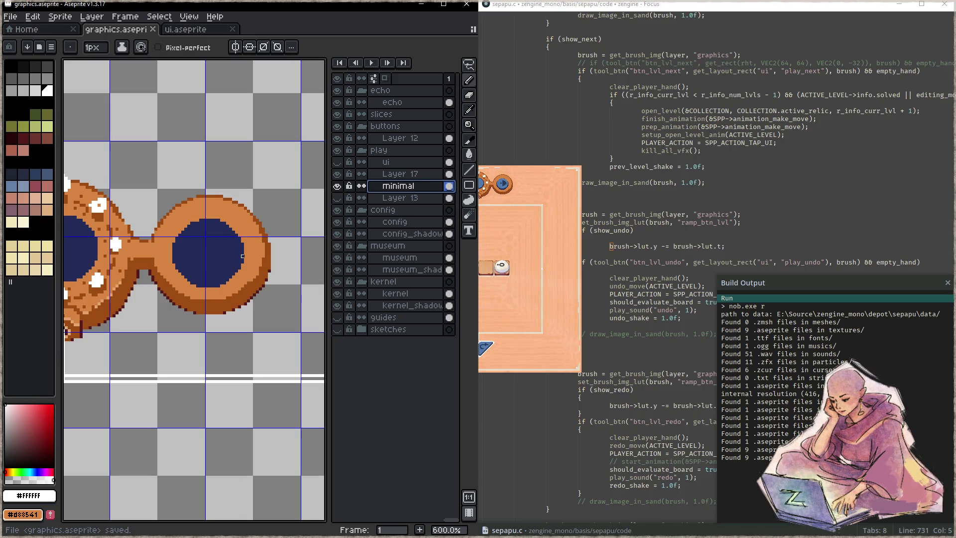
# - Lasso the lower part of the right lens and shift it left and down, saving along the way
pyautogui.press('q')
pyautogui.moveTo(159, 256)
pyautogui.mouseDown()
pyautogui.moveTo(219, 332)
pyautogui.moveTo(279, 271)
pyautogui.moveTo(192, 289)
pyautogui.moveTo(149, 256)
pyautogui.mouseUp()
pyautogui.click(243, 304)
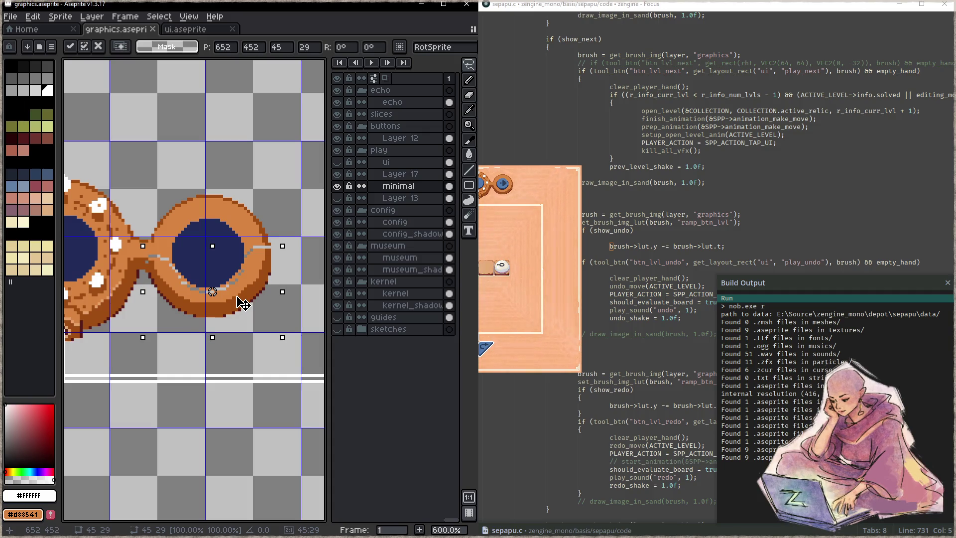
pyautogui.moveTo(243, 304); pyautogui.dragTo(241, 302)
pyautogui.hotkey('ctrl', 's')
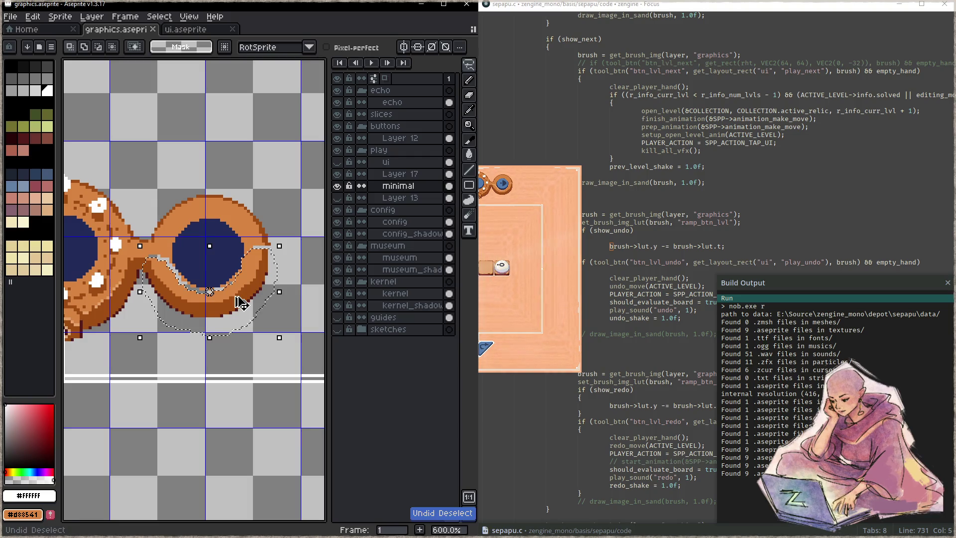
pyautogui.moveTo(234, 295); pyautogui.dragTo(236, 301)
pyautogui.press('Return')
pyautogui.hotkey('ctrl', 's')
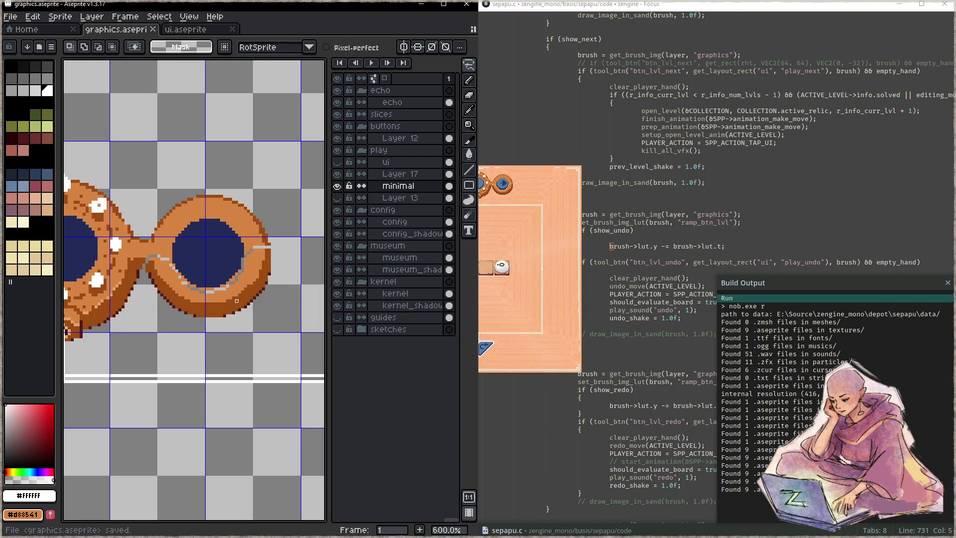
pyautogui.hotkey('ctrl', 'shift', 'd')
pyautogui.moveTo(239, 299); pyautogui.dragTo(246, 310)
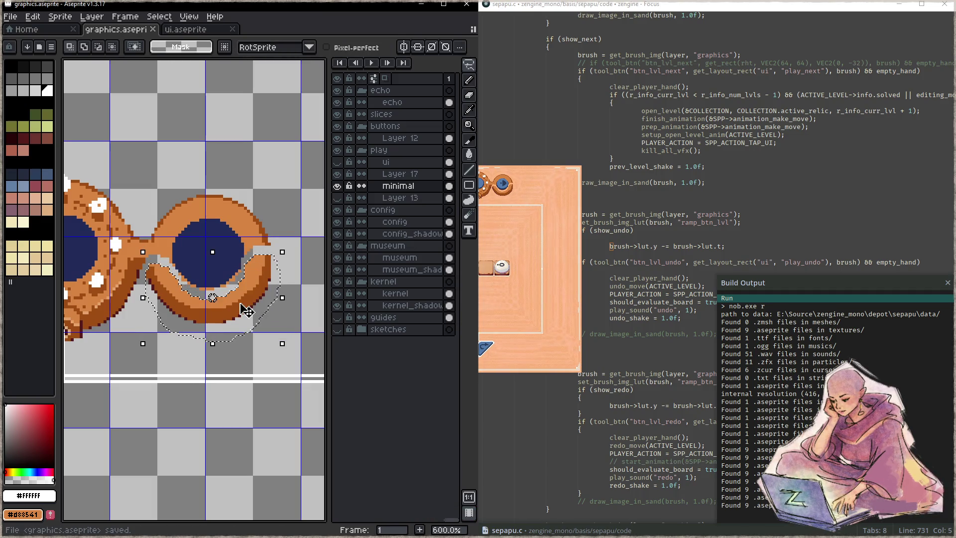
pyautogui.press('Return')
pyautogui.hotkey('ctrl', 'd')
# - Pencil dark brown #9f4c14 where bridge meets lens and on the outer edge, sample orange #d88541, save
pyautogui.press('b')
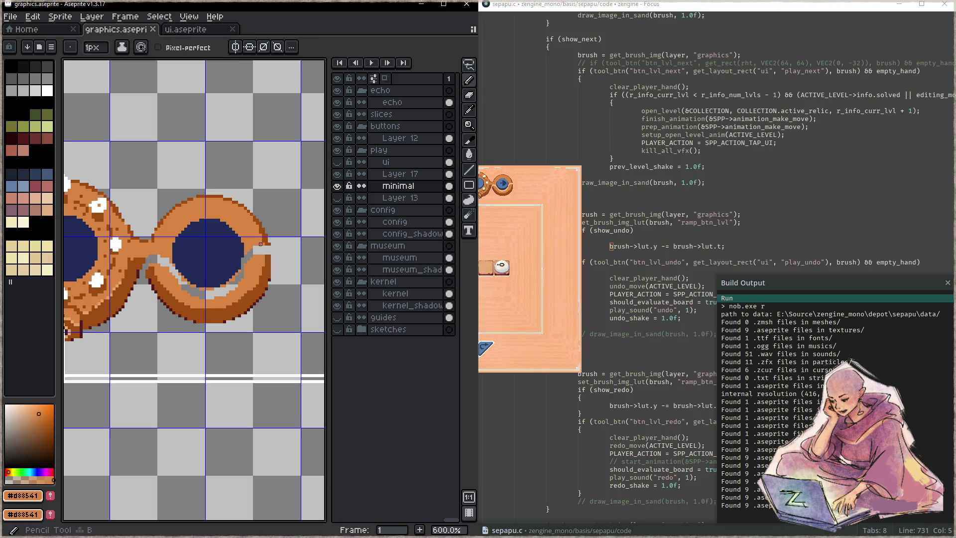
pyautogui.click(264, 249)
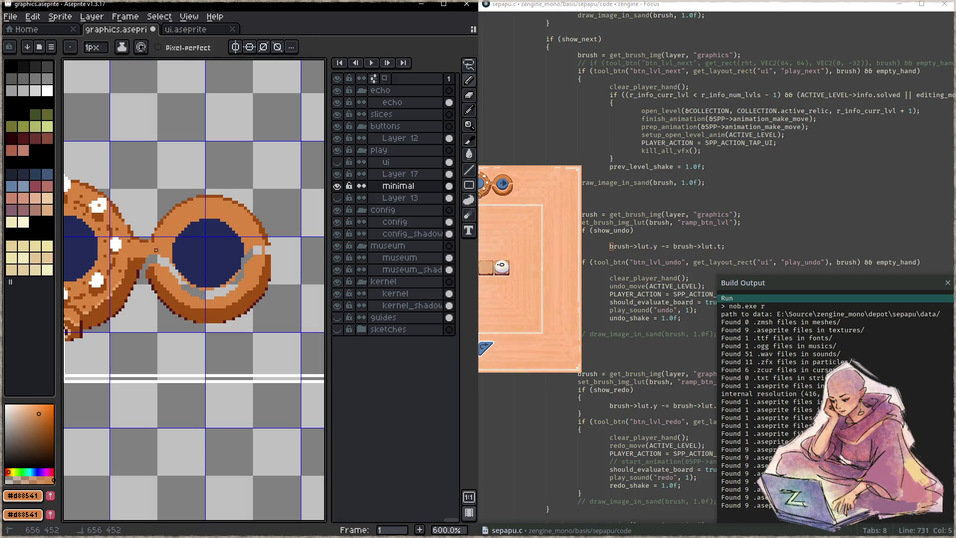
pyautogui.hotkey('ctrl', 'z')
pyautogui.keyDown('alt'); pyautogui.click(155, 269); pyautogui.keyUp('alt')
pyautogui.click(152, 255)
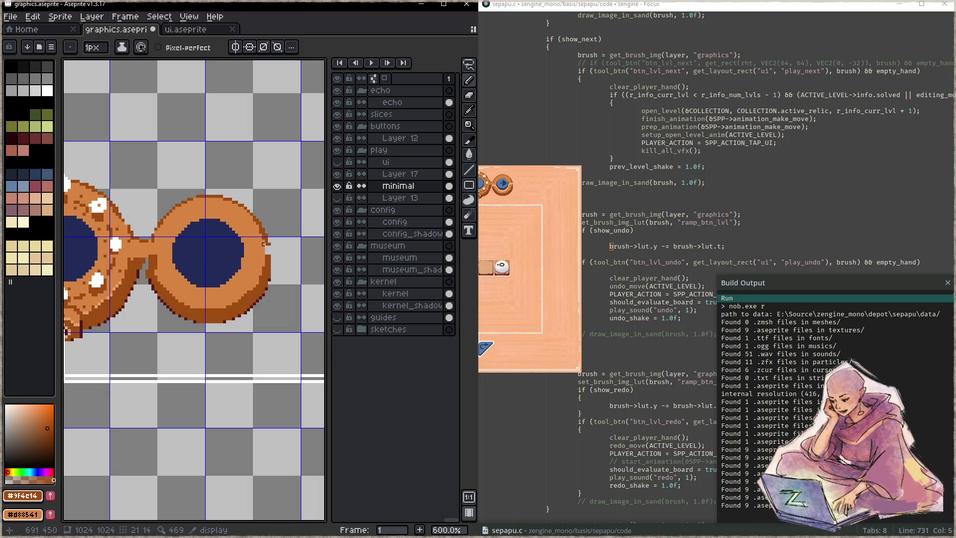
pyautogui.click(267, 244)
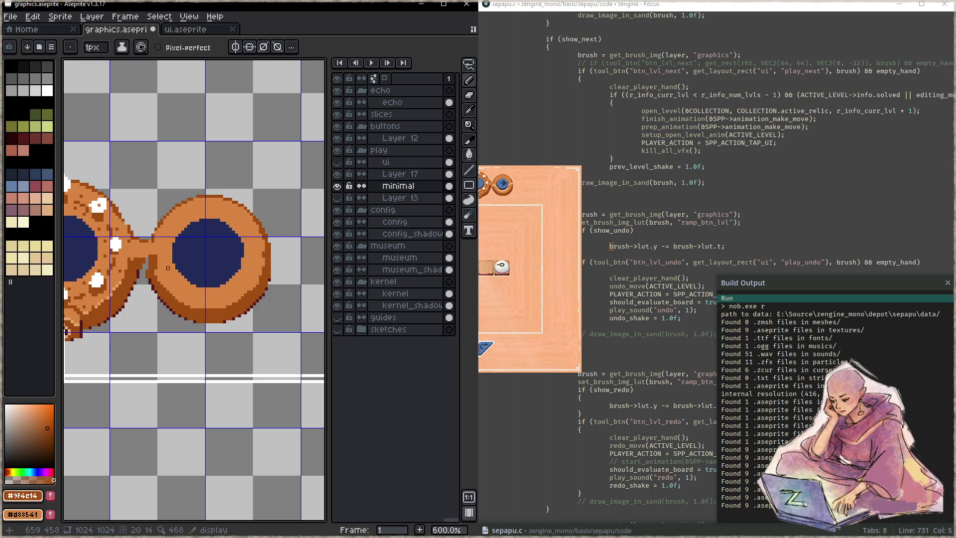
pyautogui.keyDown('alt'); pyautogui.click(159, 251); pyautogui.keyUp('alt')
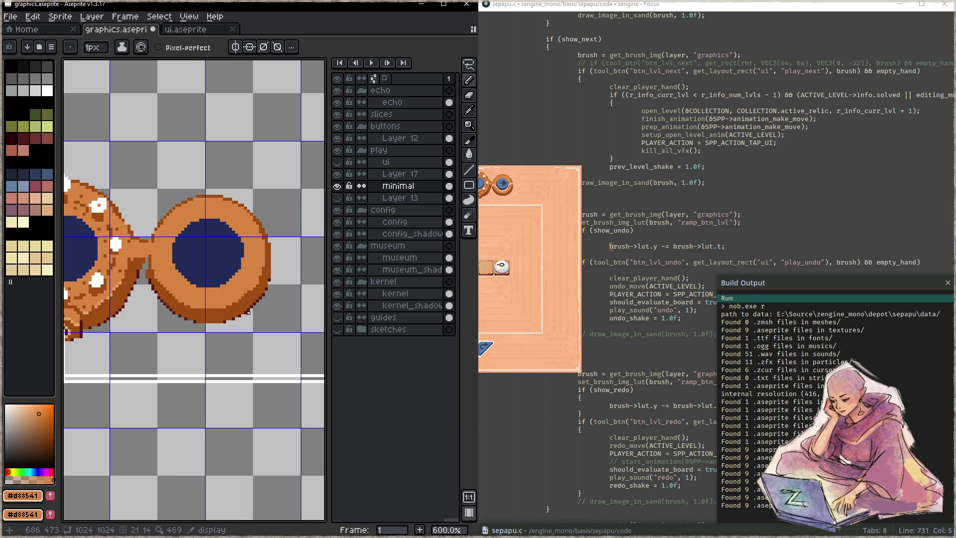
pyautogui.hotkey('ctrl', 's')
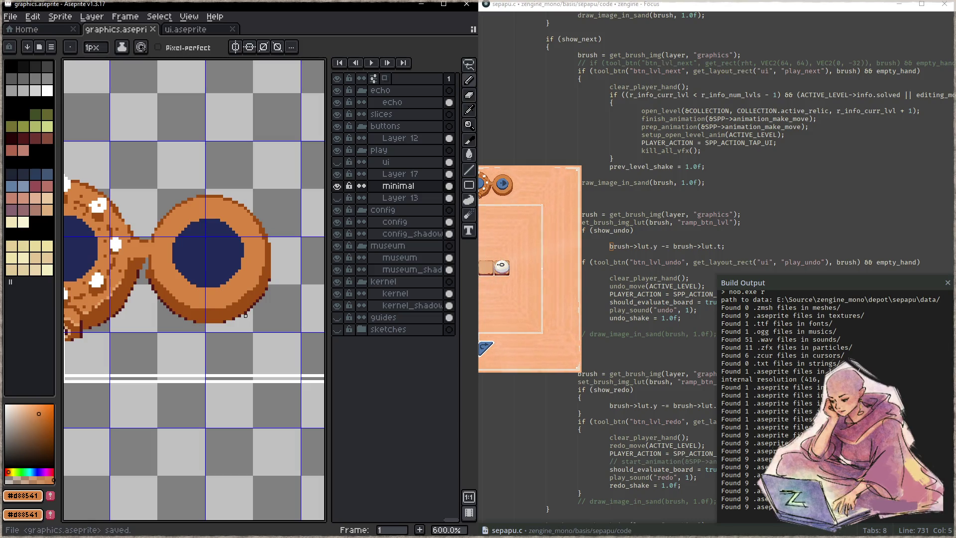
# - Shift the lens's right edge one pixel left, sample dark brown #9f4e14, and save
pyautogui.press('q')
pyautogui.moveTo(269, 195); pyautogui.dragTo(273, 234)
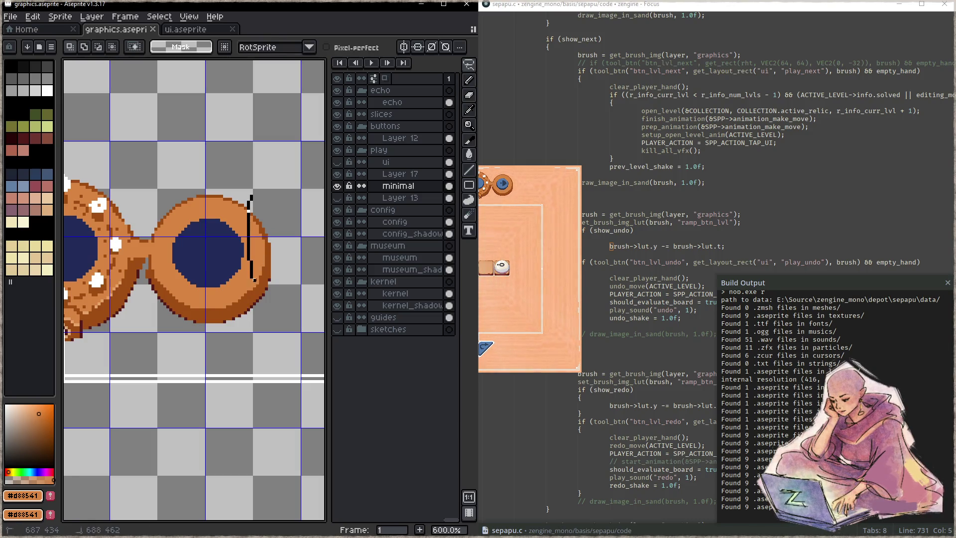
pyautogui.press('Left')
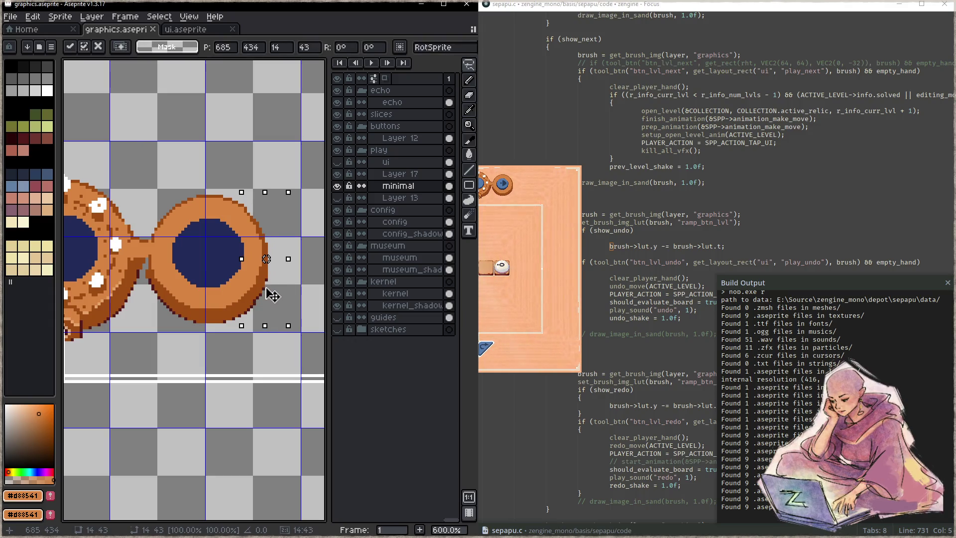
pyautogui.hotkey('ctrl', 'd')
pyautogui.press('i')
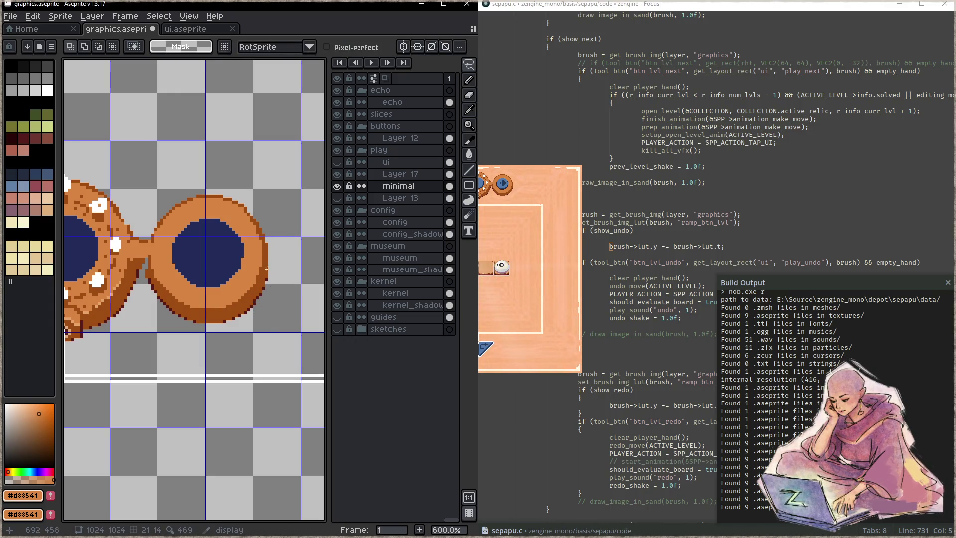
pyautogui.click(251, 202)
pyautogui.press('q')
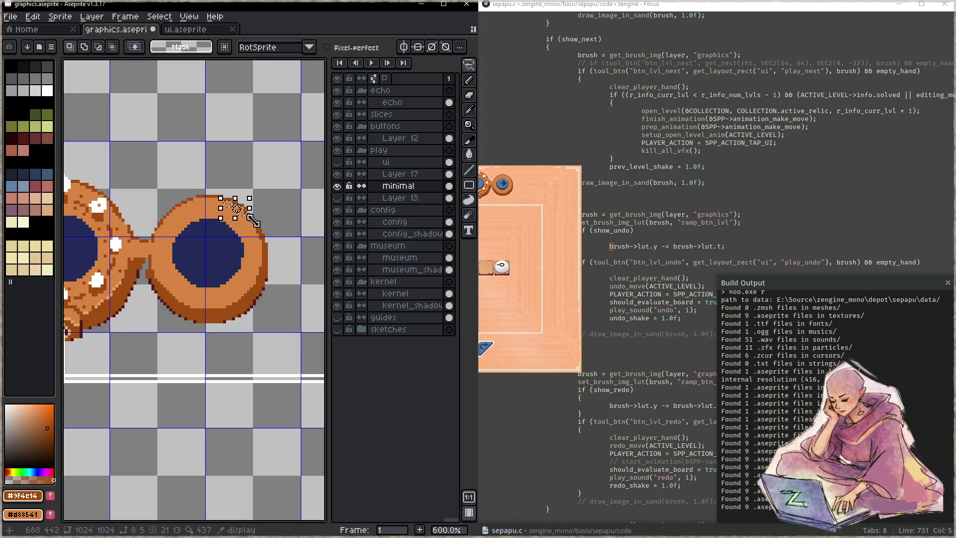
pyautogui.press('b')
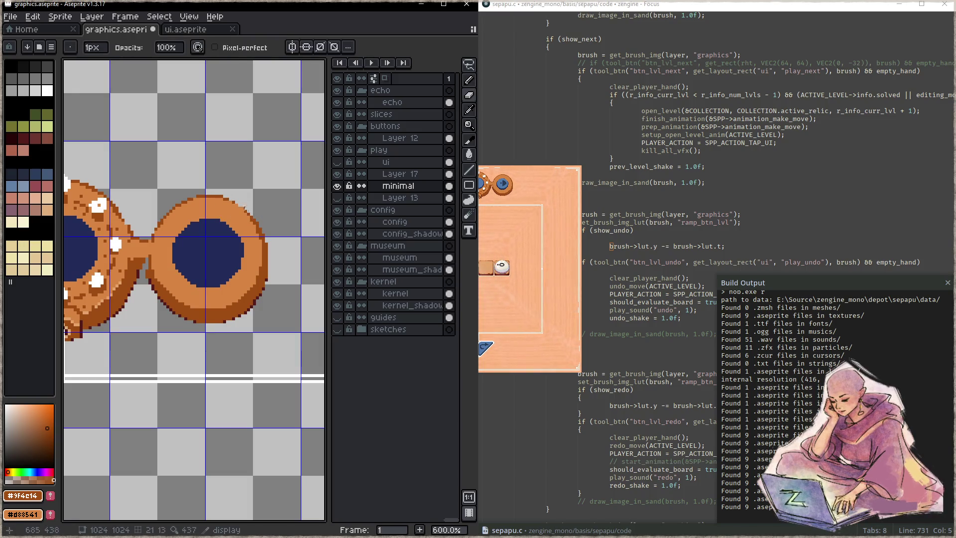
pyautogui.hotkey('ctrl', 's')
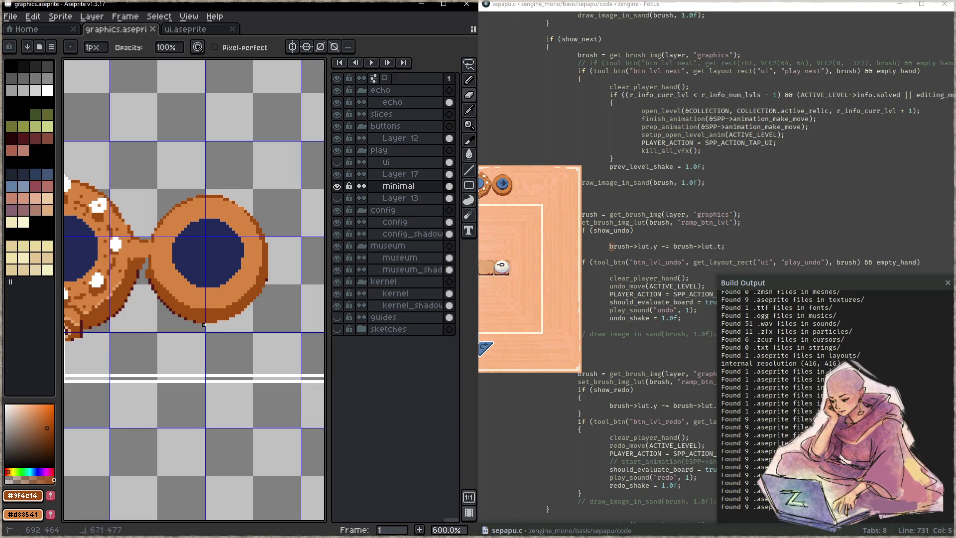
# - Switch to the Paint Bucket and save graphics.aseprite twice to refresh the game preview
pyautogui.press('g')
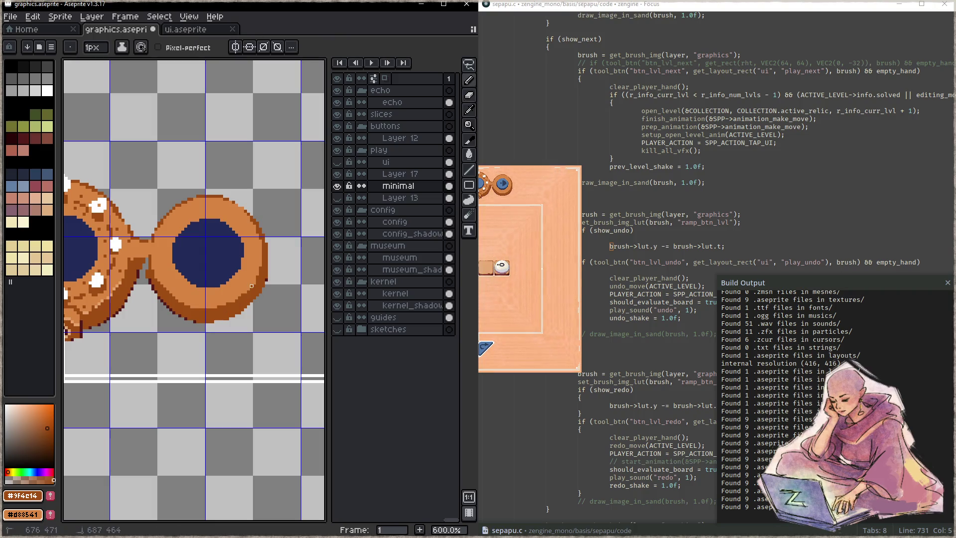
pyautogui.hotkey('ctrl', 's')
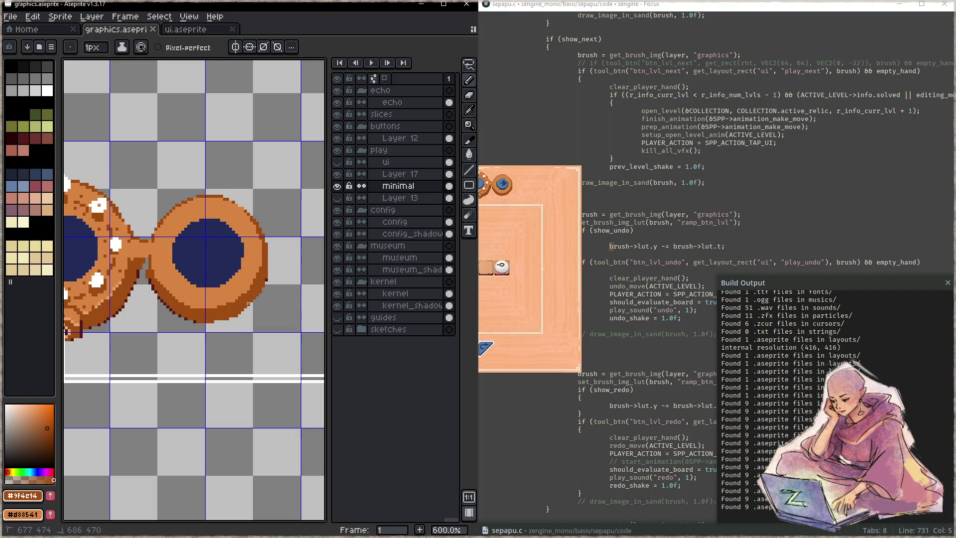
pyautogui.hotkey('ctrl', 's')
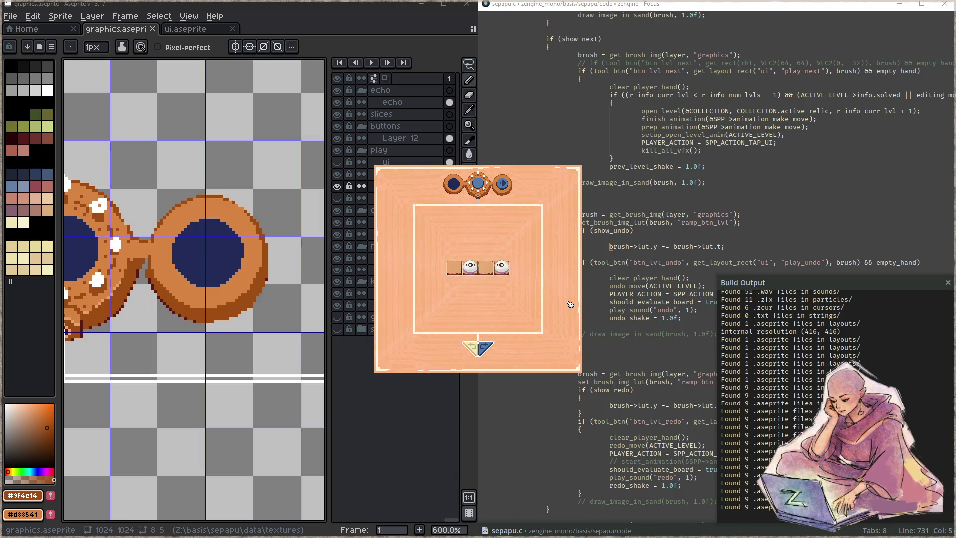
# - Snap the game to the right half and Aseprite to the left, then select the right lens's navy centre
pyautogui.press('super+Right')
pyautogui.press('Return')
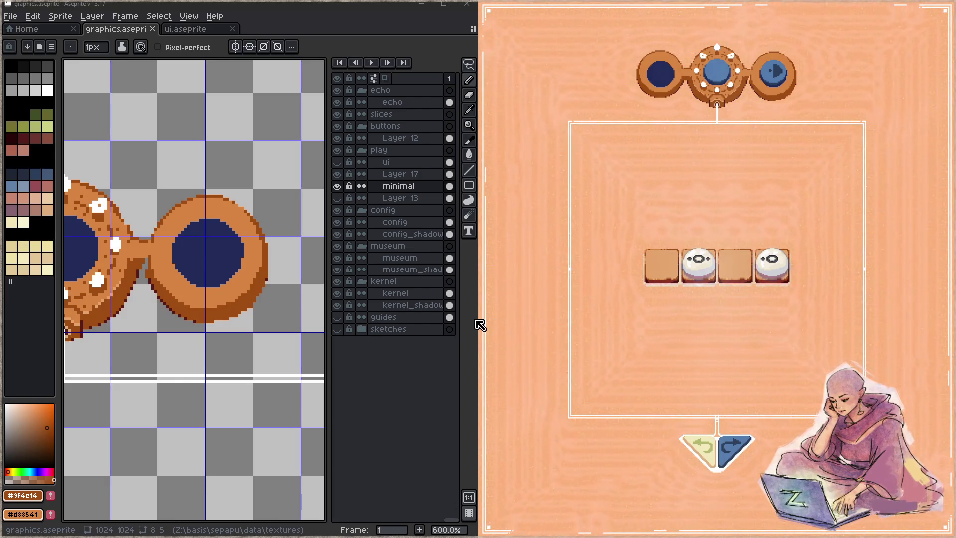
pyautogui.click(183, 246)
pyautogui.click(210, 258)
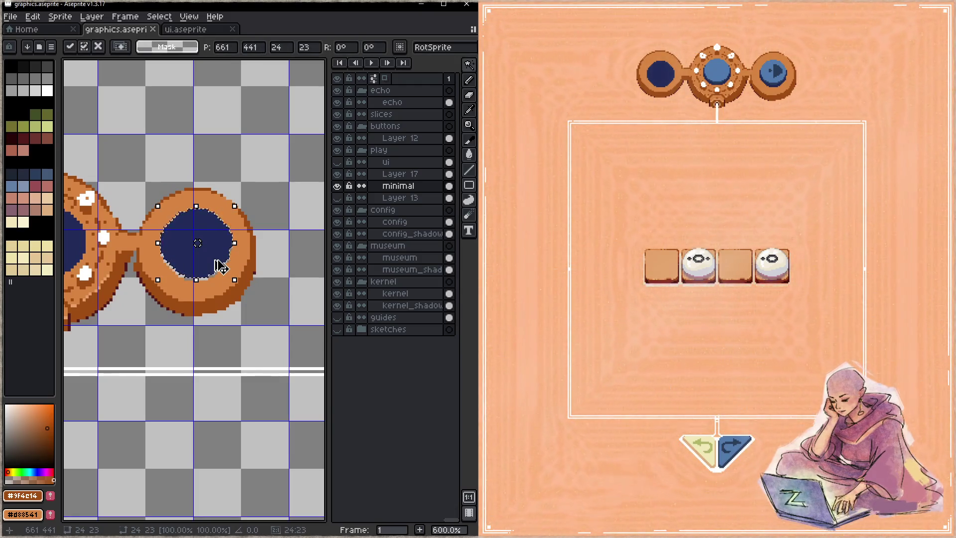
# - Deselect, then repaint the grey pixels on the right lens's lower right in orange and save
pyautogui.hotkey('ctrl', 'd')
pyautogui.hotkey('ctrl', 's')
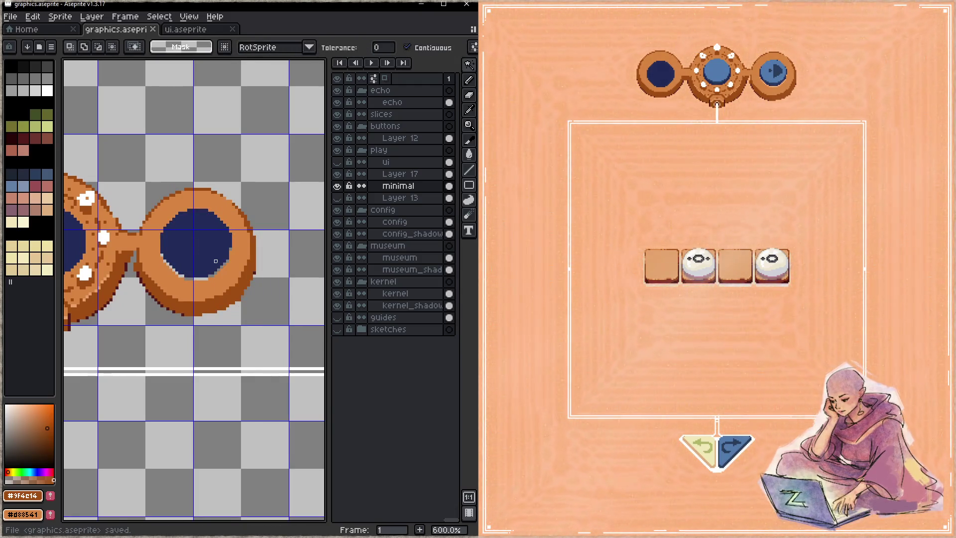
pyautogui.keyDown('alt'); pyautogui.click(210, 282); pyautogui.keyUp('alt')
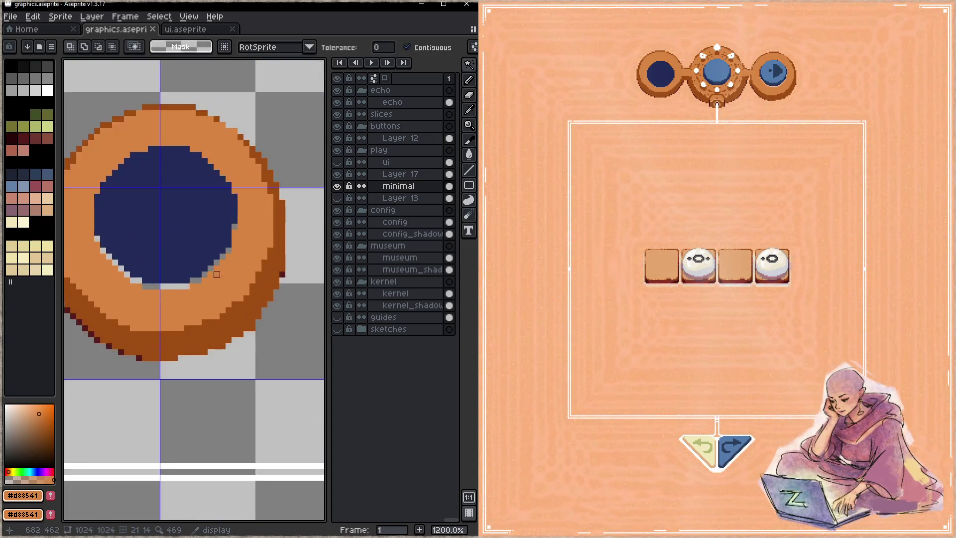
pyautogui.scroll(2, 193, 287)
pyautogui.press('g')
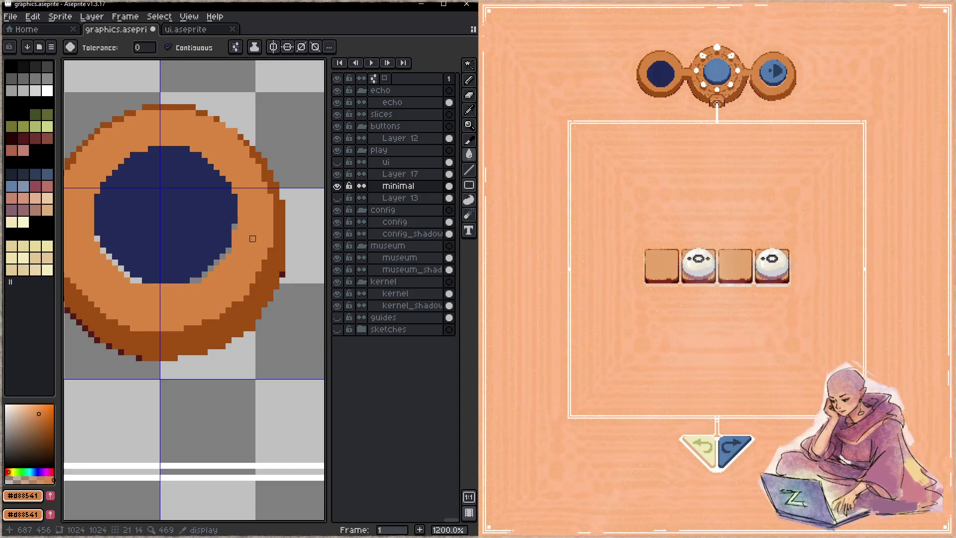
pyautogui.press('b')
pyautogui.moveTo(227, 252)
pyautogui.mouseDown()
pyautogui.moveTo(181, 293)
pyautogui.moveTo(133, 286)
pyautogui.moveTo(95, 238)
pyautogui.mouseUp()
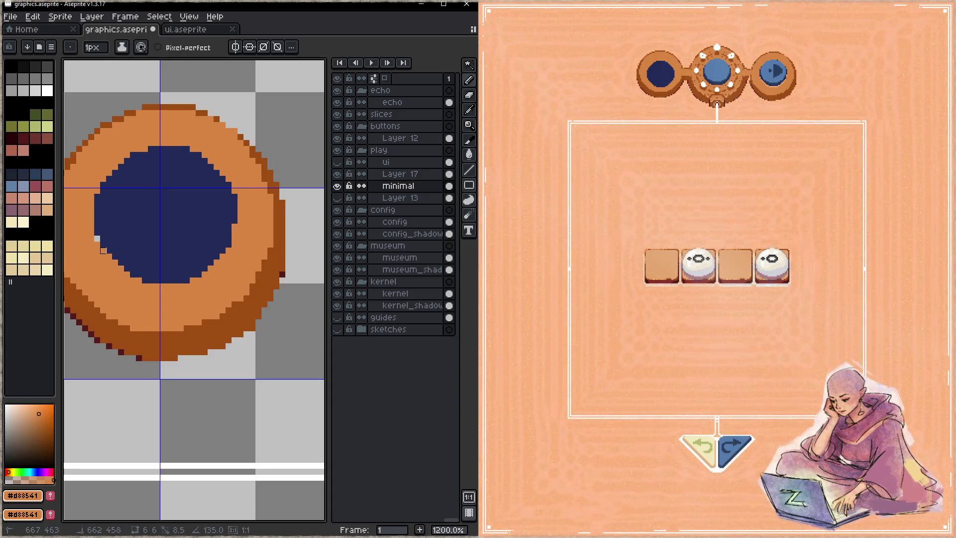
pyautogui.keyDown('alt'); pyautogui.click(229, 227); pyautogui.keyUp('alt')
pyautogui.hotkey('ctrl', 's')
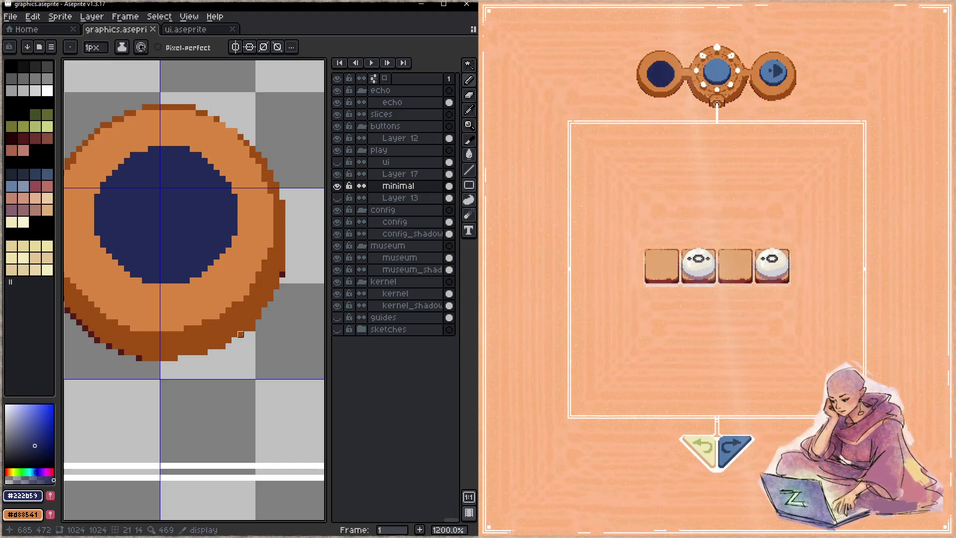
pyautogui.scroll(-5, 241, 334)
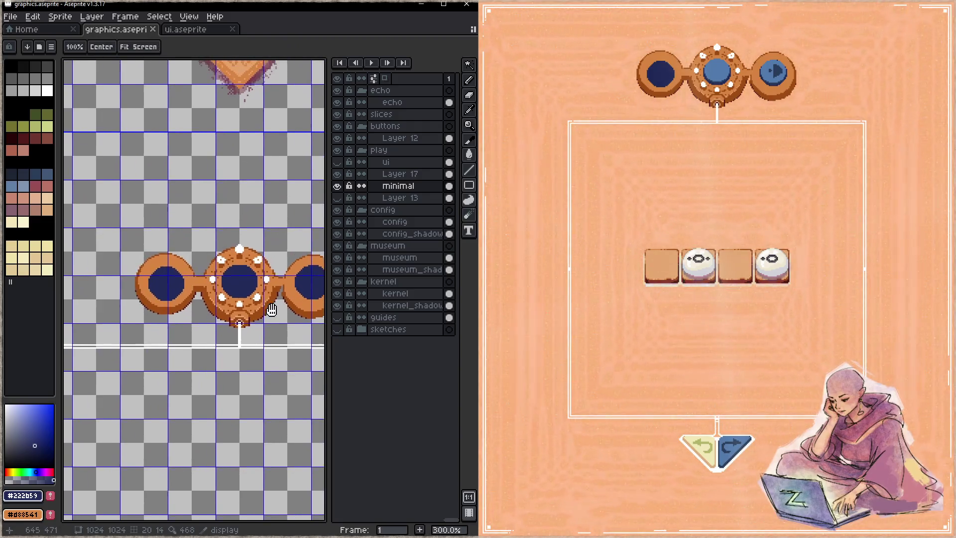
# - Delete the left plain lens ring and move the right ring beside the centre lens, then save
pyautogui.press('q')
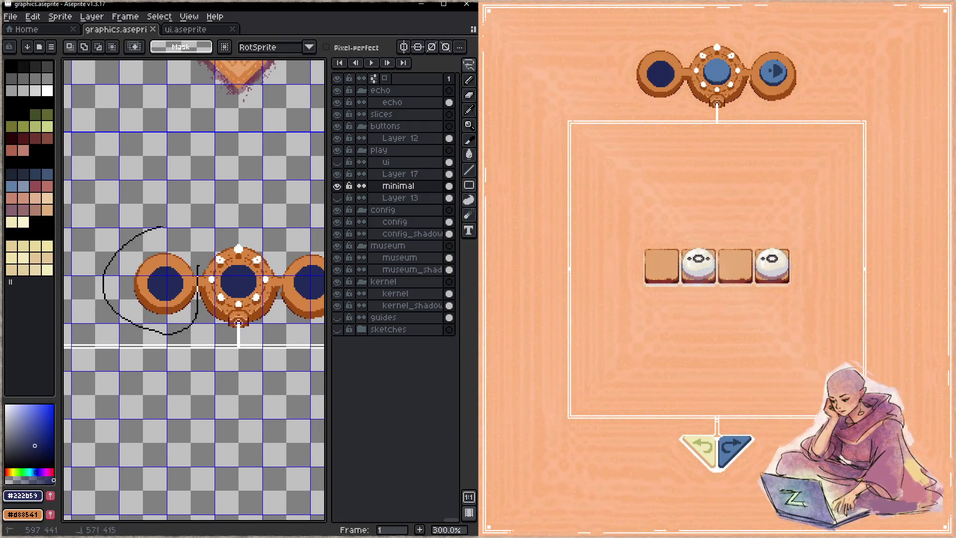
pyautogui.moveTo(199, 266); pyautogui.dragTo(144, 327)
pyautogui.press('Delete')
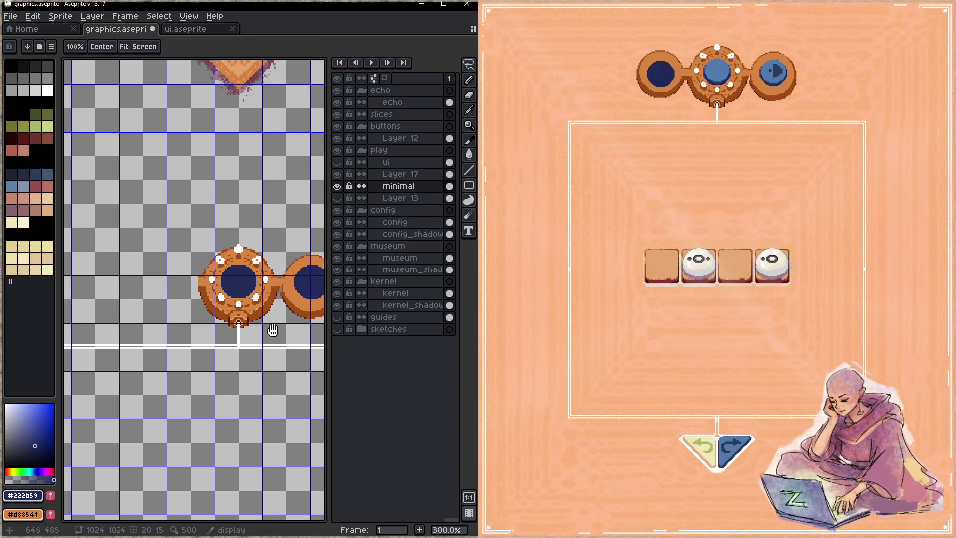
pyautogui.moveTo(187, 240); pyautogui.dragTo(124, 237)
pyautogui.moveTo(217, 259); pyautogui.dragTo(218, 308)
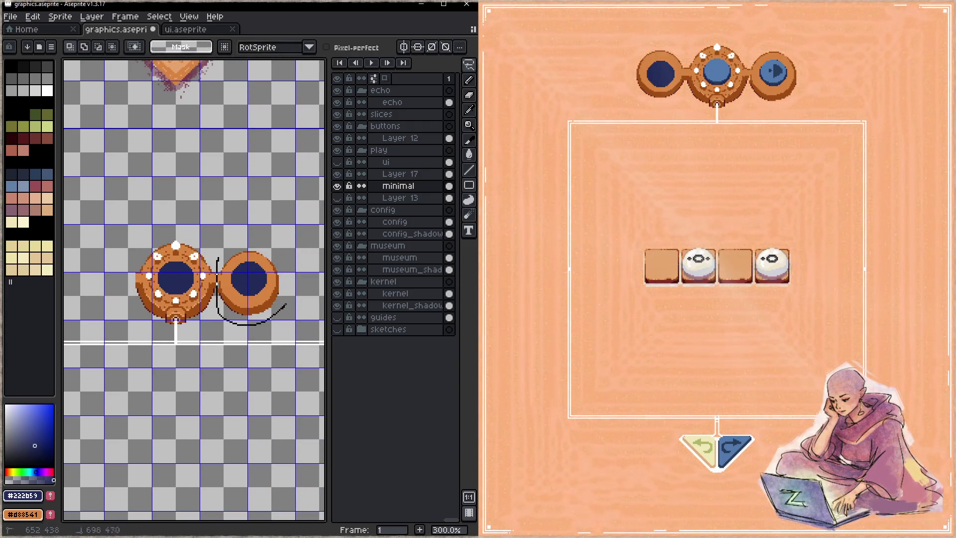
pyautogui.moveTo(294, 310)
pyautogui.mouseDown()
pyautogui.moveTo(140, 314)
pyautogui.moveTo(154, 308)
pyautogui.mouseUp()
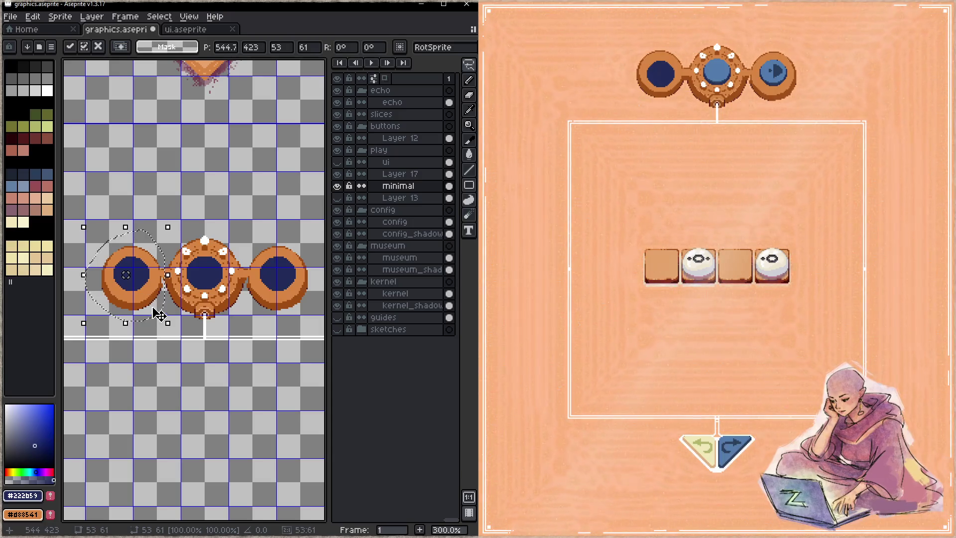
pyautogui.hotkey('ctrl', 's')
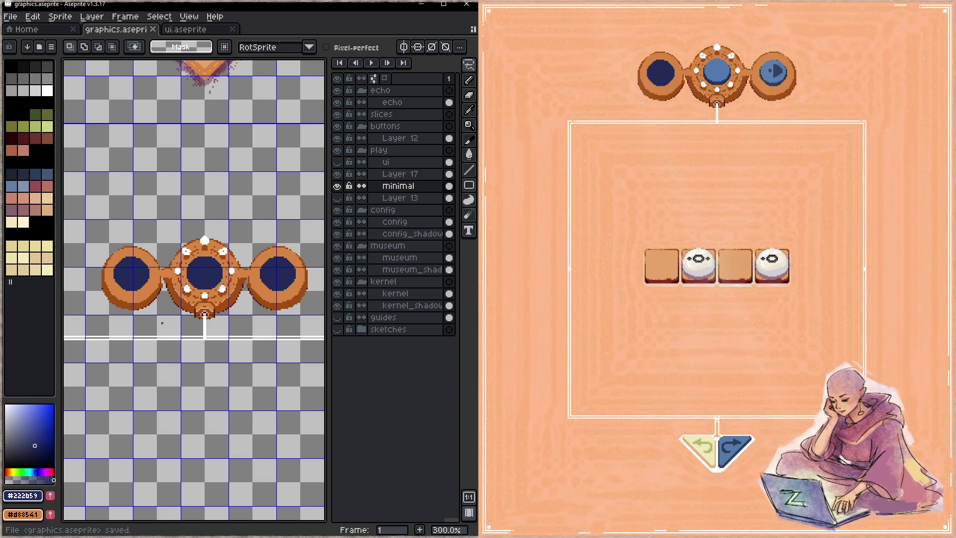
# - Turn on vertical mirror symmetry, re-lasso the right lens, nudge it into alignment, and save
pyautogui.click(403, 47)
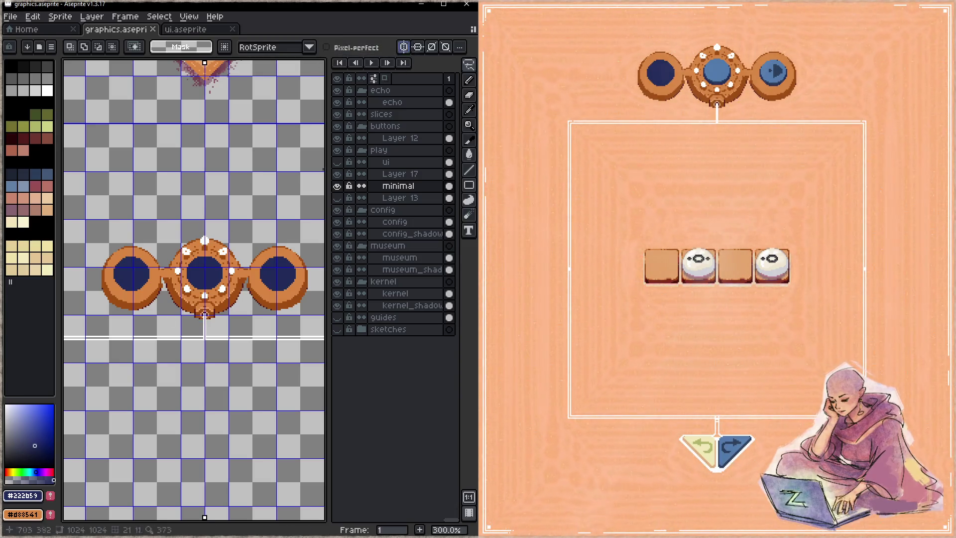
pyautogui.moveTo(225, 242)
pyautogui.mouseDown()
pyautogui.moveTo(232, 306)
pyautogui.moveTo(284, 295)
pyautogui.mouseUp()
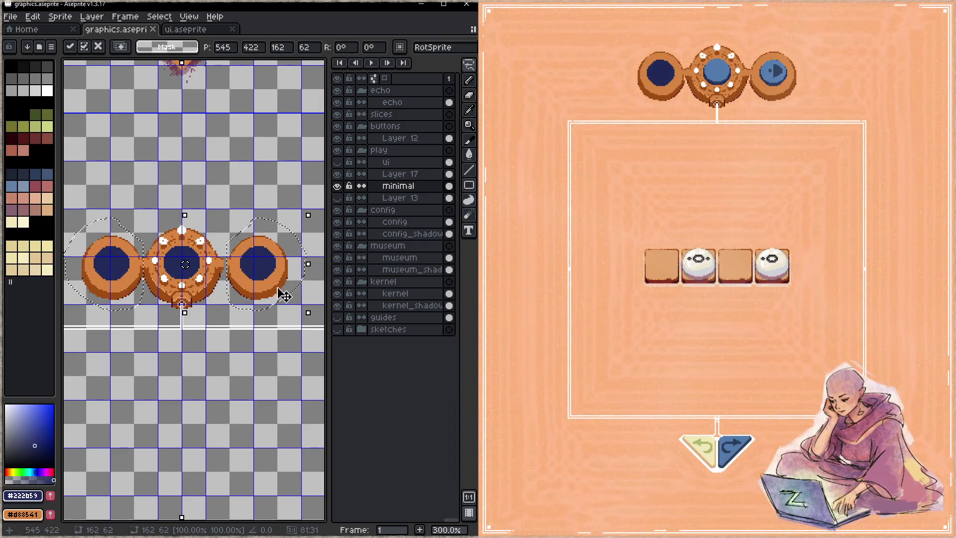
pyautogui.hotkey('ctrl', 'd')
pyautogui.hotkey('ctrl', 'z')
pyautogui.hotkey('ctrl', 'z')
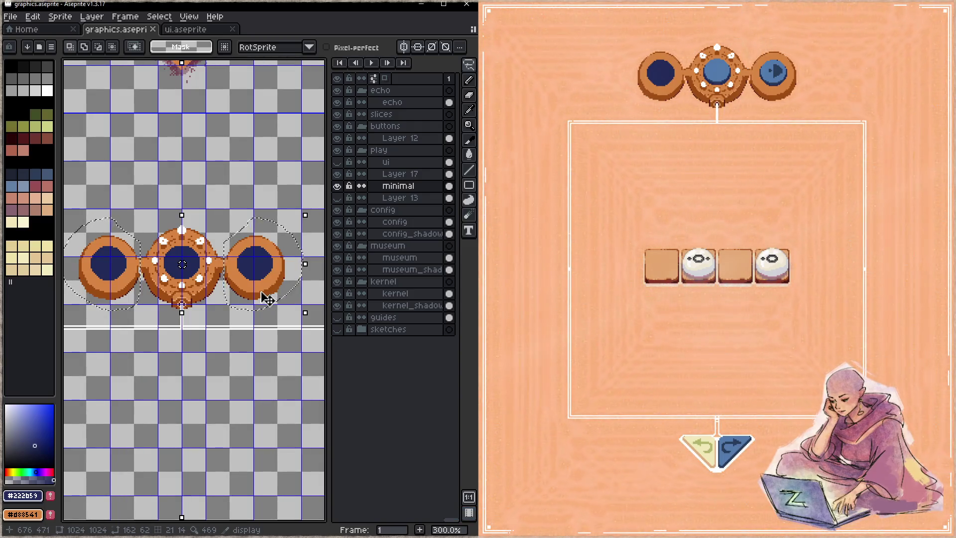
pyautogui.click(224, 248)
pyautogui.moveTo(224, 248); pyautogui.dragTo(223, 257)
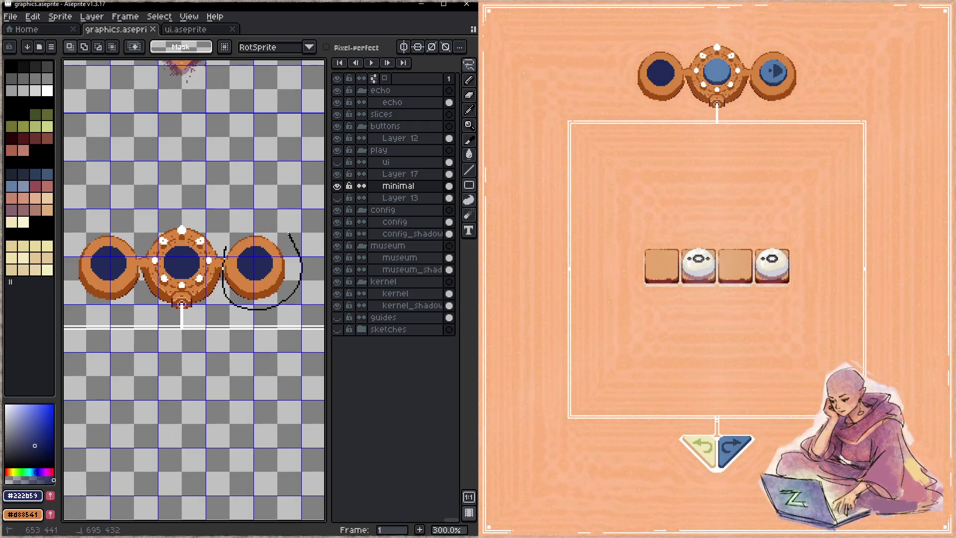
pyautogui.moveTo(222, 243); pyautogui.dragTo(279, 230)
pyautogui.click(281, 268)
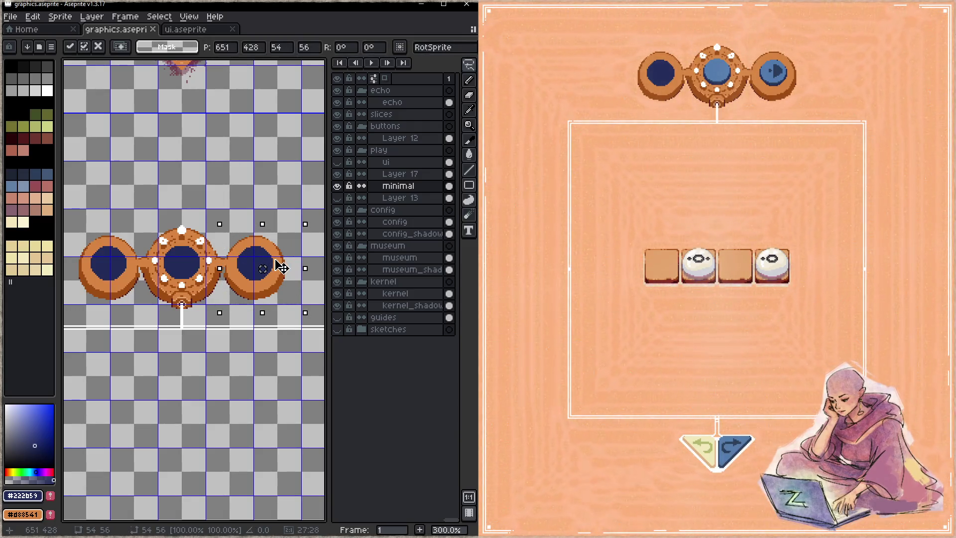
pyautogui.moveTo(282, 268); pyautogui.dragTo(273, 266)
pyautogui.hotkey('ctrl', 'd')
pyautogui.hotkey('ctrl', 's')
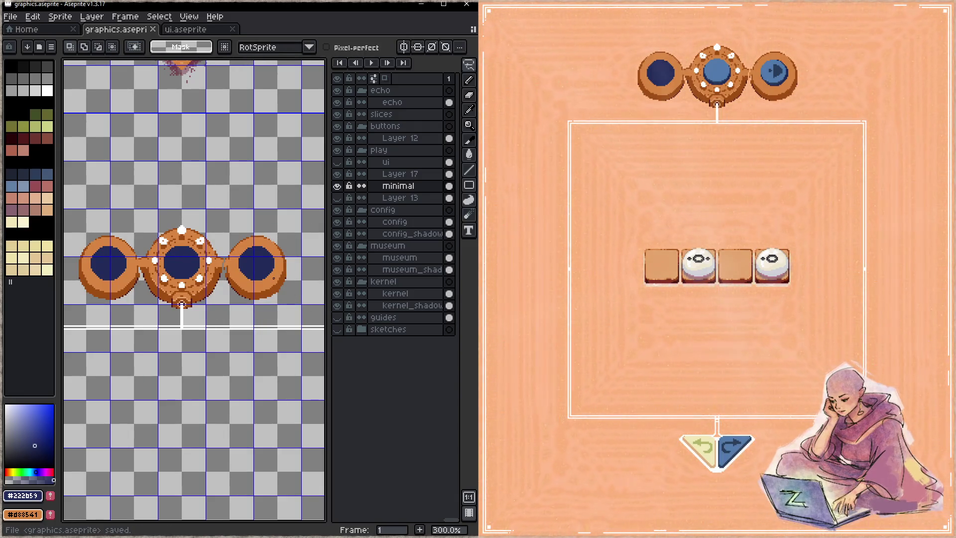
# - Magic-wand the right lens's navy centre and try resizing it
pyautogui.press('w')
pyautogui.click(267, 274)
pyautogui.moveTo(272, 282); pyautogui.dragTo(270, 282)
# - Commit the transform and pencil orange over the stray grey marks on the rim, then save
pyautogui.press('Return')
pyautogui.hotkey('ctrl', 'd')
pyautogui.scroll(3, 276, 260)
pyautogui.press('b')
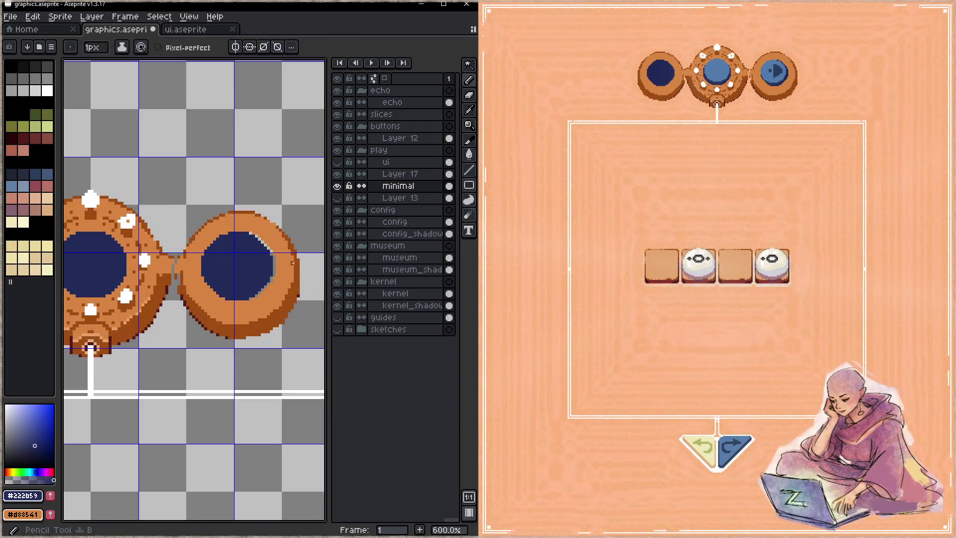
pyautogui.keyDown('alt'); pyautogui.click(292, 263); pyautogui.keyUp('alt')
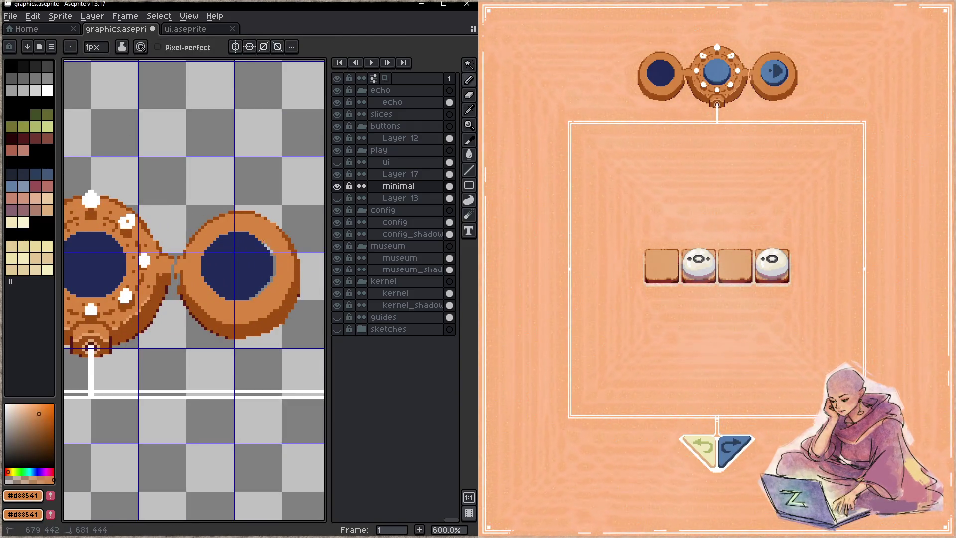
pyautogui.moveTo(268, 279); pyautogui.dragTo(265, 246)
pyautogui.hotkey('ctrl', 's')
# - Stamp a clean round 23px navy disc as the right lens centre and save
pyautogui.keyDown('alt'); pyautogui.click(251, 278); pyautogui.keyUp('alt')
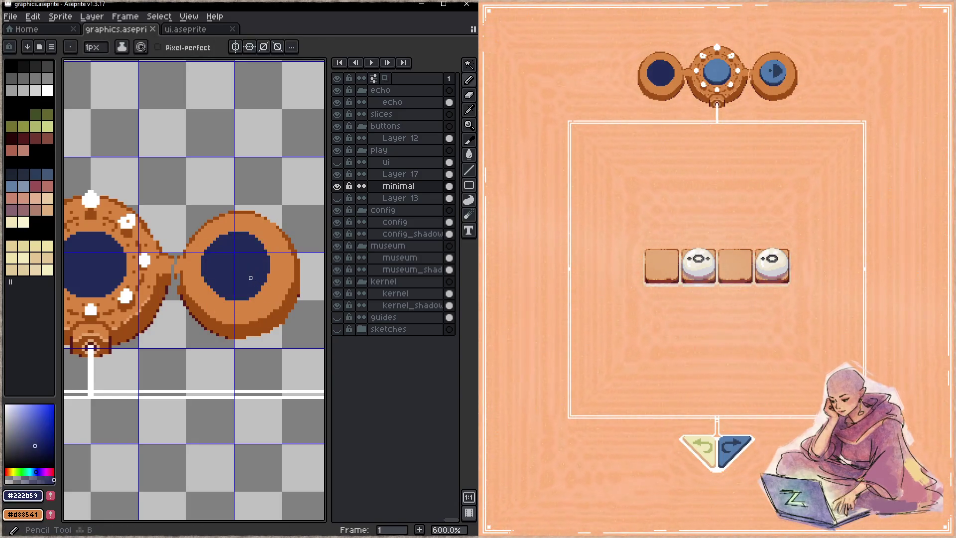
pyautogui.scroll(20, 239, 266)
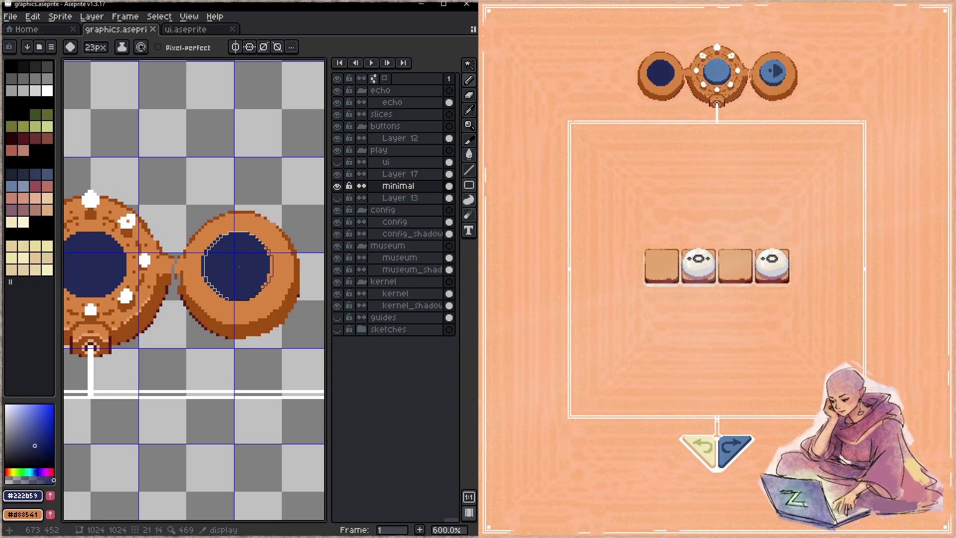
pyautogui.click(239, 266)
pyautogui.hotkey('ctrl', 's')
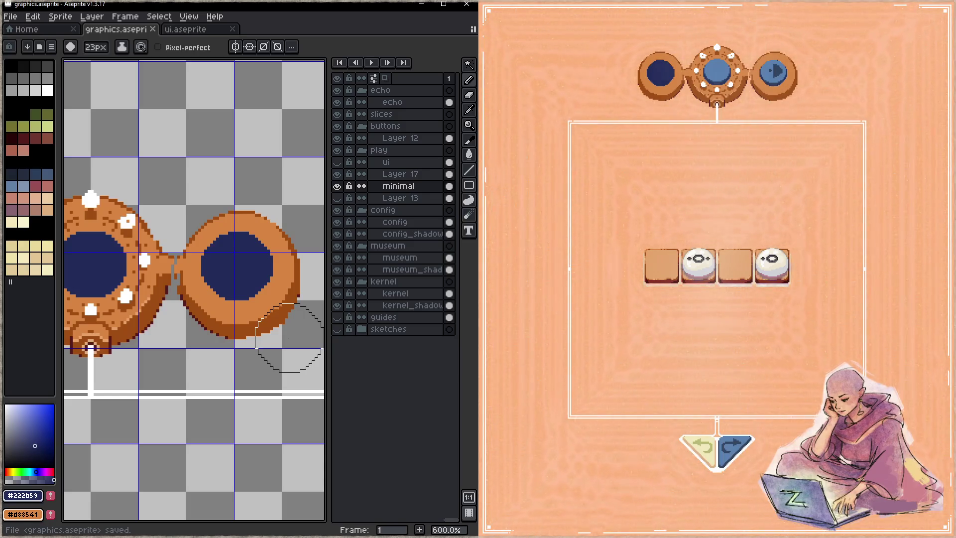
pyautogui.scroll(-2, 249, 296)
pyautogui.scroll(-1, 246, 292)
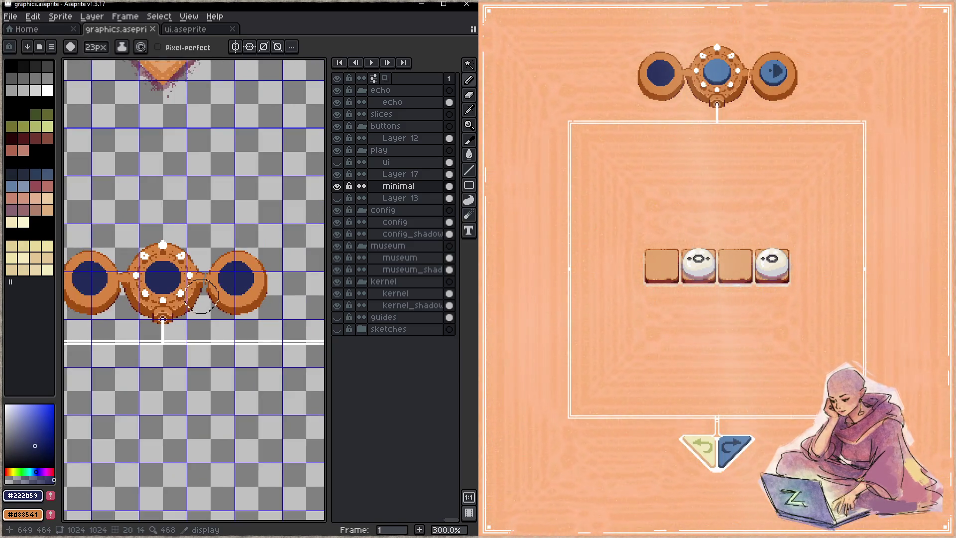
# - With vertical symmetry on, repaint the navy centre, then pick orange with a 9px brush
pyautogui.click(236, 46)
pyautogui.scroll(3, 239, 215)
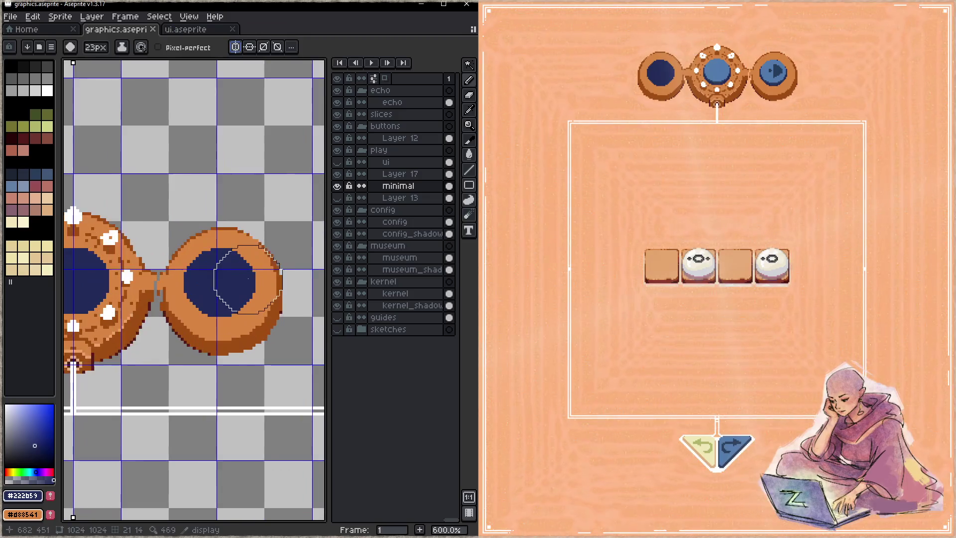
pyautogui.moveTo(216, 282); pyautogui.dragTo(220, 283)
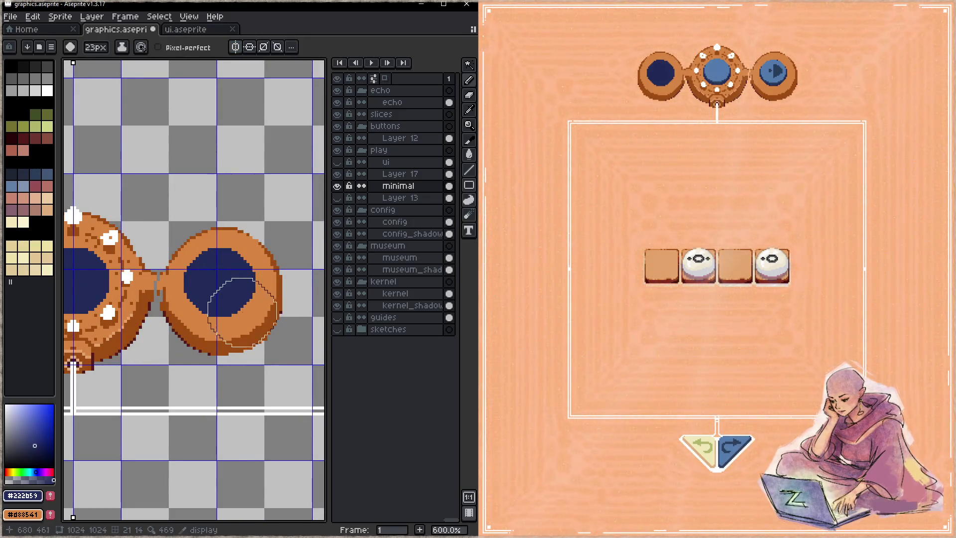
pyautogui.scroll(-2, 247, 332)
pyautogui.moveTo(191, 349)
pyautogui.mouseDown()
pyautogui.moveTo(296, 312)
pyautogui.moveTo(169, 335)
pyautogui.mouseUp()
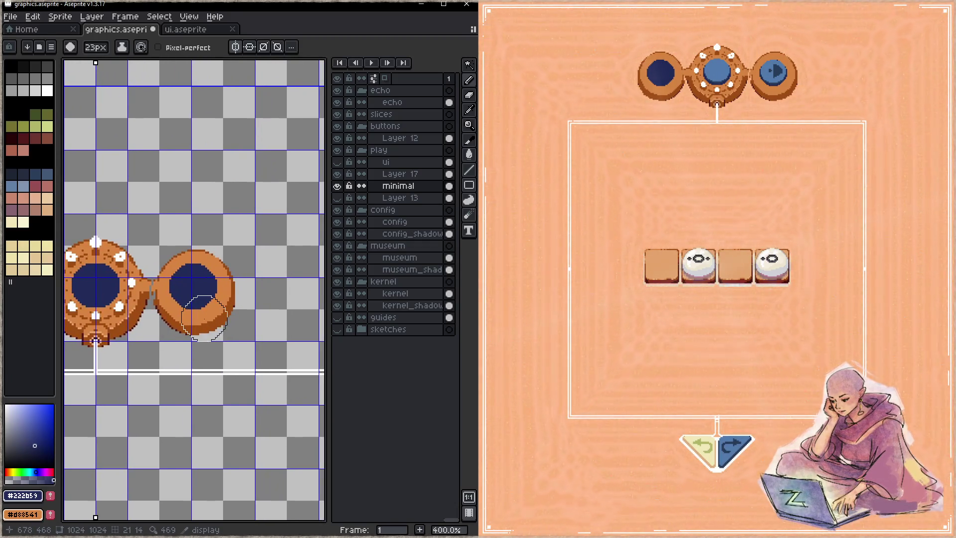
pyautogui.keyDown('alt'); pyautogui.click(231, 292); pyautogui.keyUp('alt')
pyautogui.press('-')
pyautogui.press('-')
pyautogui.press('-')
pyautogui.press('-')
pyautogui.press('-')
pyautogui.press('-')
pyautogui.scroll(3, 222, 284)
pyautogui.press('-')
pyautogui.press('-')
pyautogui.press('-')
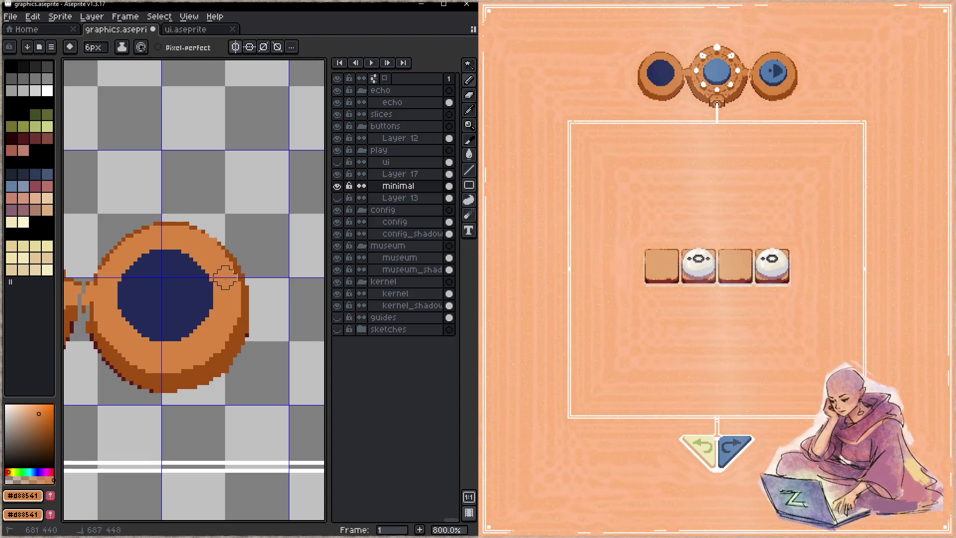
# - With a single-pixel brush, shade the right disc's lower and right rim dark brown, then save
pyautogui.press('-')
pyautogui.press('-')
pyautogui.press('-')
pyautogui.keyDown('alt'); pyautogui.click(192, 374); pyautogui.keyUp('alt')
pyautogui.moveTo(168, 383); pyautogui.dragTo(191, 379)
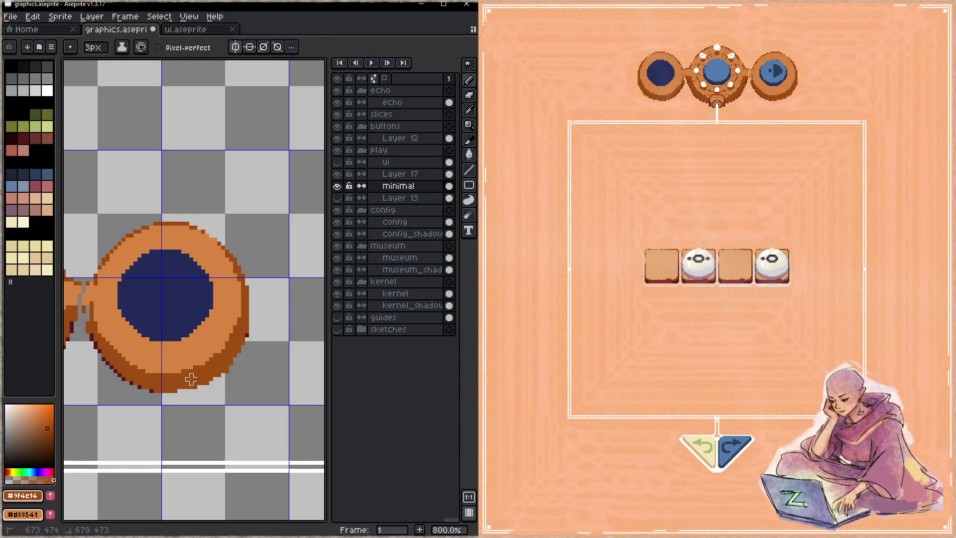
pyautogui.click(247, 295)
pyautogui.press('-')
pyautogui.press('-')
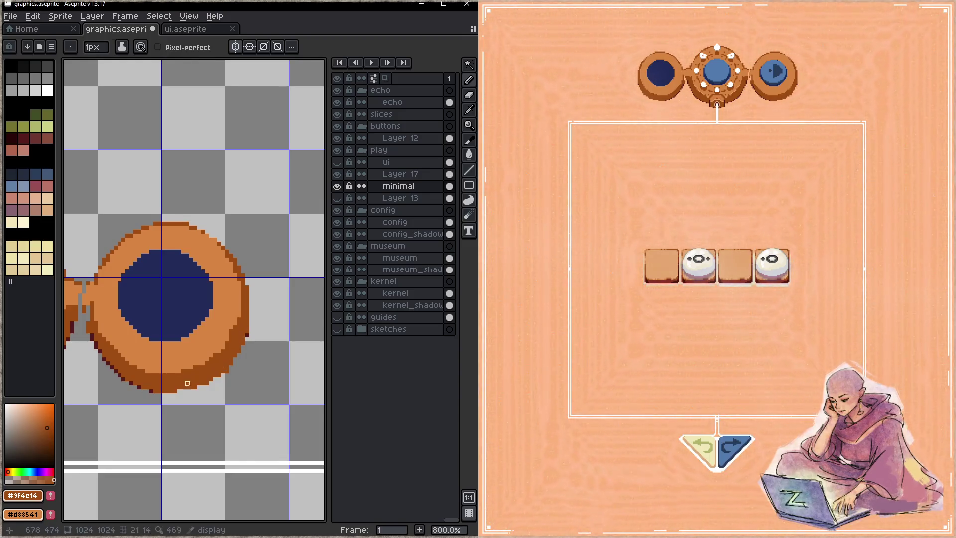
pyautogui.moveTo(239, 335); pyautogui.dragTo(184, 336)
pyautogui.moveTo(306, 346); pyautogui.dragTo(221, 333)
pyautogui.hotkey('ctrl', 's')
# - Darken the right disc's lower-left and lower-right rim edges with #9f4c14, then save
pyautogui.press('space')
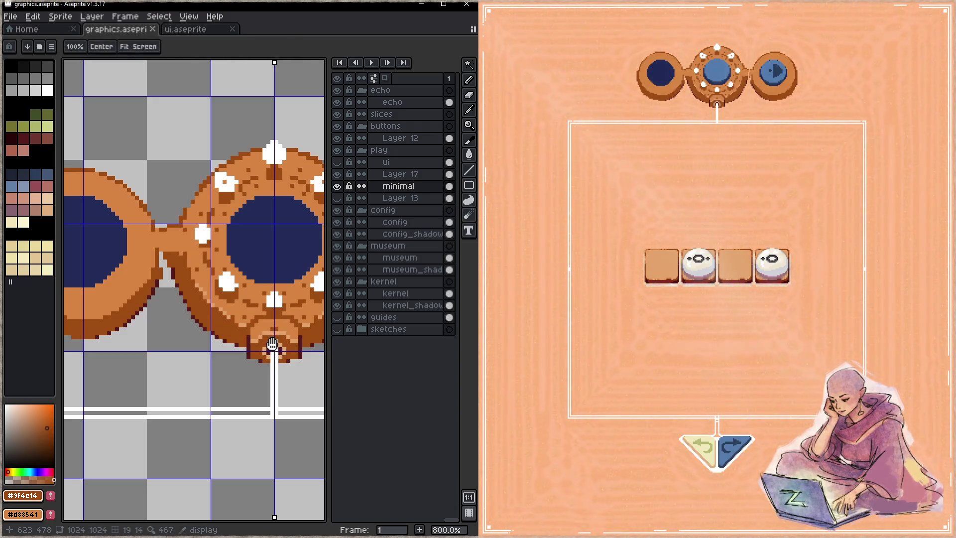
pyautogui.moveTo(271, 347); pyautogui.dragTo(224, 346)
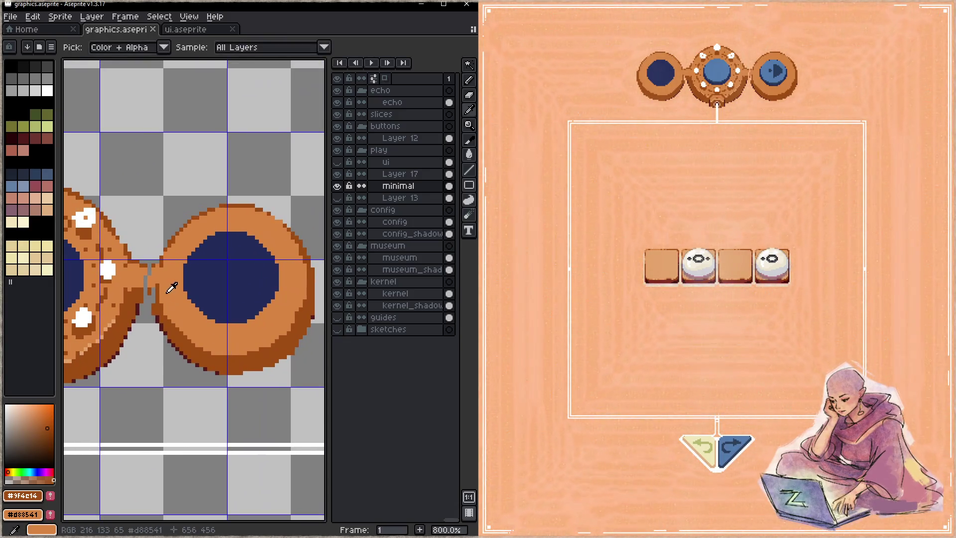
pyautogui.keyDown('alt'); pyautogui.click(186, 289); pyautogui.keyUp('alt')
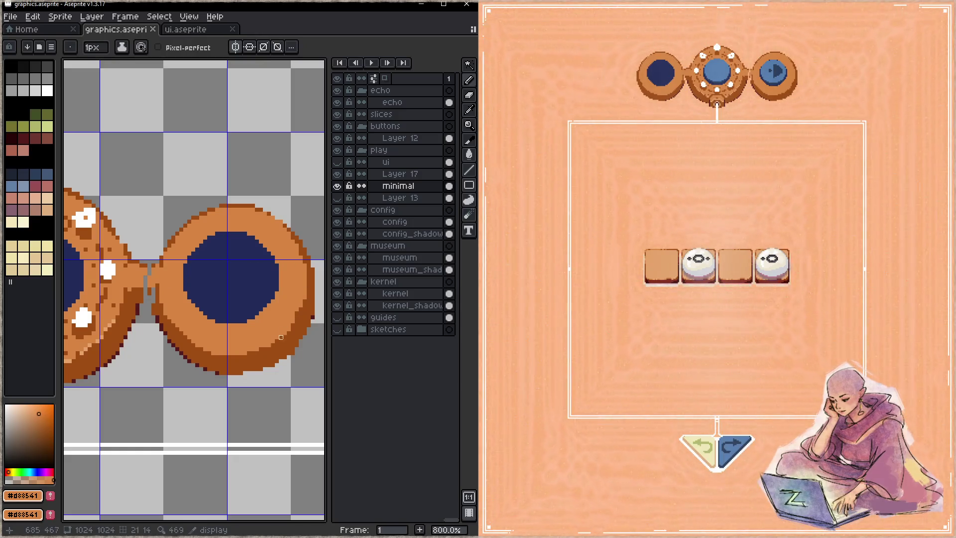
pyautogui.keyDown('alt'); pyautogui.click(257, 357); pyautogui.keyUp('alt')
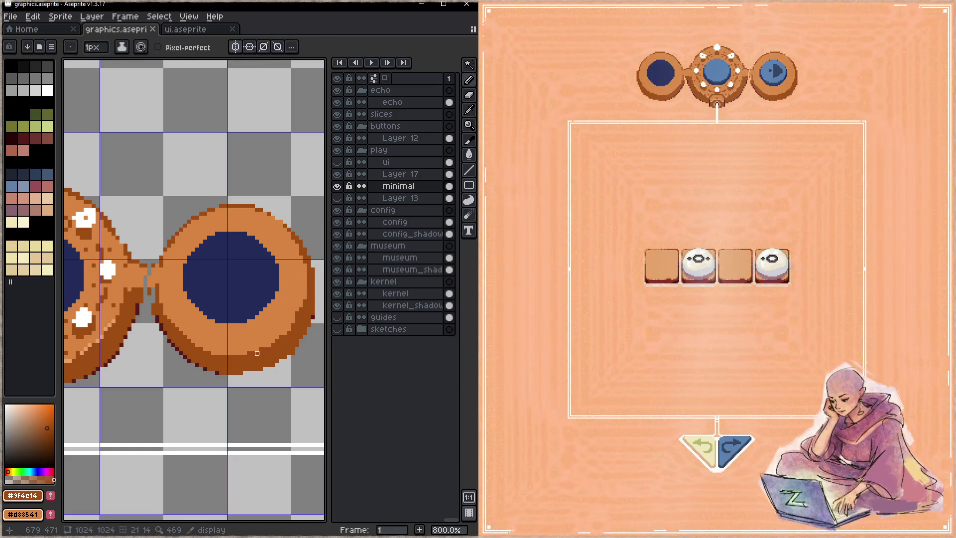
pyautogui.moveTo(161, 301); pyautogui.dragTo(197, 342)
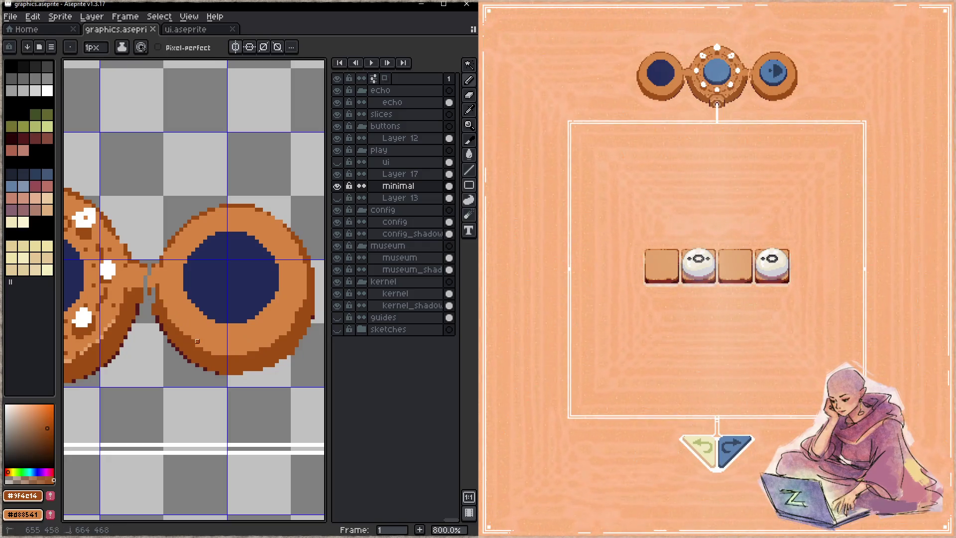
pyautogui.keyDown('alt'); pyautogui.click(177, 329); pyautogui.keyUp('alt')
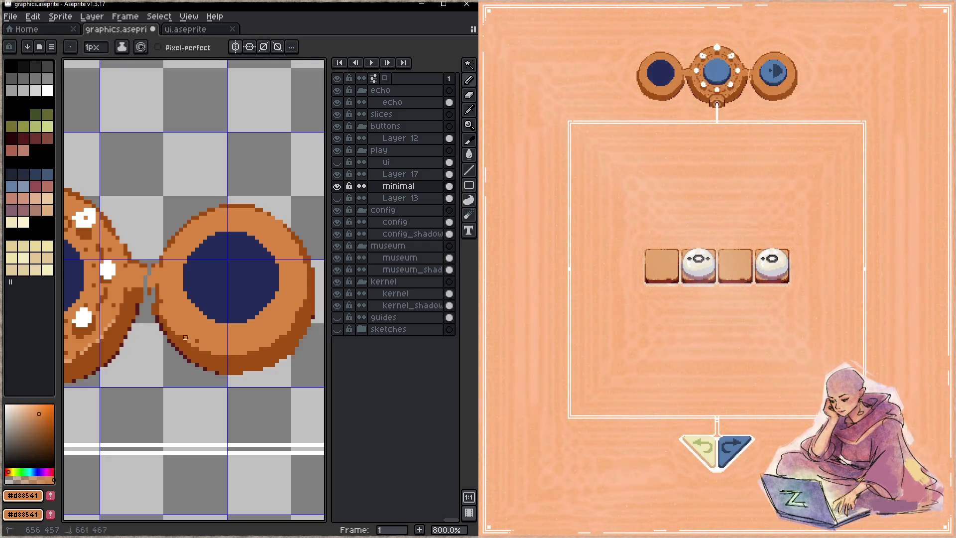
pyautogui.keyDown('alt'); pyautogui.click(284, 335); pyautogui.keyUp('alt')
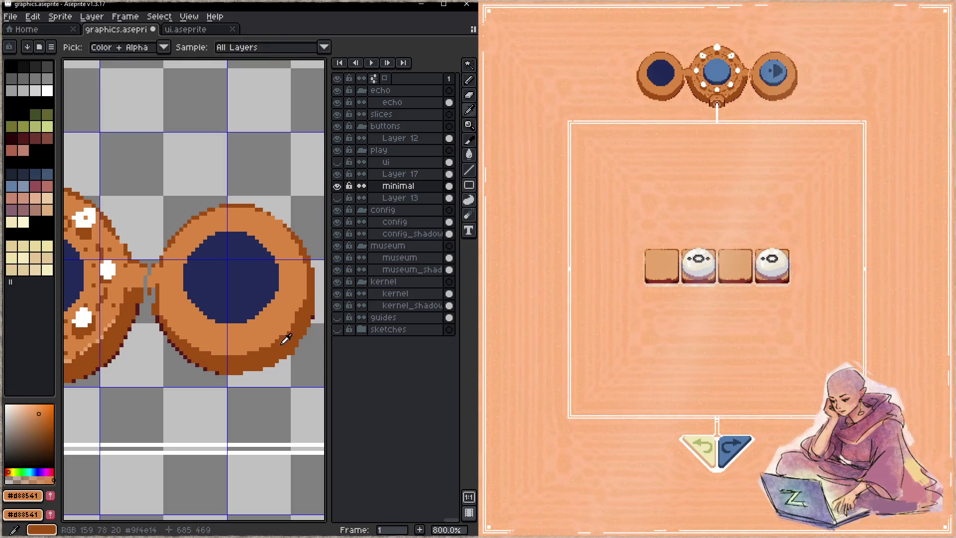
pyautogui.moveTo(249, 357); pyautogui.dragTo(297, 310)
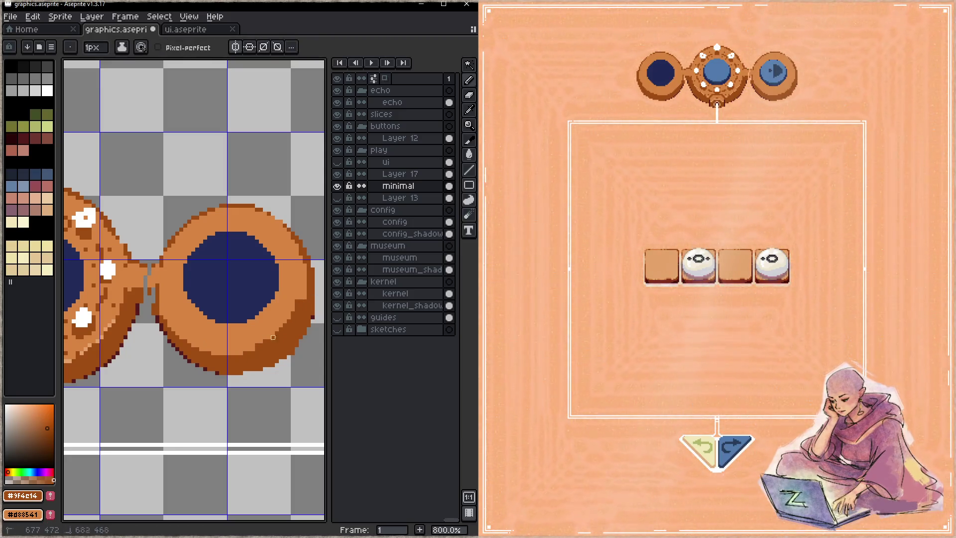
pyautogui.keyDown('alt'); pyautogui.click(257, 333); pyautogui.keyUp('alt')
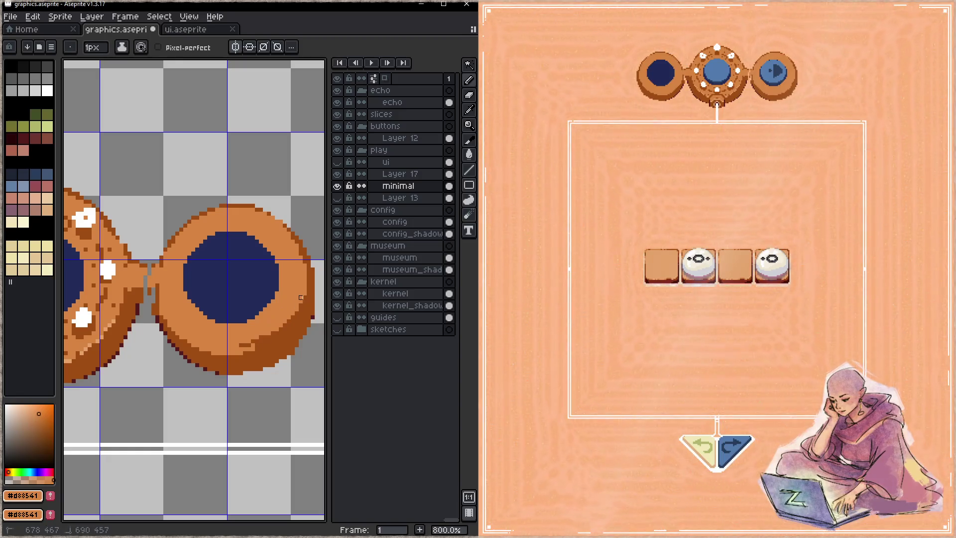
pyautogui.hotkey('ctrl', 's')
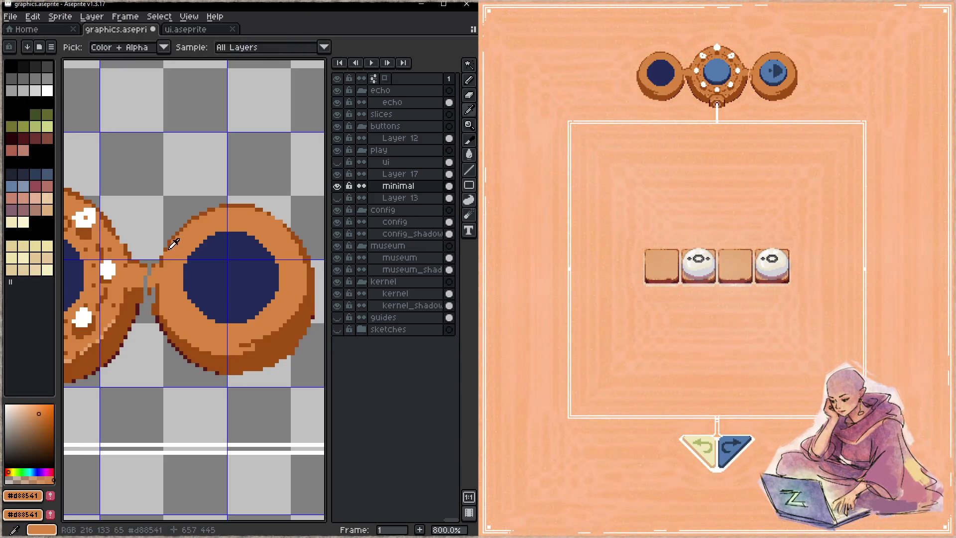
# - Darken the disc's left rim edge and fill its grey gaps with ring orange
pyautogui.keyDown('alt'); pyautogui.click(164, 284); pyautogui.keyUp('alt')
pyautogui.moveTo(162, 287); pyautogui.dragTo(186, 229)
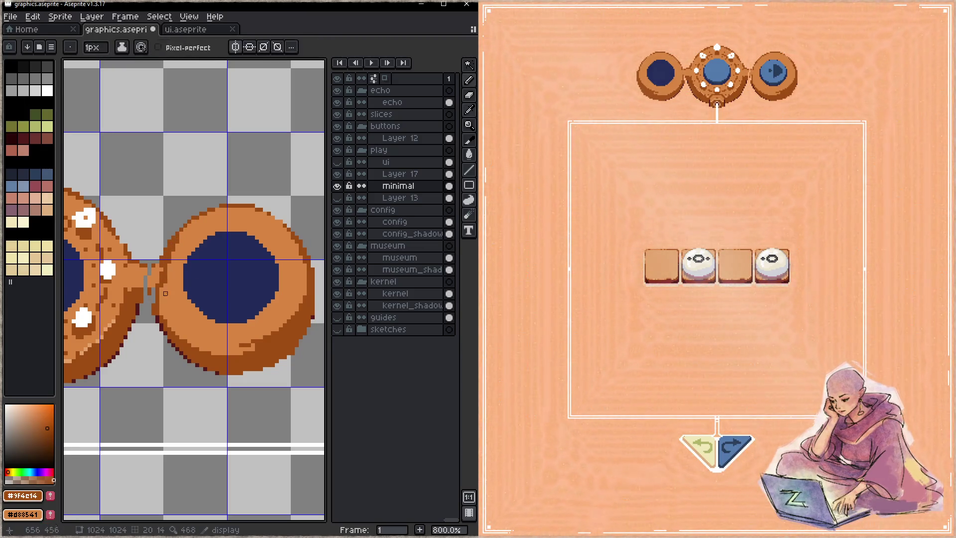
pyautogui.moveTo(149, 293); pyautogui.dragTo(141, 297)
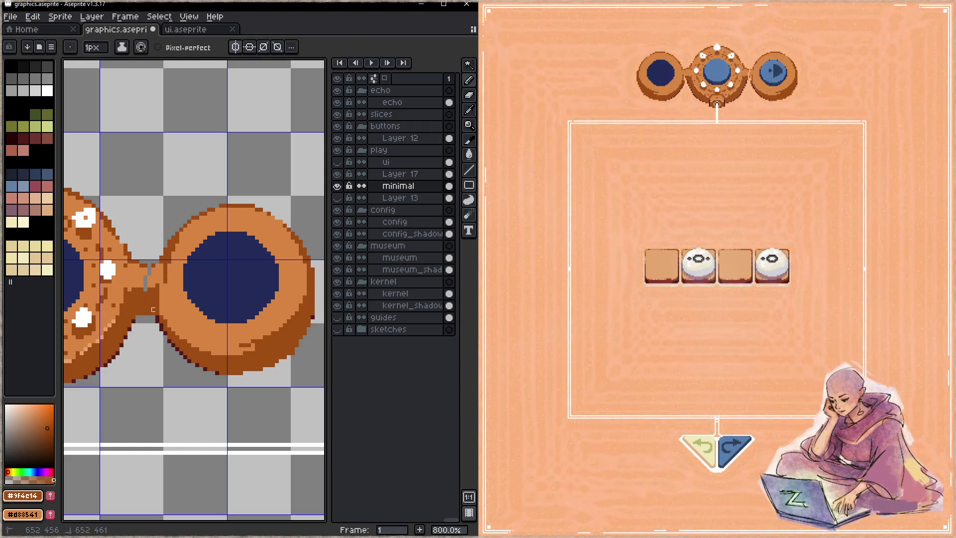
pyautogui.keyDown('alt'); pyautogui.click(152, 302); pyautogui.keyUp('alt')
pyautogui.moveTo(146, 285); pyautogui.dragTo(153, 269)
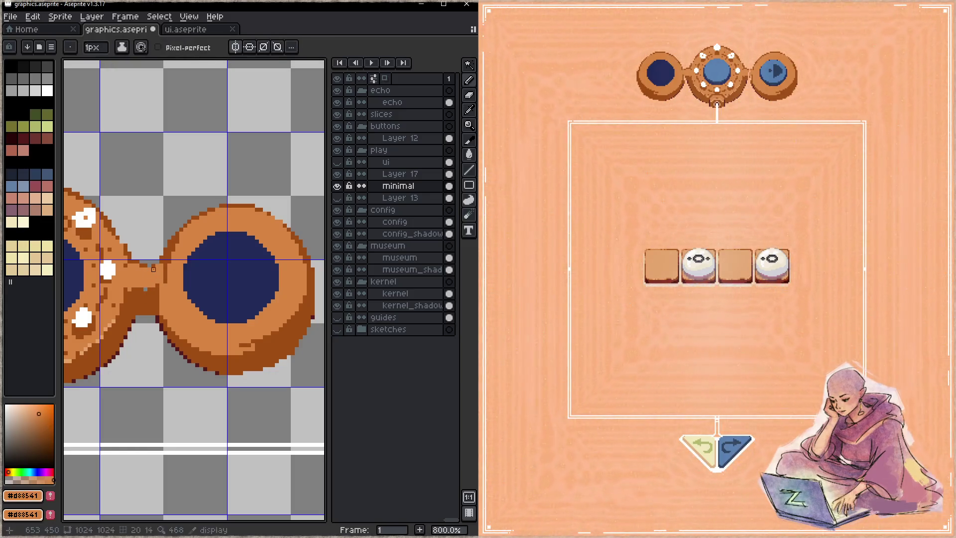
# - Widen the bridge to the dotted middle disc in orange, darken its upper edge, and save
pyautogui.keyDown('alt'); pyautogui.click(156, 261); pyautogui.keyUp('alt')
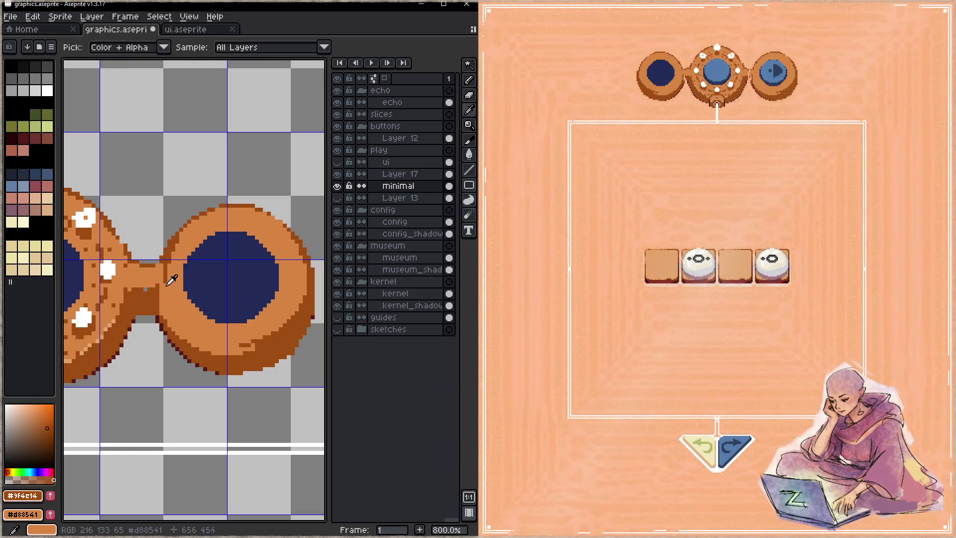
pyautogui.keyDown('alt'); pyautogui.click(172, 280); pyautogui.keyUp('alt')
pyautogui.moveTo(159, 304)
pyautogui.mouseDown()
pyautogui.moveTo(130, 302)
pyautogui.moveTo(154, 290)
pyautogui.mouseUp()
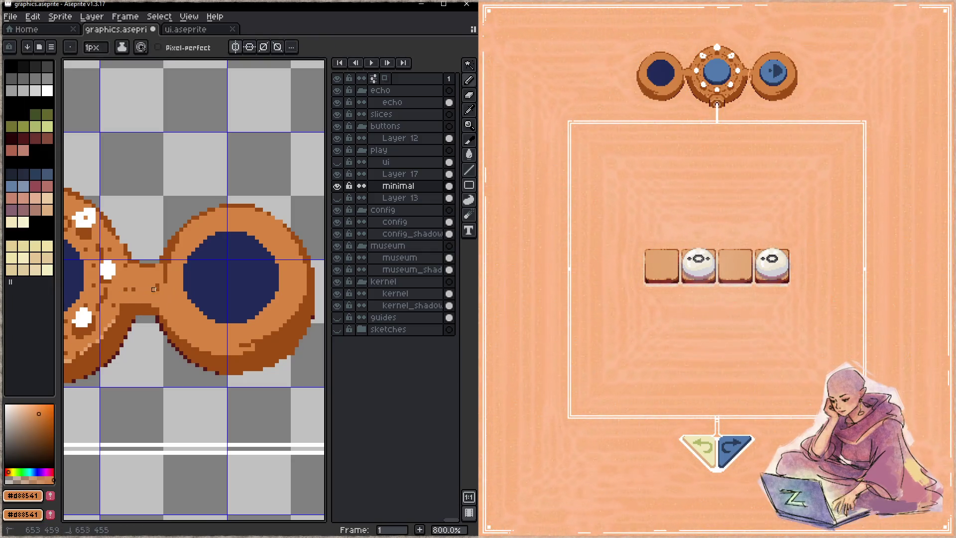
pyautogui.keyDown('alt'); pyautogui.click(126, 305); pyautogui.keyUp('alt')
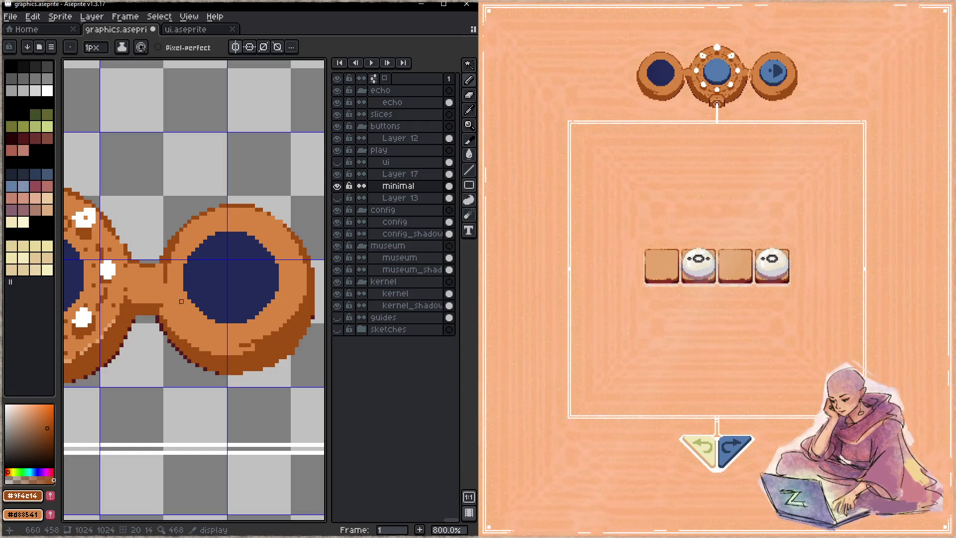
pyautogui.keyDown('alt'); pyautogui.click(165, 285); pyautogui.keyUp('alt')
pyautogui.keyDown('alt'); pyautogui.click(162, 258); pyautogui.keyUp('alt')
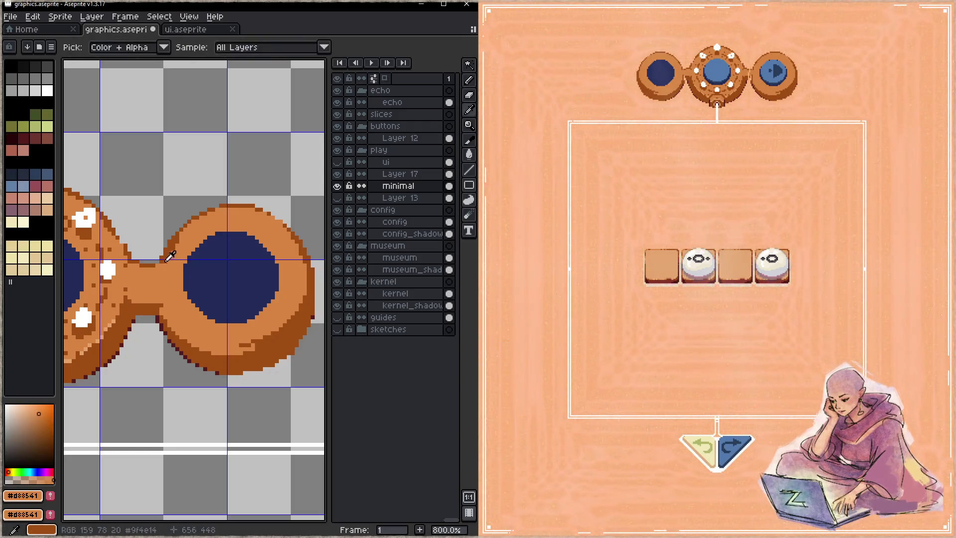
pyautogui.moveTo(161, 262); pyautogui.dragTo(162, 275)
pyautogui.hotkey('ctrl', 's')
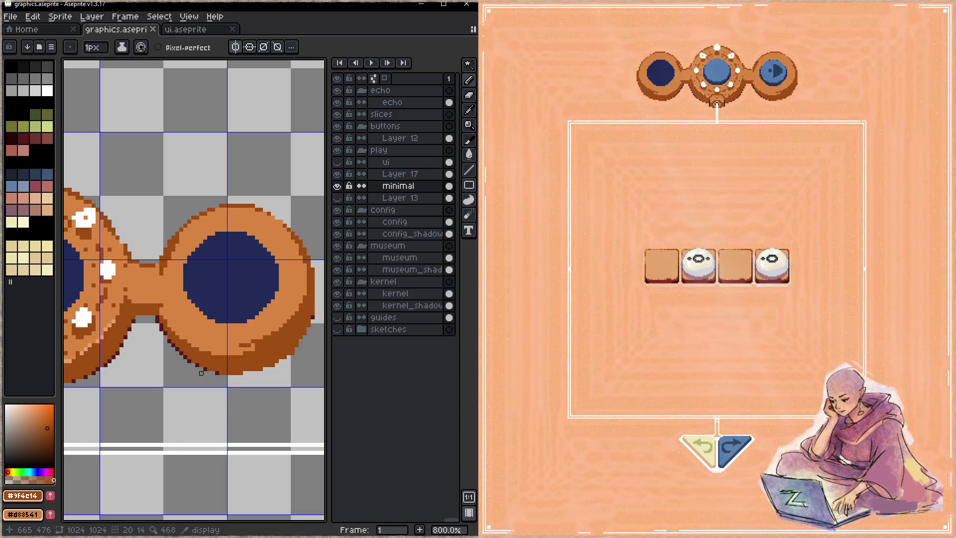
# - Recentre the view on the right disc and save graphics.aseprite again
pyautogui.moveTo(201, 373); pyautogui.dragTo(190, 358)
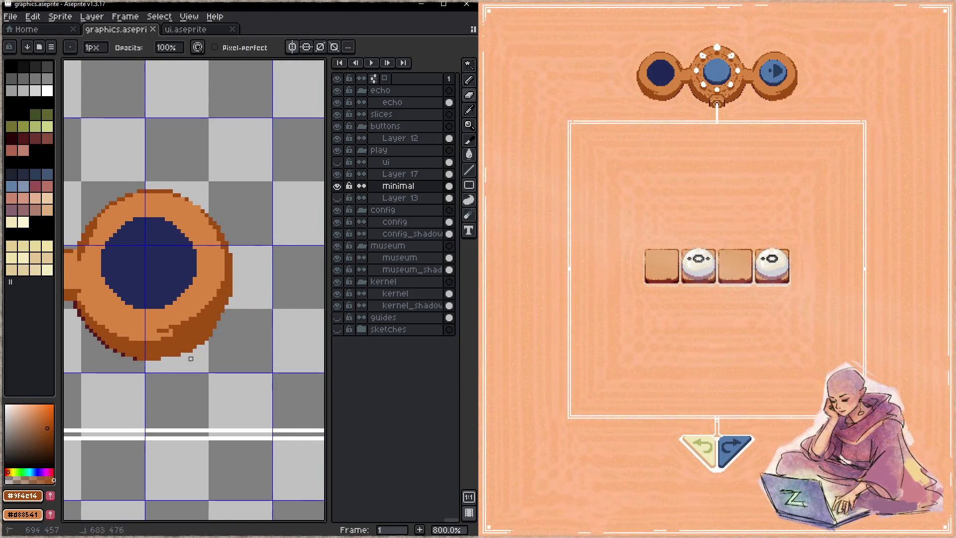
pyautogui.hotkey('ctrl', 's')
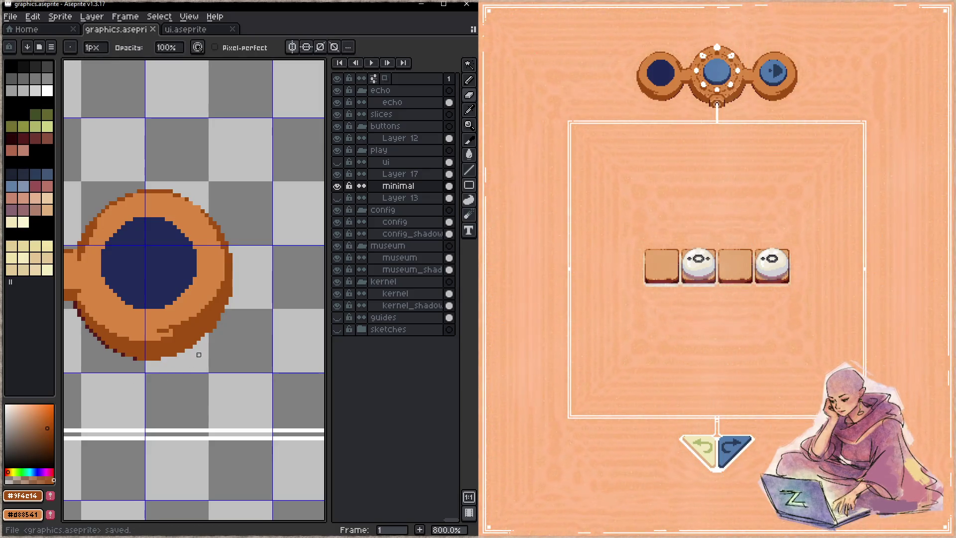
pyautogui.hotkey('ctrl', 's')
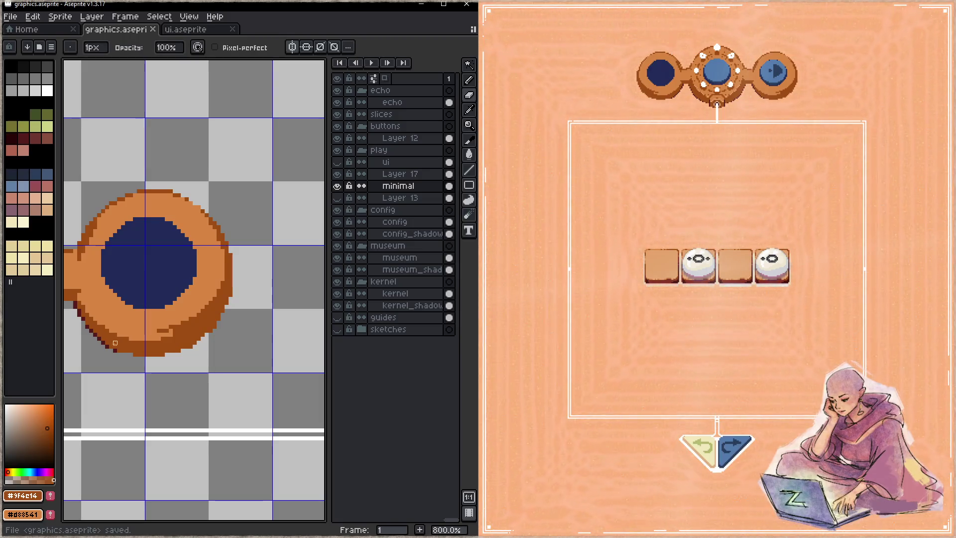
pyautogui.hotkey('ctrl', 's')
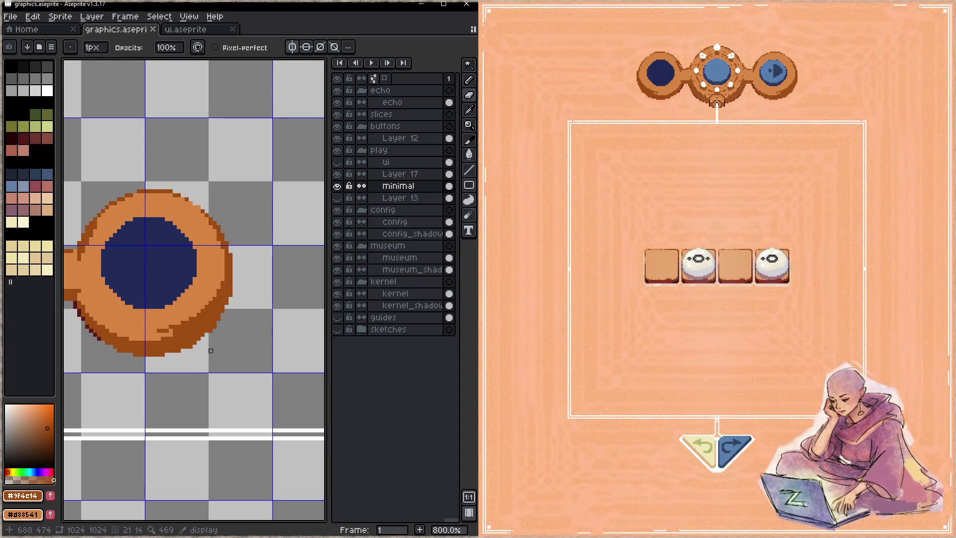
pyautogui.moveTo(171, 324); pyautogui.dragTo(190, 347)
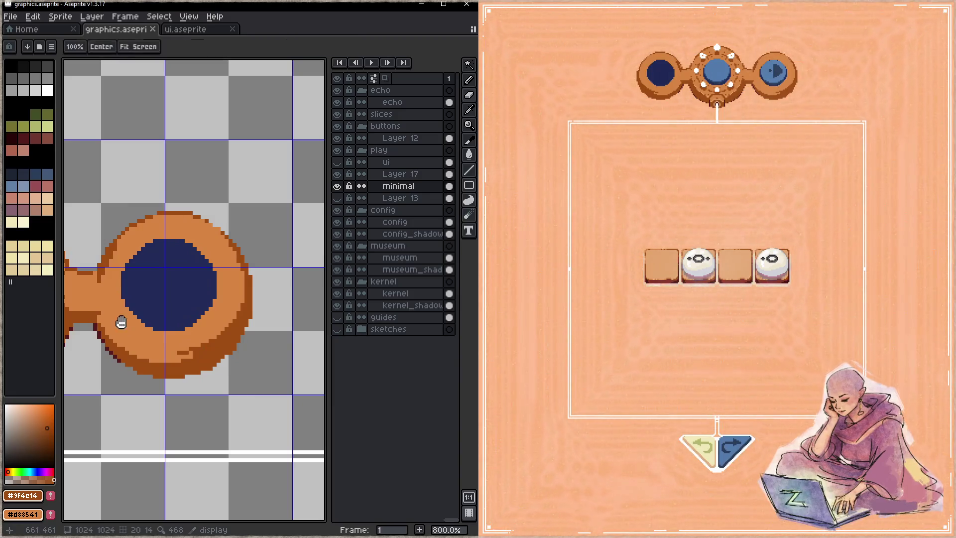
pyautogui.moveTo(135, 333); pyautogui.dragTo(146, 327)
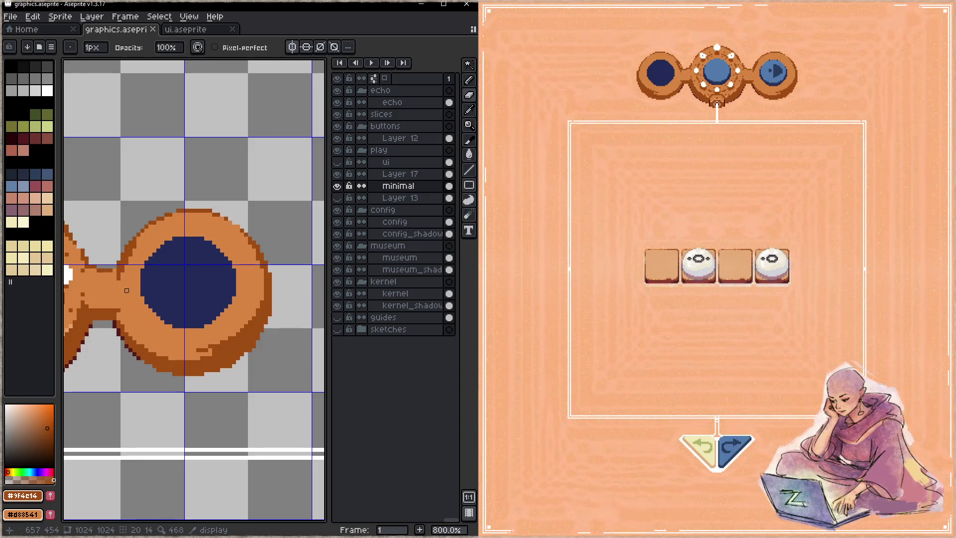
pyautogui.click(130, 275)
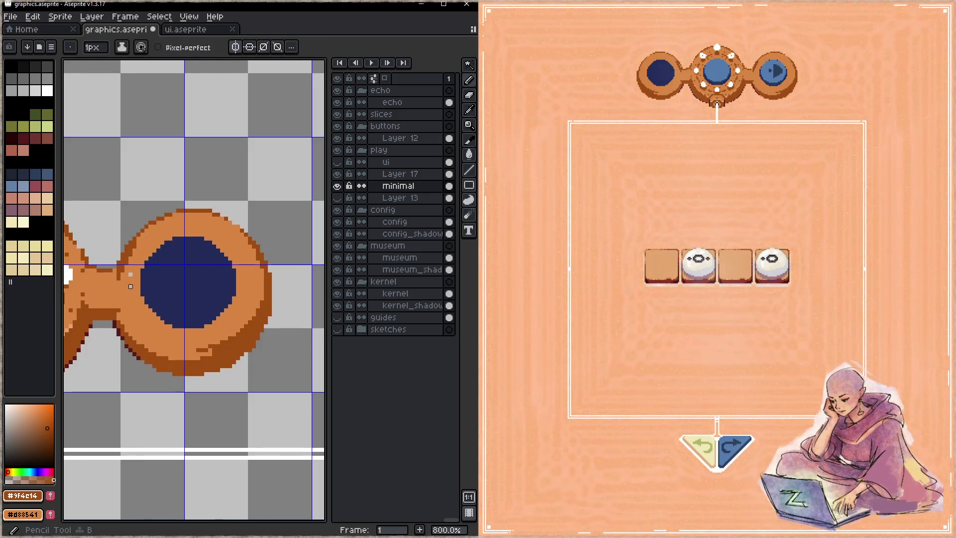
# - Speckle dark pixels along the right ring's top, right and lower-right edges, then save
pyautogui.click(138, 258)
pyautogui.click(175, 226)
pyautogui.click(187, 222)
pyautogui.click(197, 224)
pyautogui.click(210, 226)
pyautogui.click(249, 273)
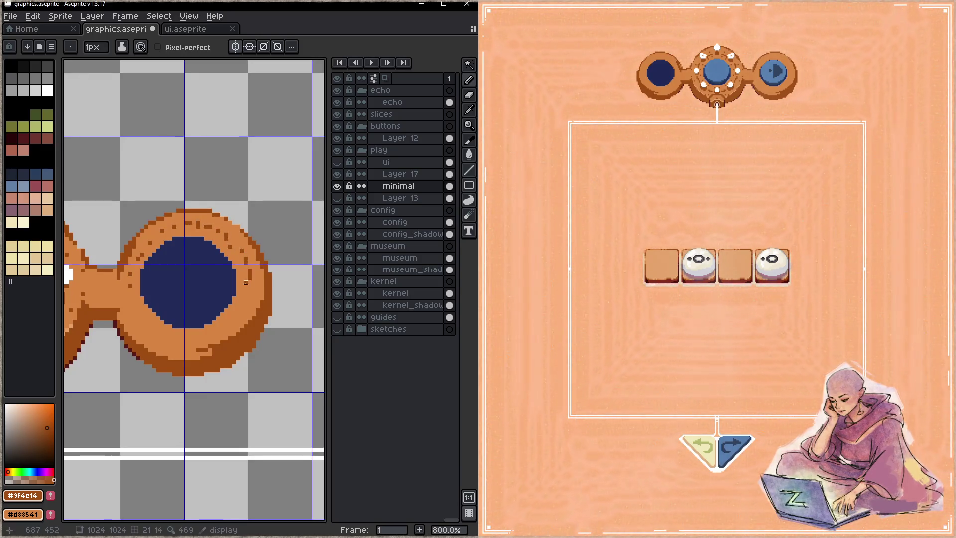
pyautogui.click(240, 311)
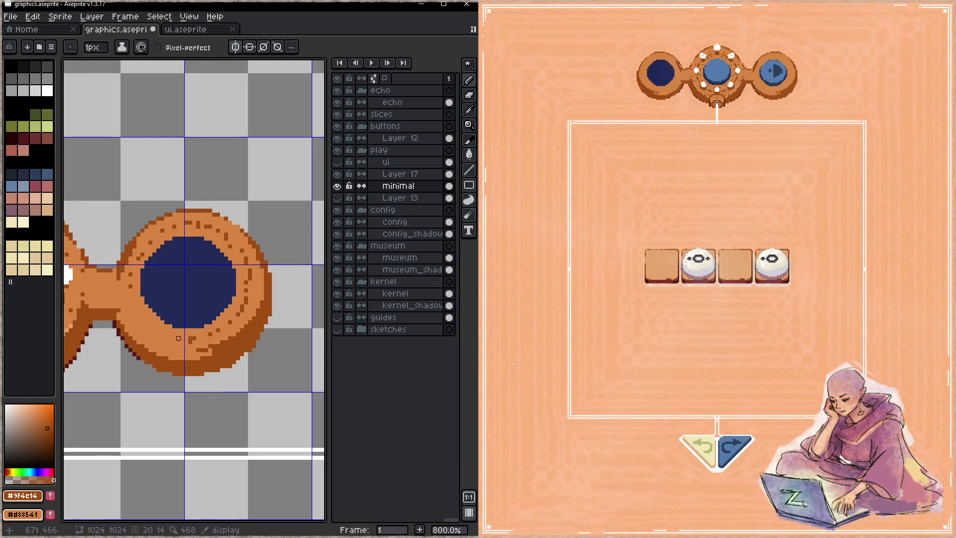
pyautogui.moveTo(127, 298); pyautogui.dragTo(221, 293)
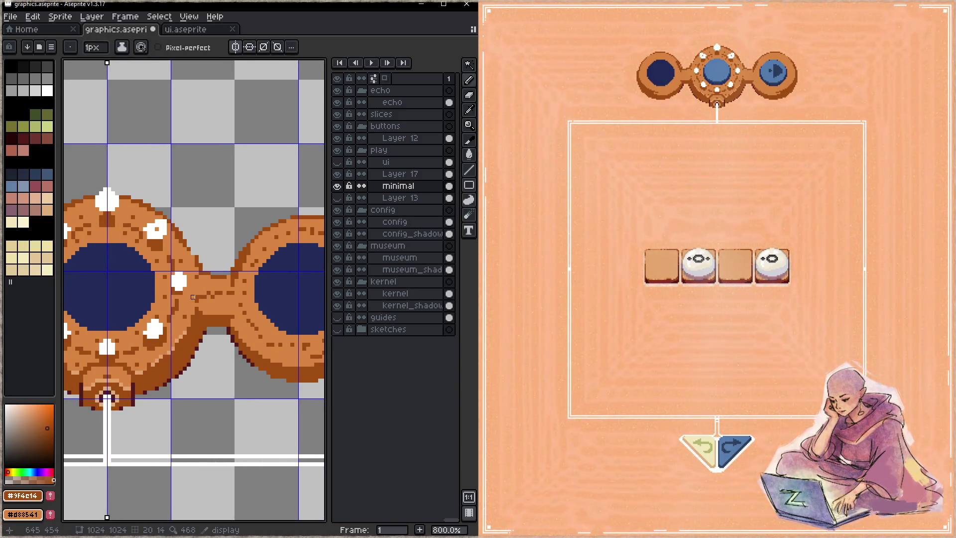
pyautogui.hotkey('ctrl', 's')
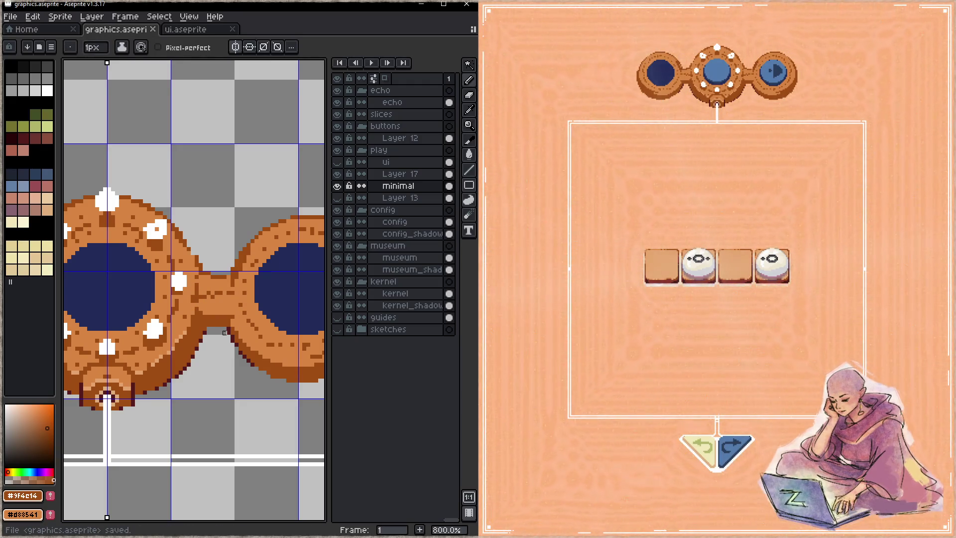
# - Paint light ring orange #d88541 along the lower lens rim and save
pyautogui.moveTo(240, 324)
pyautogui.mouseDown()
pyautogui.moveTo(157, 333)
pyautogui.moveTo(161, 360)
pyautogui.mouseUp()
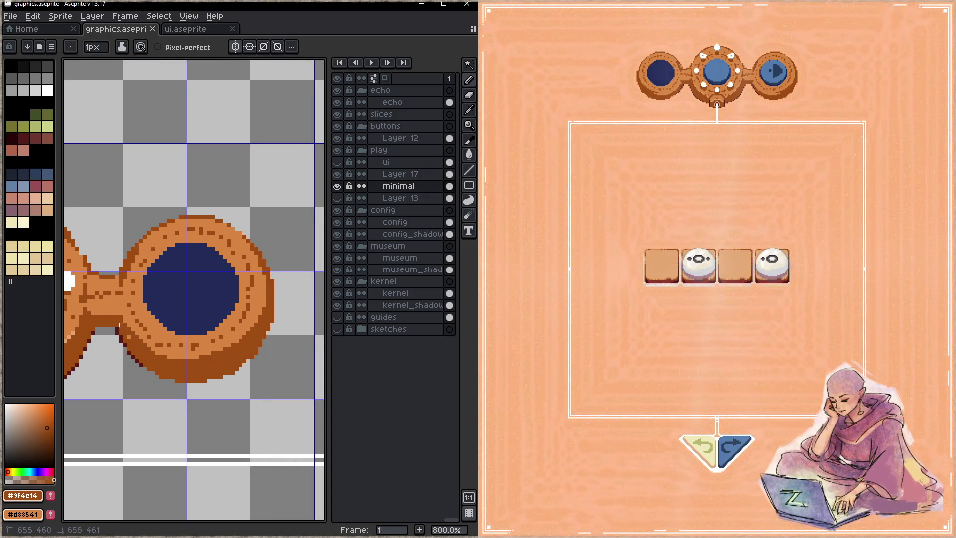
pyautogui.hotkey('ctrl', 's')
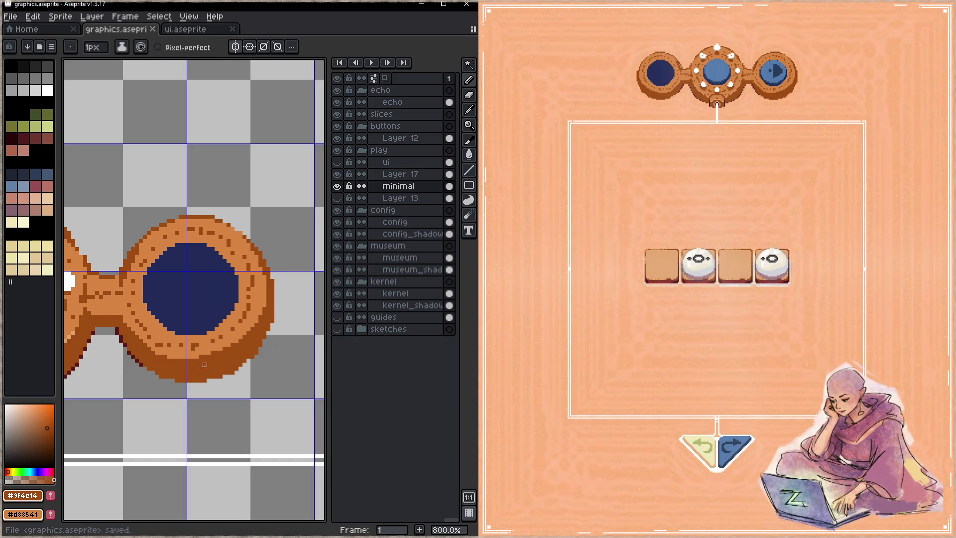
pyautogui.keyDown('alt'); pyautogui.click(244, 329); pyautogui.keyUp('alt')
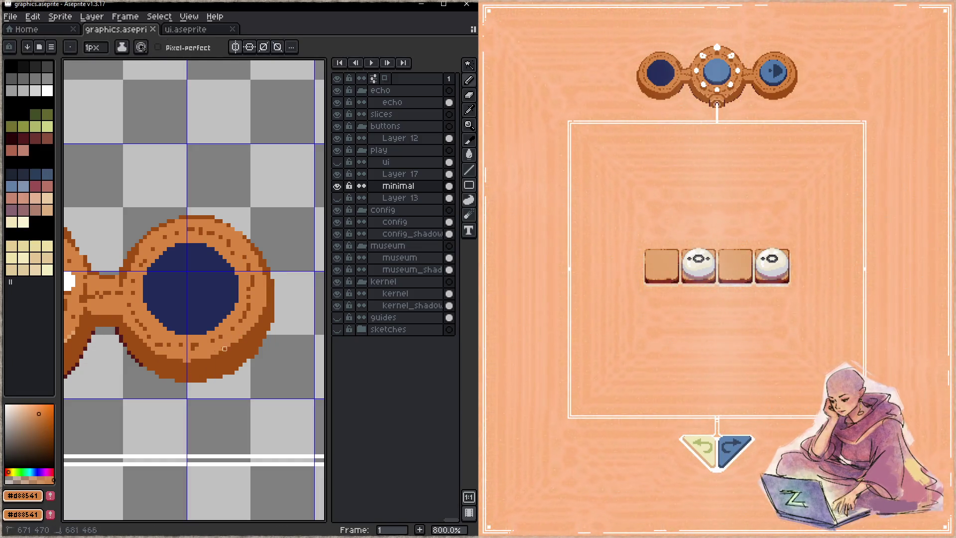
pyautogui.moveTo(181, 357); pyautogui.dragTo(208, 361)
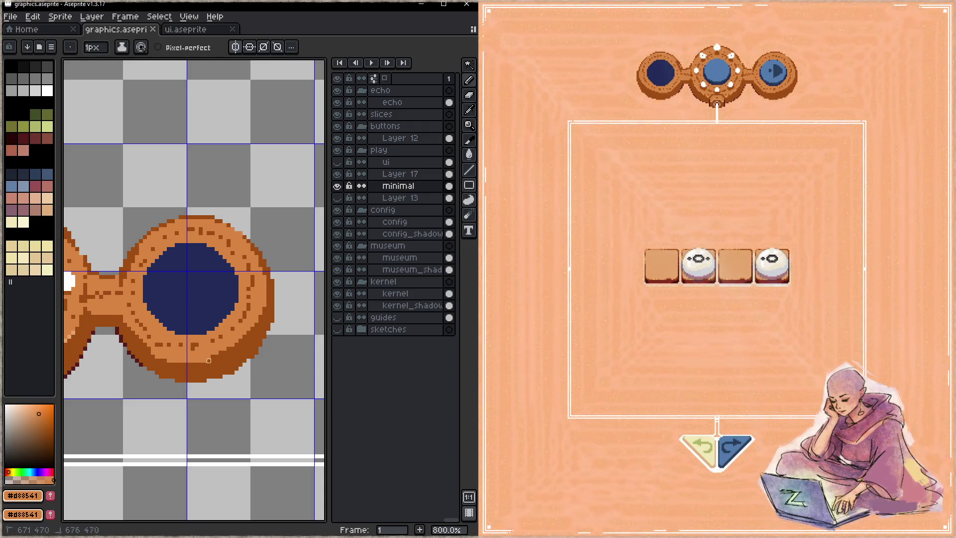
pyautogui.moveTo(257, 322); pyautogui.dragTo(272, 293)
pyautogui.hotkey('ctrl', 's')
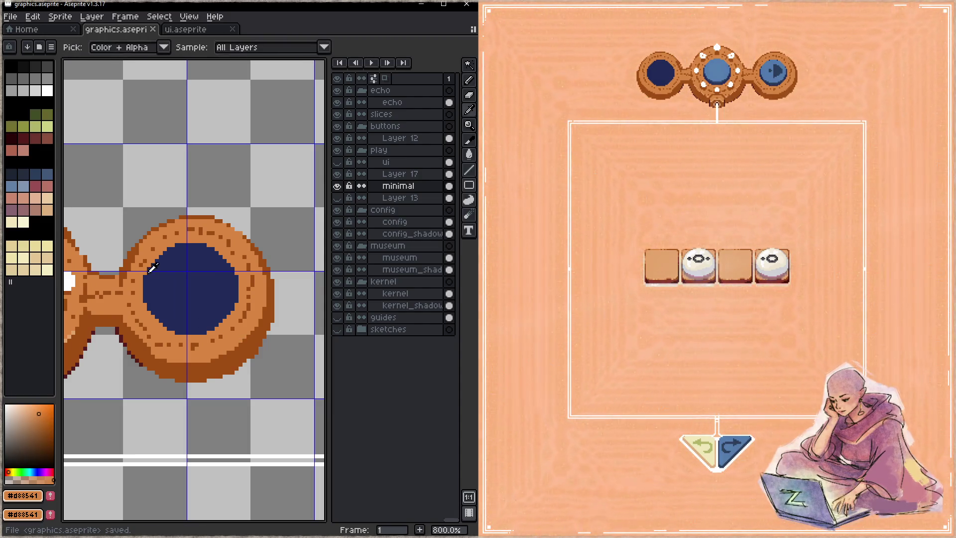
pyautogui.hotkey('ctrl', 's')
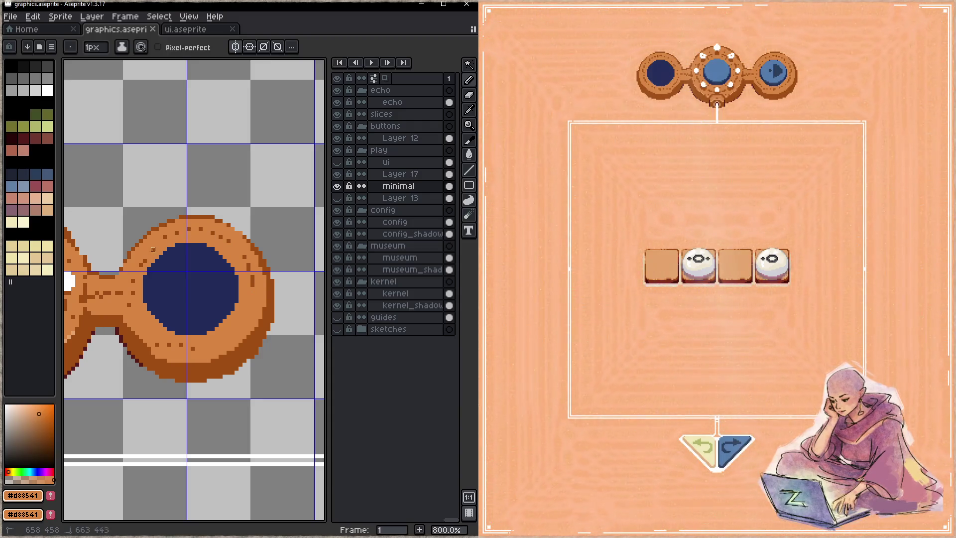
pyautogui.hotkey('ctrl', 's')
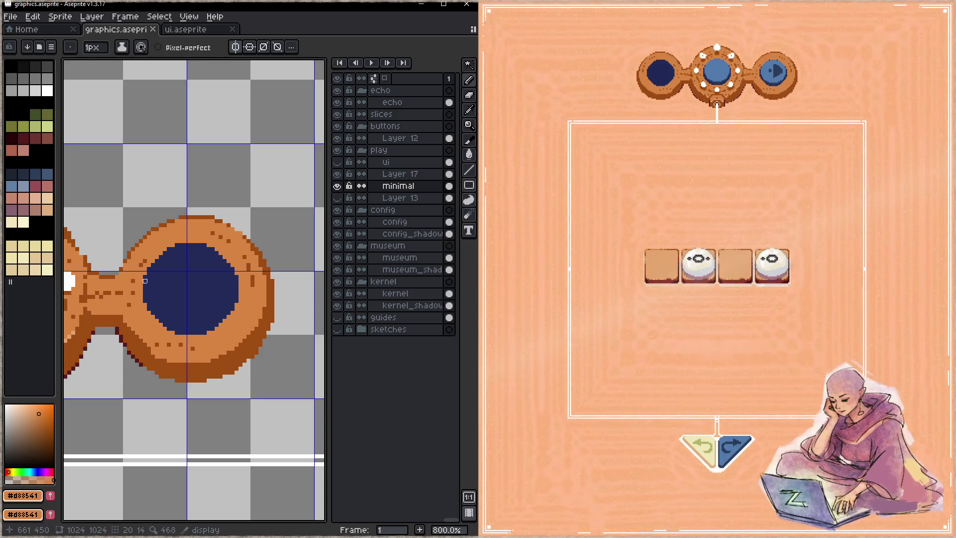
# - Paint over the left rim speckles with ring orange, save, and bring both lenses into view
pyautogui.moveTo(109, 297); pyautogui.dragTo(153, 253)
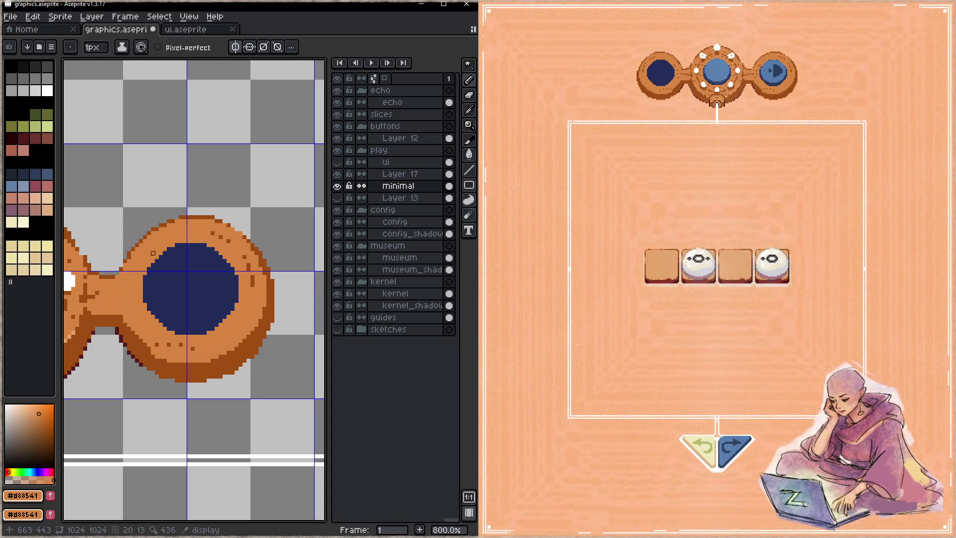
pyautogui.hotkey('ctrl', 's')
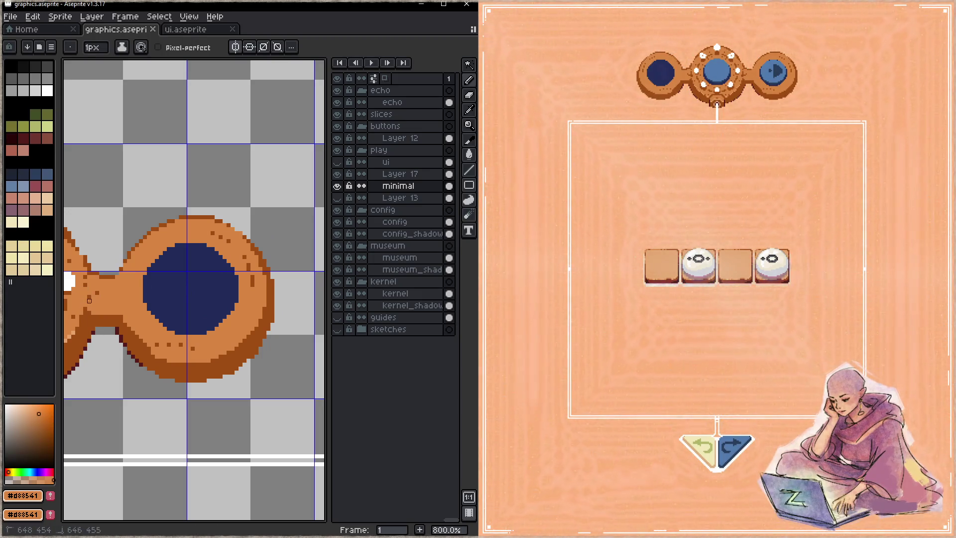
pyautogui.hotkey('ctrl', 's')
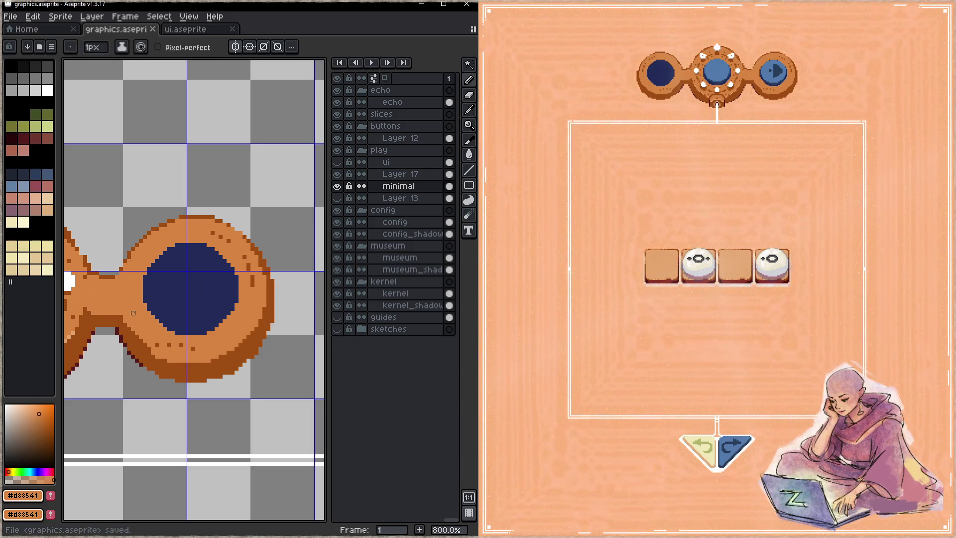
pyautogui.moveTo(133, 317); pyautogui.dragTo(198, 295)
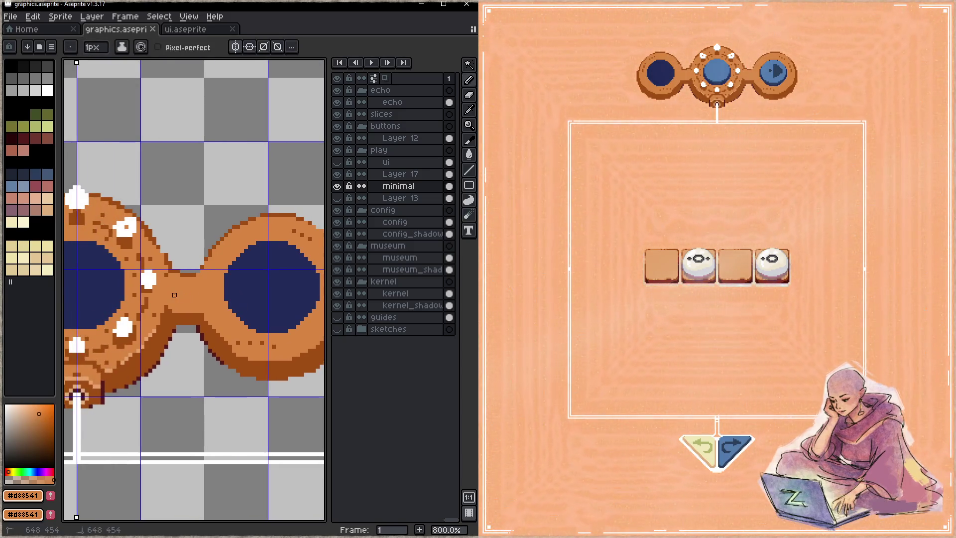
# - Draw dark brown #9f4c14 horizontal grooves across the bridge, saving along the way
pyautogui.keyDown('alt'); pyautogui.click(192, 316); pyautogui.keyUp('alt')
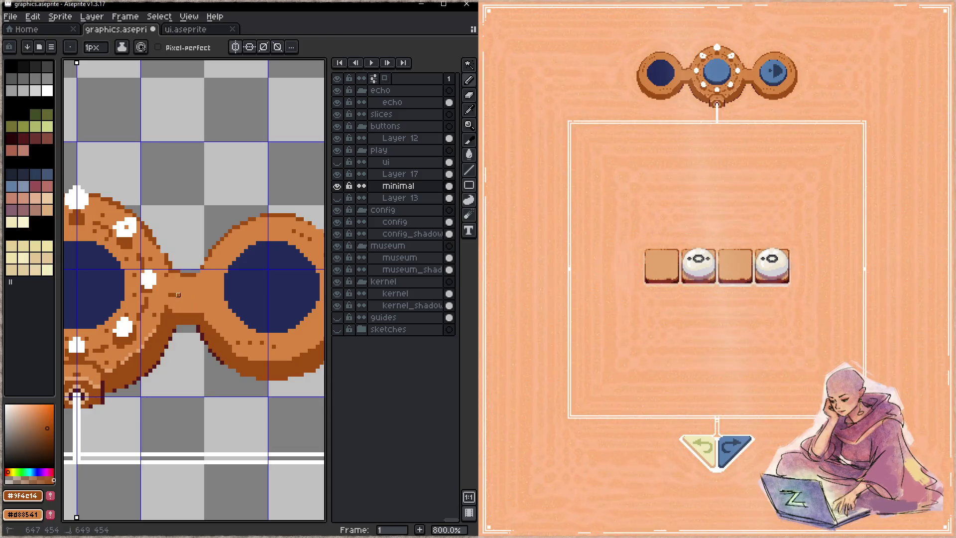
pyautogui.moveTo(168, 285); pyautogui.dragTo(200, 289)
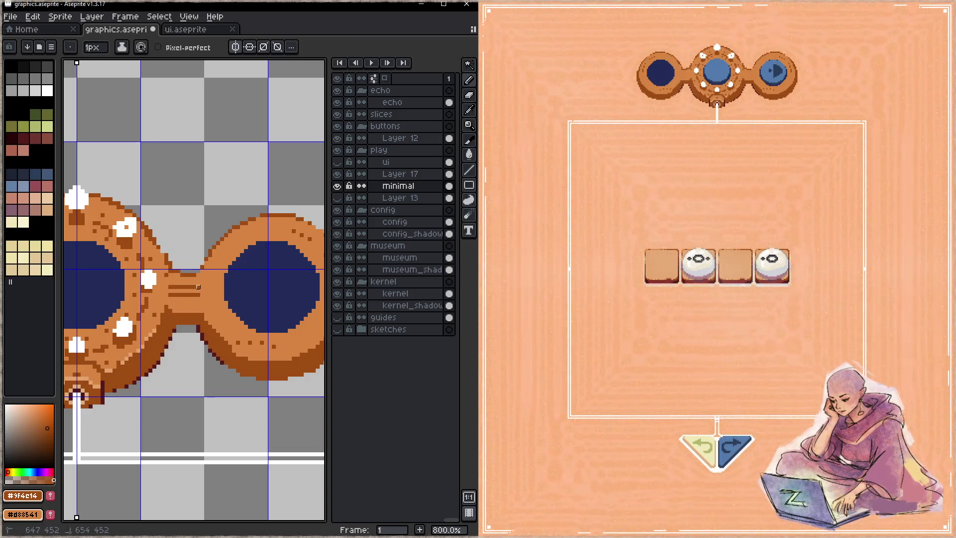
pyautogui.hotkey('ctrl', 's')
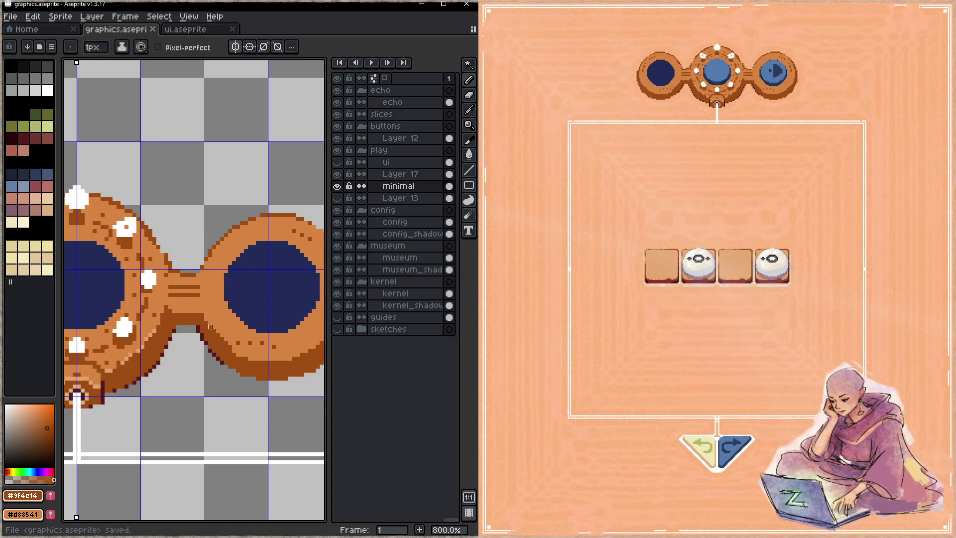
pyautogui.moveTo(206, 287); pyautogui.dragTo(211, 291)
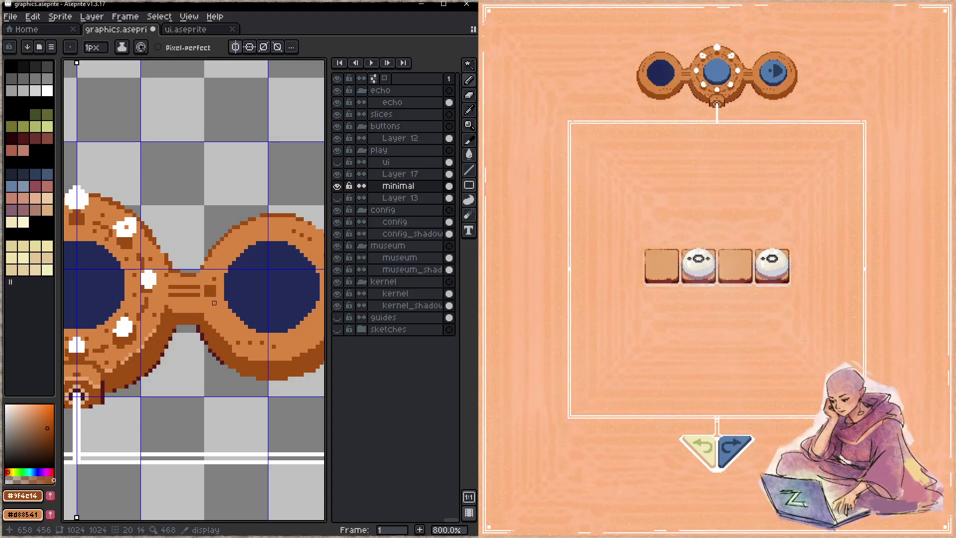
pyautogui.hotkey('ctrl', 's')
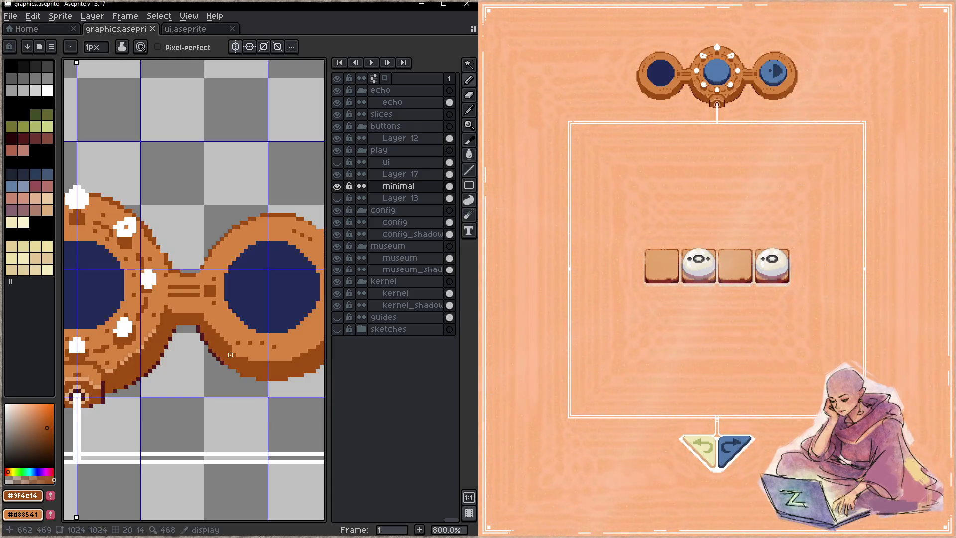
pyautogui.moveTo(170, 275); pyautogui.dragTo(198, 274)
# - Erase stray groove pixels and retouch them with sampled orange and brown, then save
pyautogui.press('e')
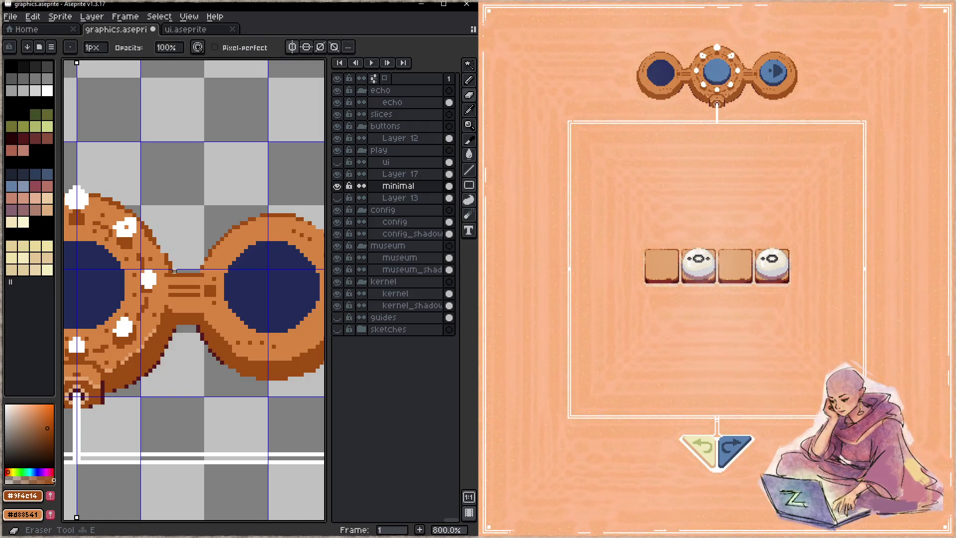
pyautogui.press('b')
pyautogui.keyDown('alt'); pyautogui.click(167, 255); pyautogui.keyUp('alt')
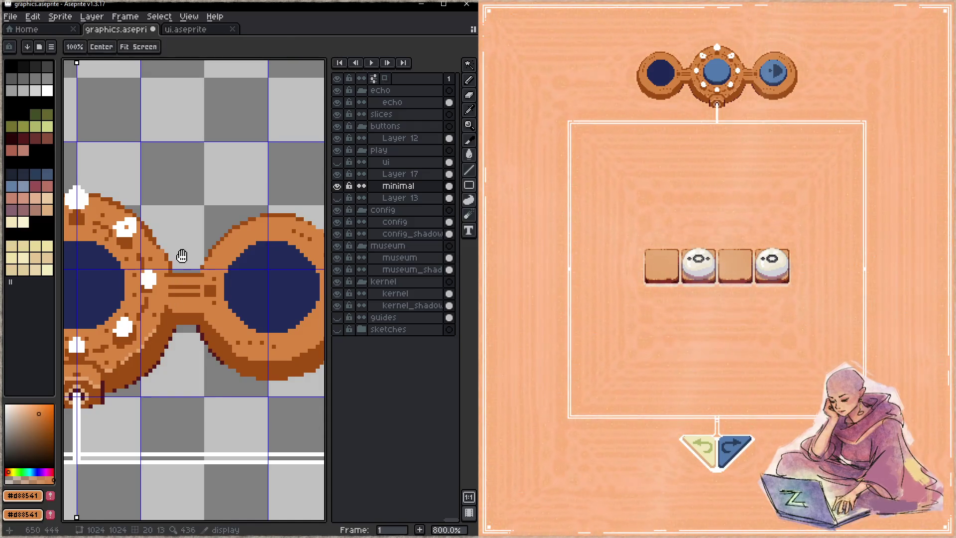
pyautogui.moveTo(167, 255); pyautogui.dragTo(200, 281)
pyautogui.keyDown('alt'); pyautogui.click(200, 282); pyautogui.keyUp('alt')
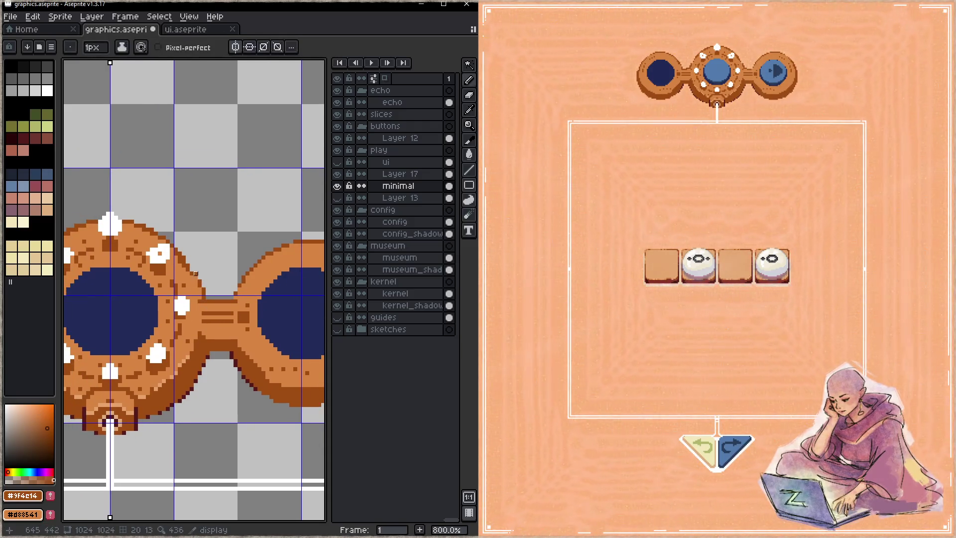
pyautogui.keyDown('alt'); pyautogui.click(176, 258); pyautogui.keyUp('alt')
pyautogui.press('e')
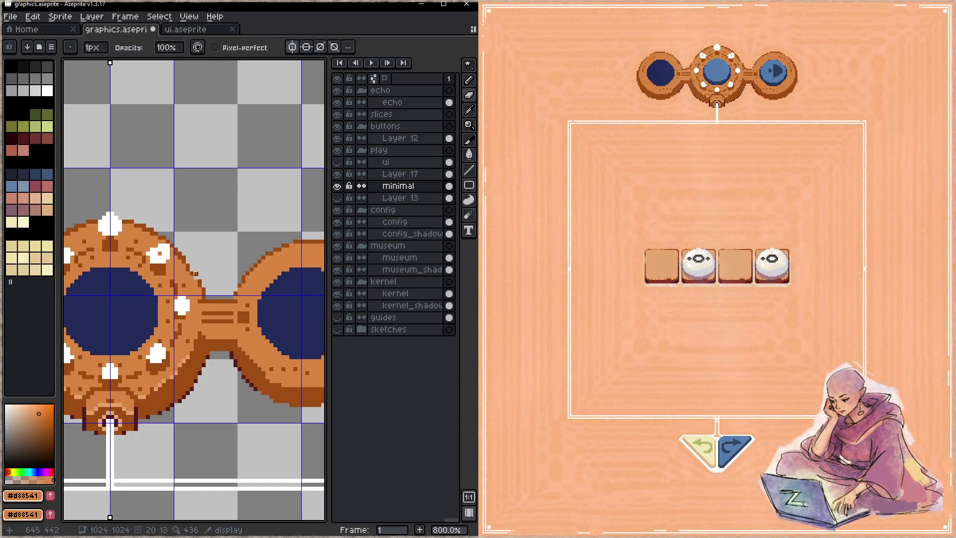
pyautogui.keyDown('alt'); pyautogui.click(206, 275); pyautogui.keyUp('alt')
pyautogui.moveTo(206, 275); pyautogui.dragTo(169, 263)
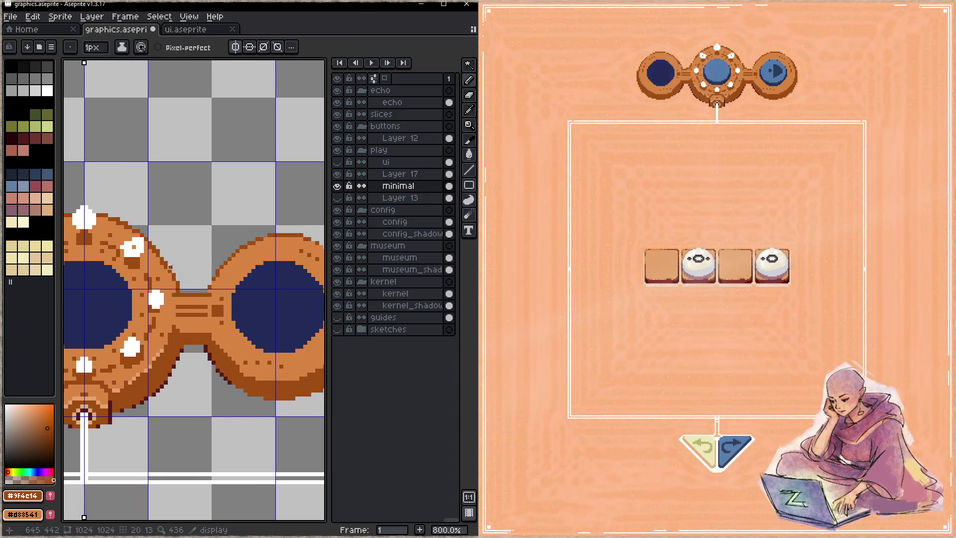
pyautogui.keyDown('alt'); pyautogui.click(171, 258); pyautogui.keyUp('alt')
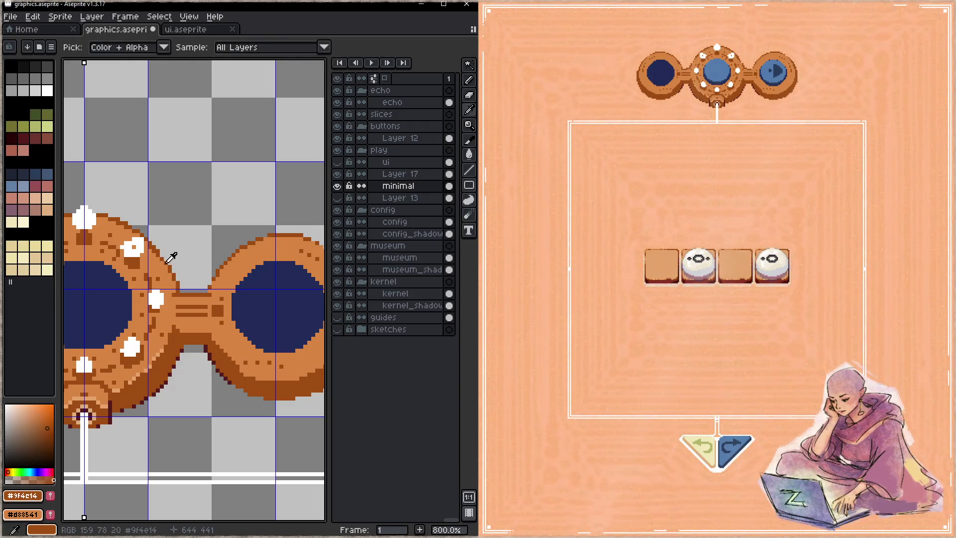
pyautogui.hotkey('ctrl', 's')
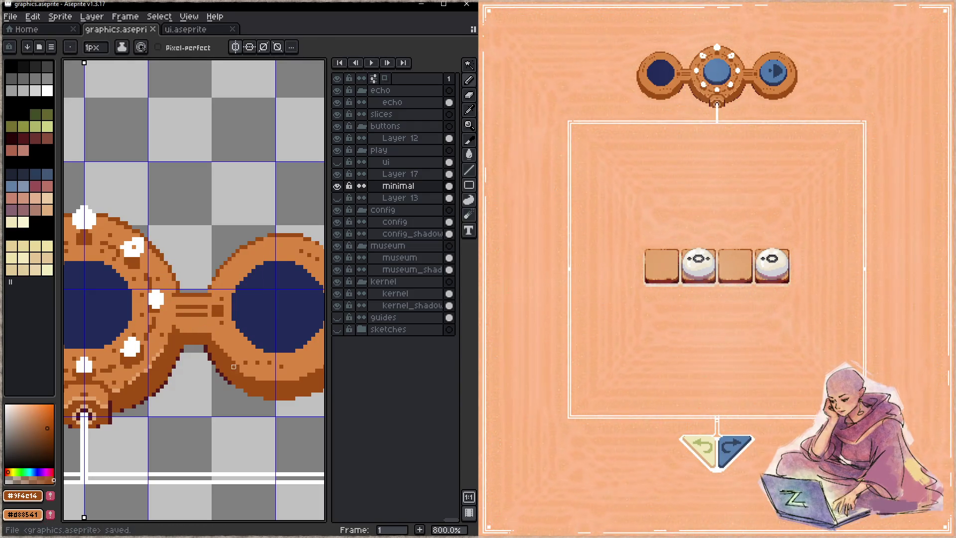
pyautogui.moveTo(234, 366); pyautogui.dragTo(187, 305)
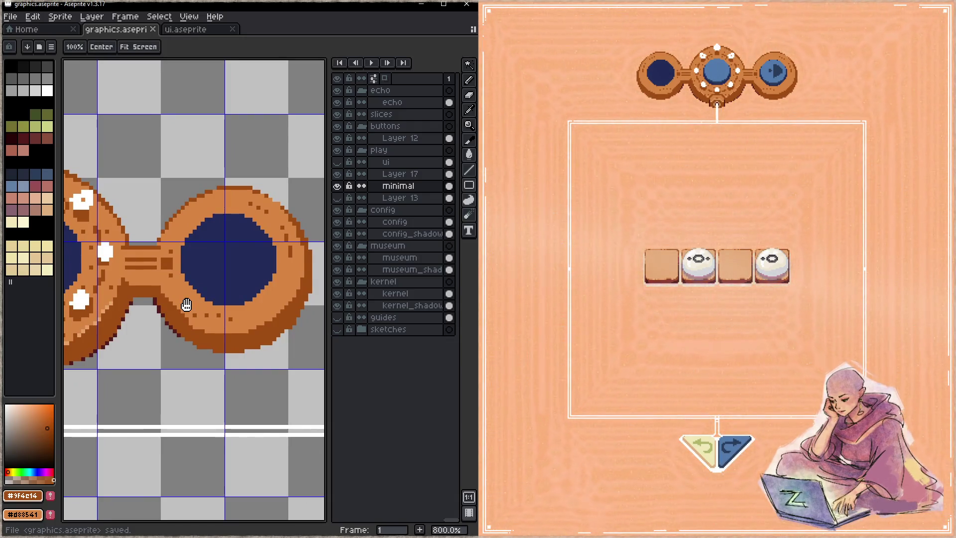
# - Fix single pixels where the bridge meets the right rim in #d88541 and #9f4c14, then save
pyautogui.moveTo(186, 305); pyautogui.dragTo(193, 331)
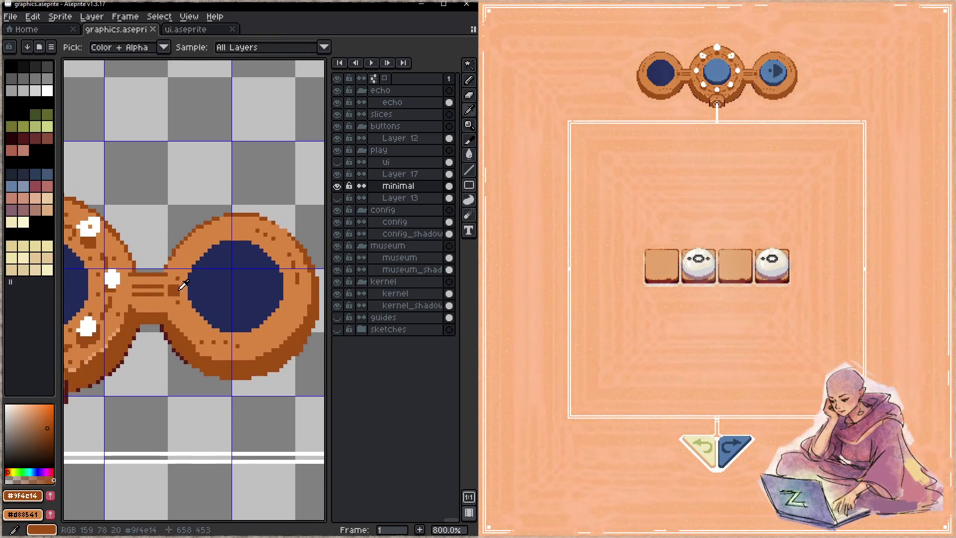
pyautogui.click(181, 275)
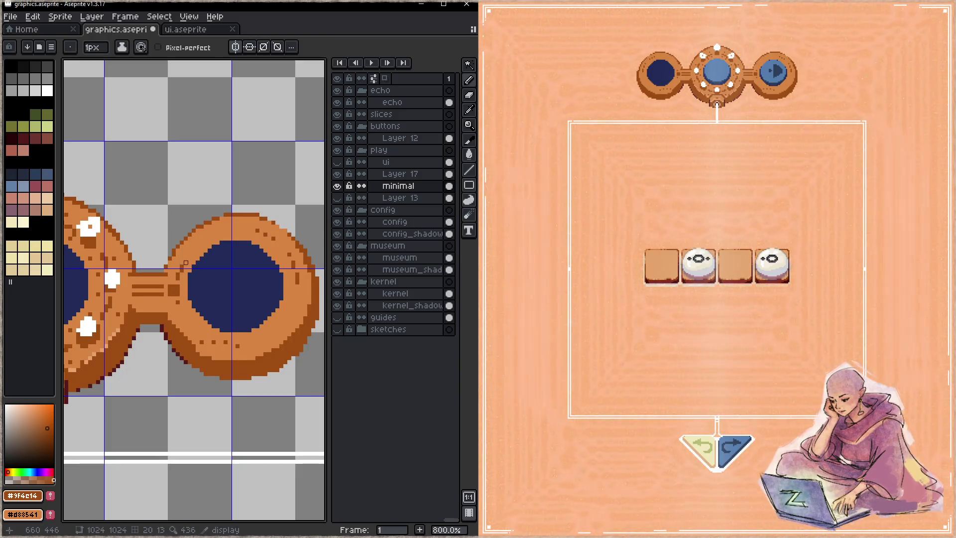
pyautogui.click(190, 259)
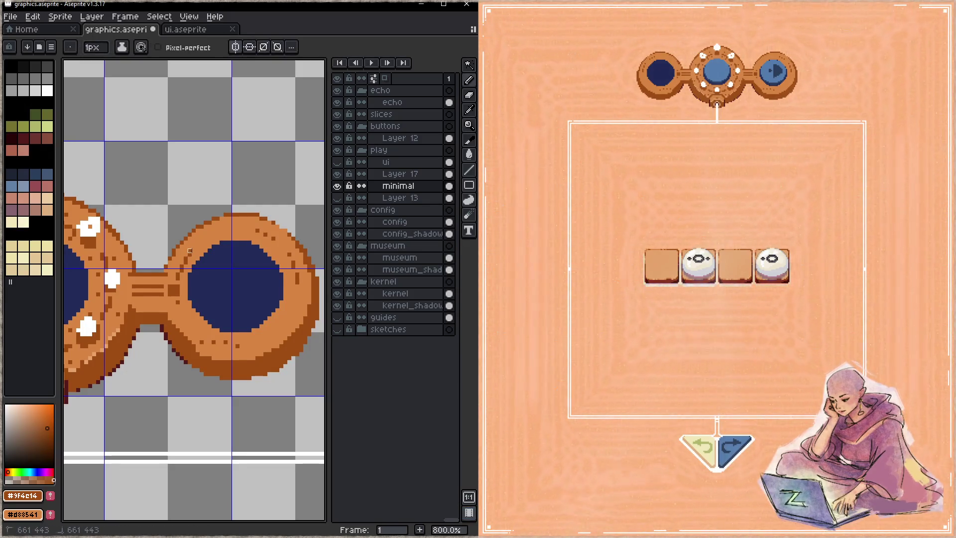
pyautogui.hotkey('ctrl', 'z')
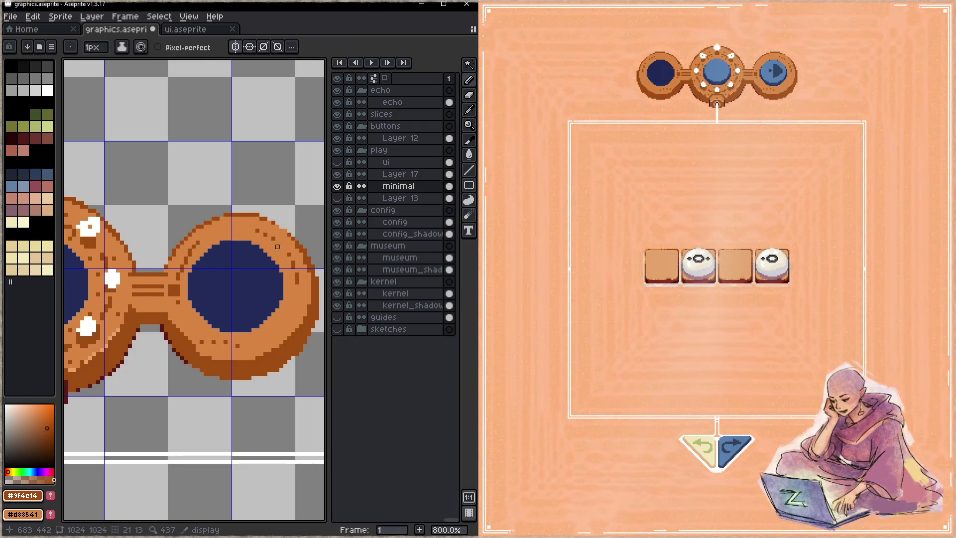
pyautogui.keyDown('alt'); pyautogui.click(226, 339); pyautogui.keyUp('alt')
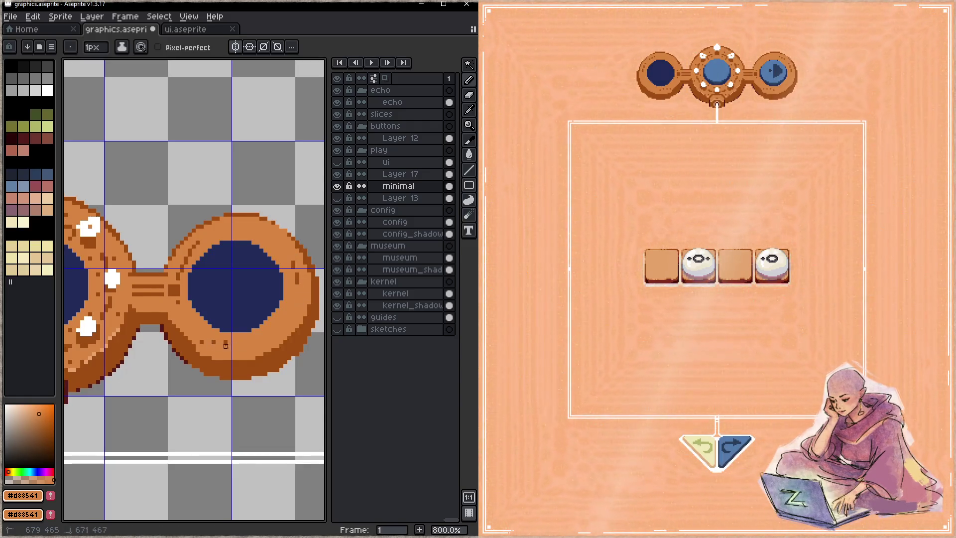
pyautogui.keyDown('alt'); pyautogui.click(206, 354); pyautogui.keyUp('alt')
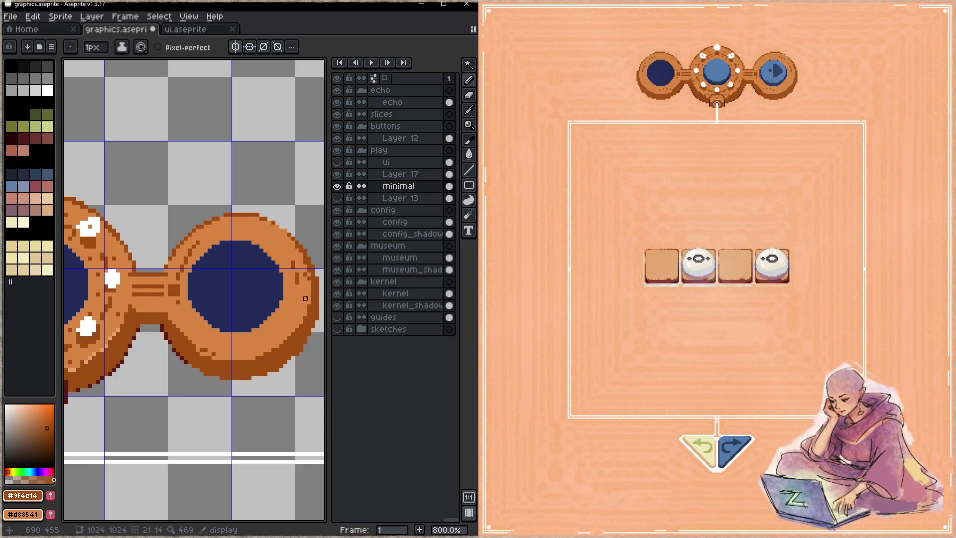
pyautogui.keyDown('alt'); pyautogui.click(299, 274); pyautogui.keyUp('alt')
pyautogui.keyDown('alt'); pyautogui.click(277, 331); pyautogui.keyUp('alt')
pyautogui.hotkey('ctrl', 's')
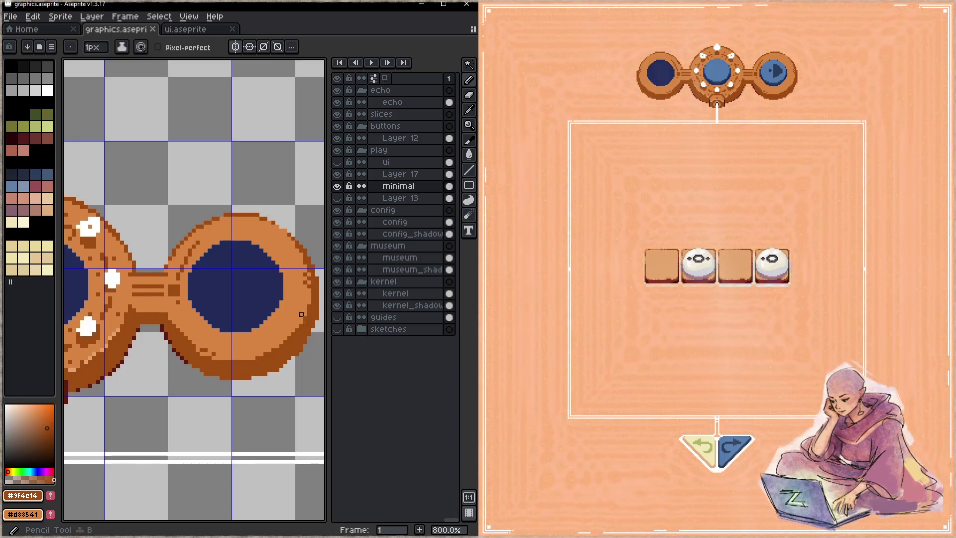
pyautogui.hotkey('ctrl', 's')
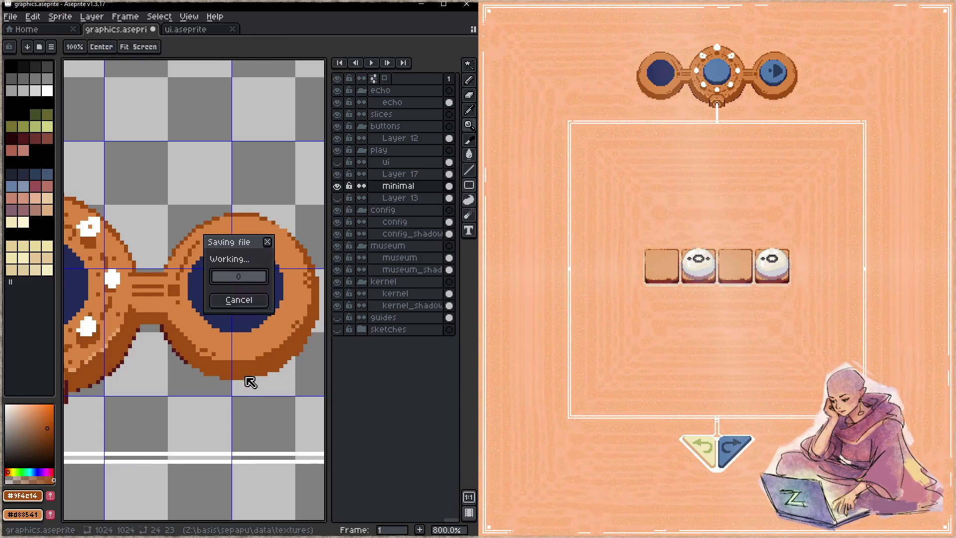
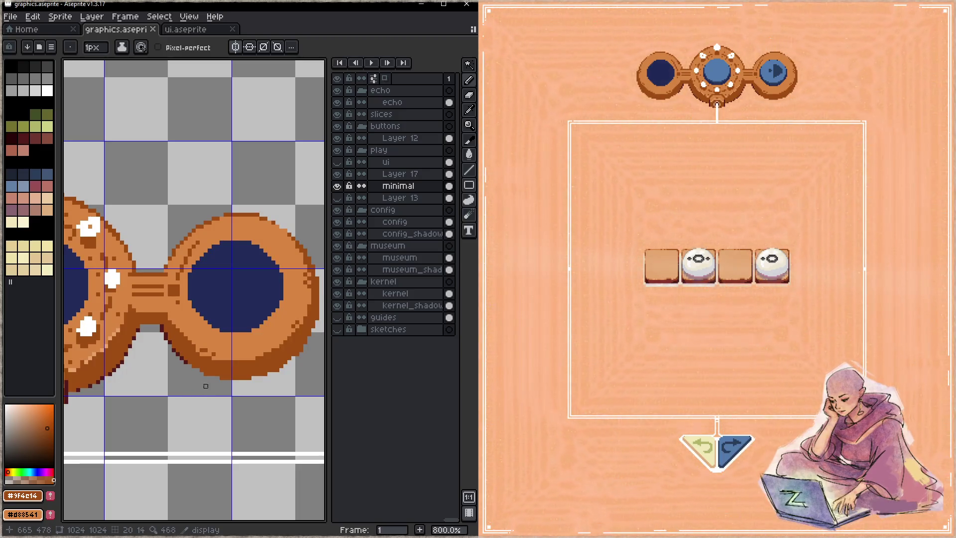
# - Patch a pixel on the orange ring's edge with a sampled colour and save
pyautogui.press('alt')
pyautogui.click(218, 358)
pyautogui.hotkey('ctrl', 's')
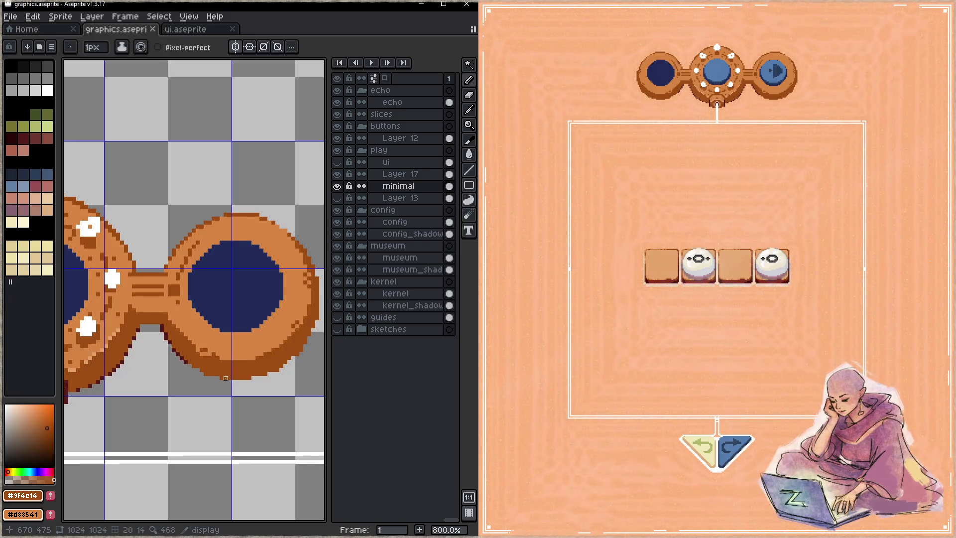
# - Lasso the right side of the ring and save the sprite
pyautogui.press('q')
pyautogui.moveTo(274, 194); pyautogui.dragTo(294, 258)
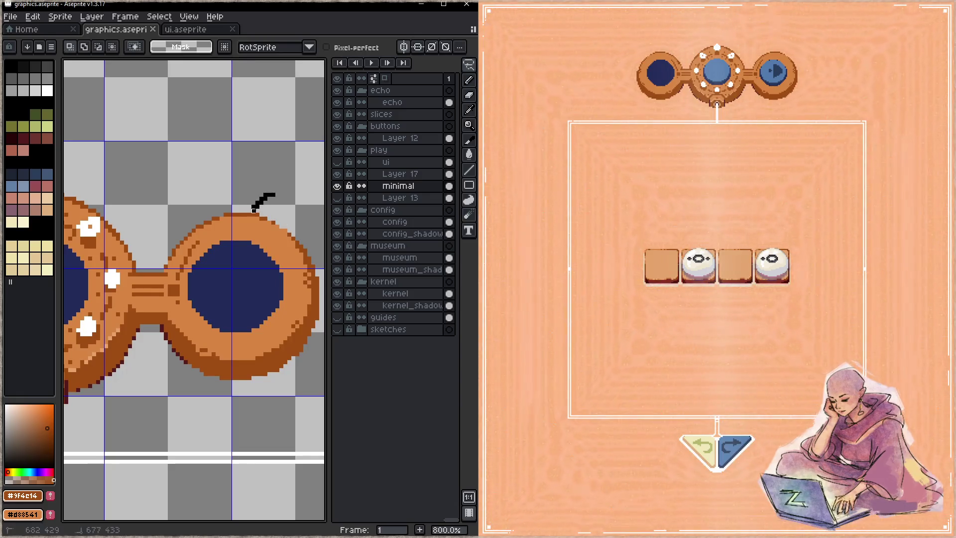
pyautogui.moveTo(289, 303)
pyautogui.mouseDown()
pyautogui.moveTo(321, 280)
pyautogui.moveTo(312, 327)
pyautogui.mouseUp()
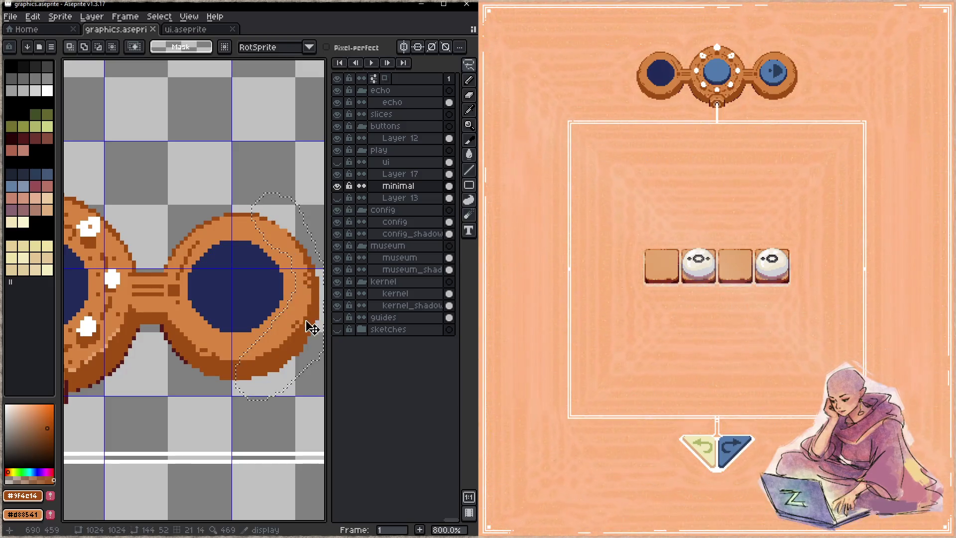
pyautogui.hotkey('ctrl', 's')
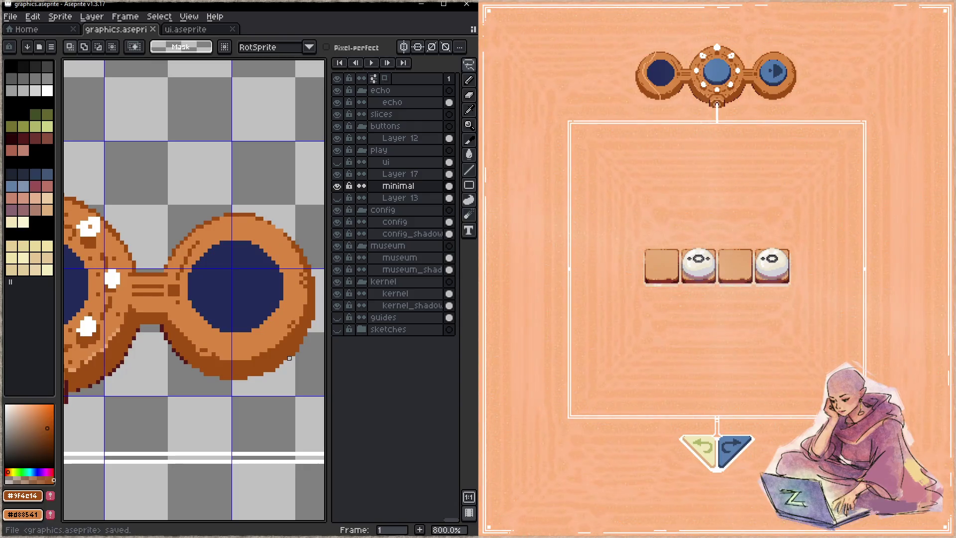
# - Lasso the left ring's left edge and nudge it right to even the border
pyautogui.hscroll(-1, 150, 333)
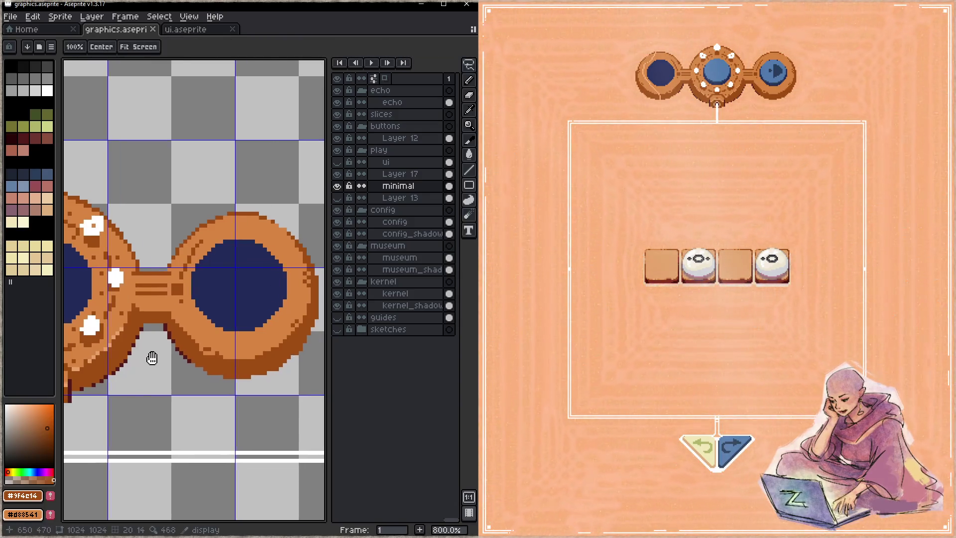
pyautogui.hscroll(-5, 196, 309)
pyautogui.hscroll(-4, 177, 310)
pyautogui.moveTo(182, 195); pyautogui.dragTo(155, 243)
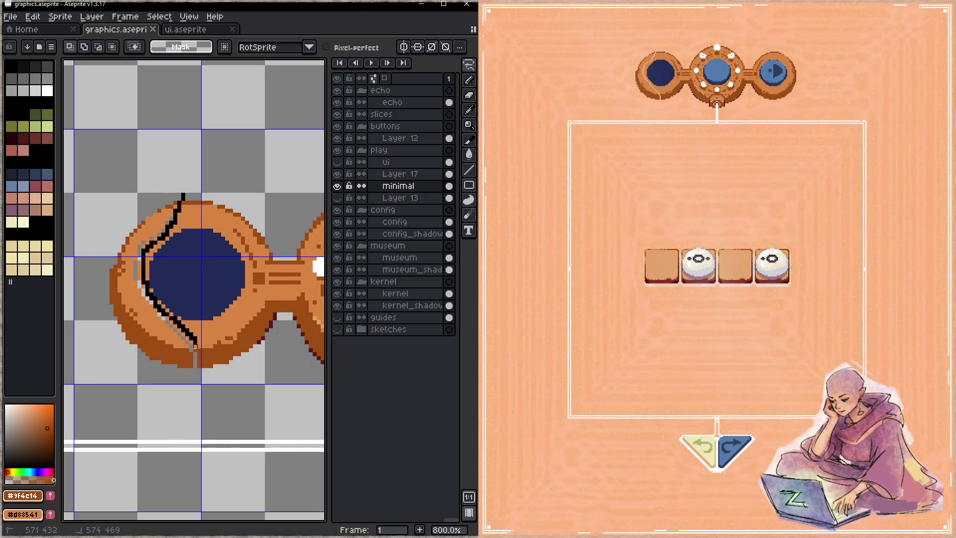
pyautogui.moveTo(195, 345); pyautogui.dragTo(185, 194)
pyautogui.click(156, 341)
pyautogui.press('Right')
pyautogui.press('Right')
pyautogui.press('Return')
# - Paint over the inner-rim highlight pixels in the ring's orange
pyautogui.press('b')
pyautogui.keyDown('alt'); pyautogui.click(200, 274); pyautogui.keyUp('alt')
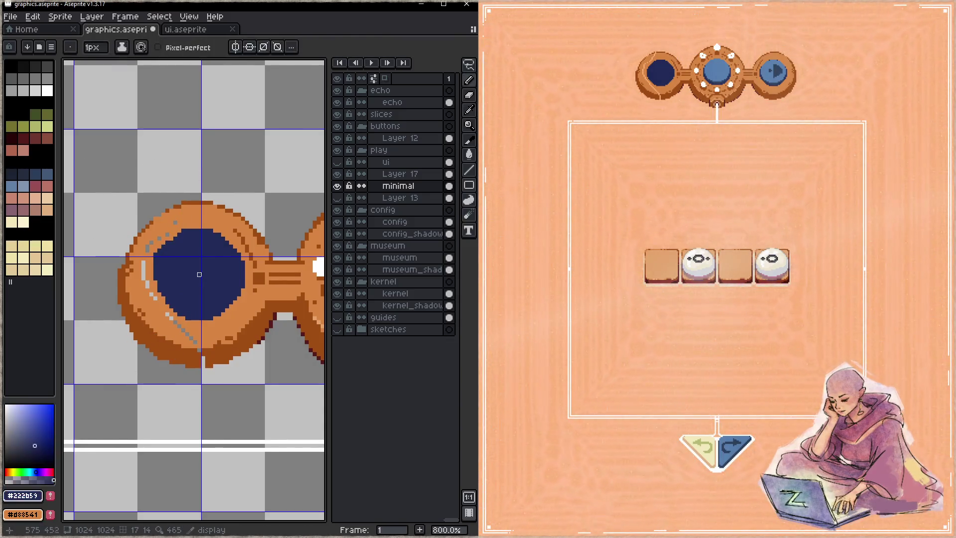
pyautogui.keyDown('alt'); pyautogui.click(198, 332); pyautogui.keyUp('alt')
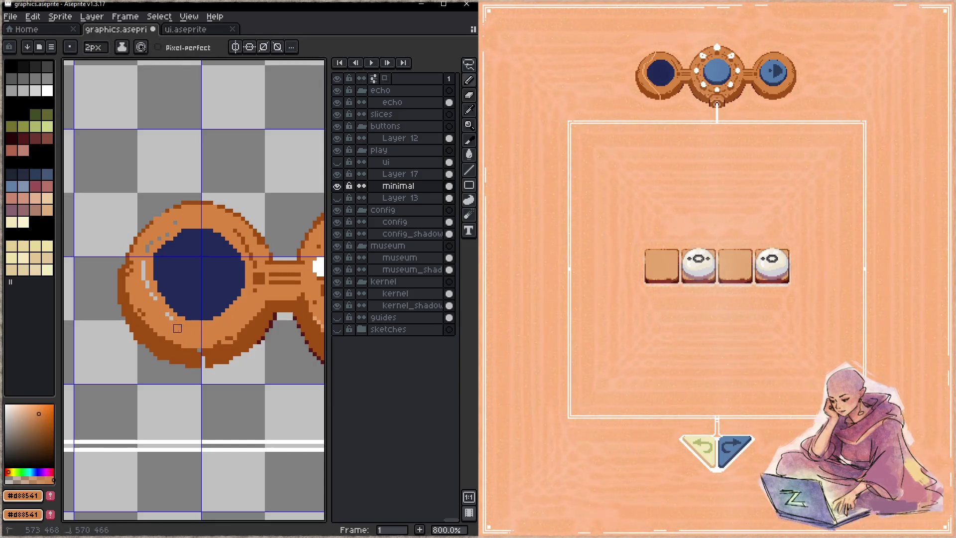
pyautogui.moveTo(143, 280); pyautogui.dragTo(143, 260)
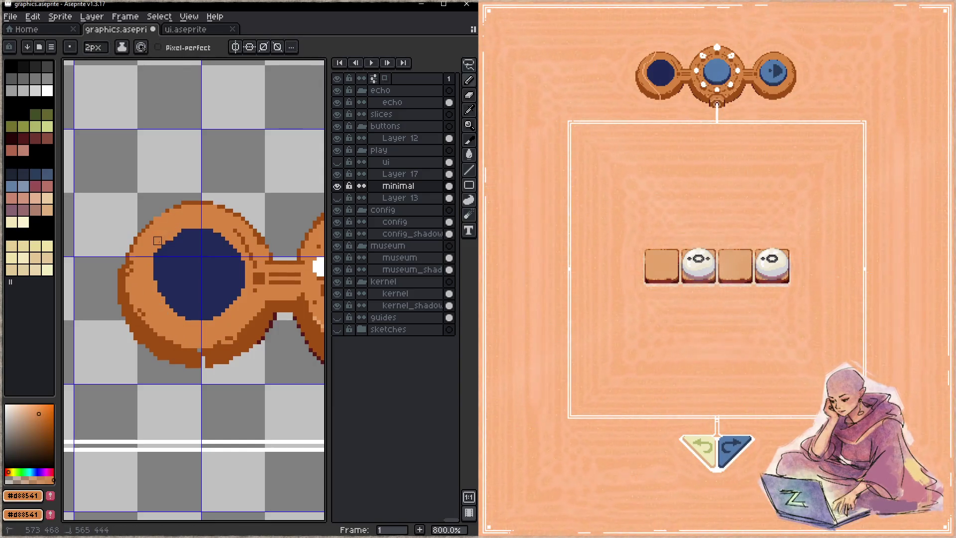
# - Redraw the navy centre with a round brush and save graphics.aseprite
pyautogui.keyDown('alt'); pyautogui.click(199, 264); pyautogui.keyUp('alt')
pyautogui.scroll(18, 203, 275)
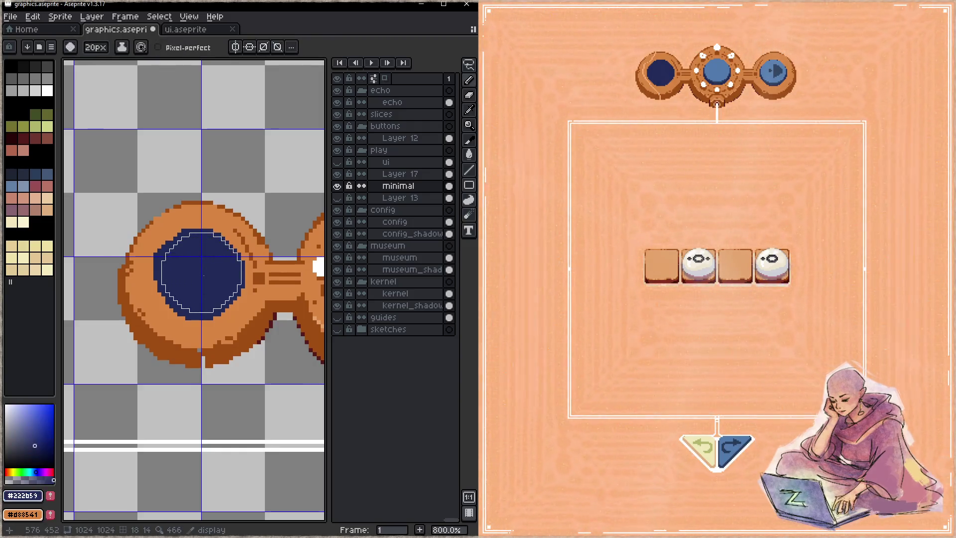
pyautogui.hscroll(5, 203, 275)
pyautogui.hscroll(4, 199, 279)
pyautogui.hscroll(2, 195, 285)
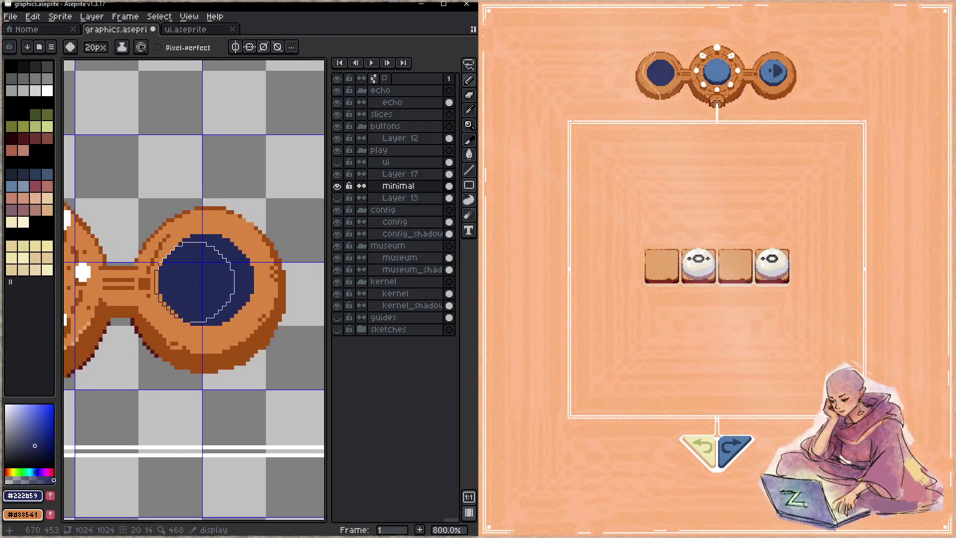
pyautogui.scroll(2, 195, 285)
pyautogui.click(237, 47)
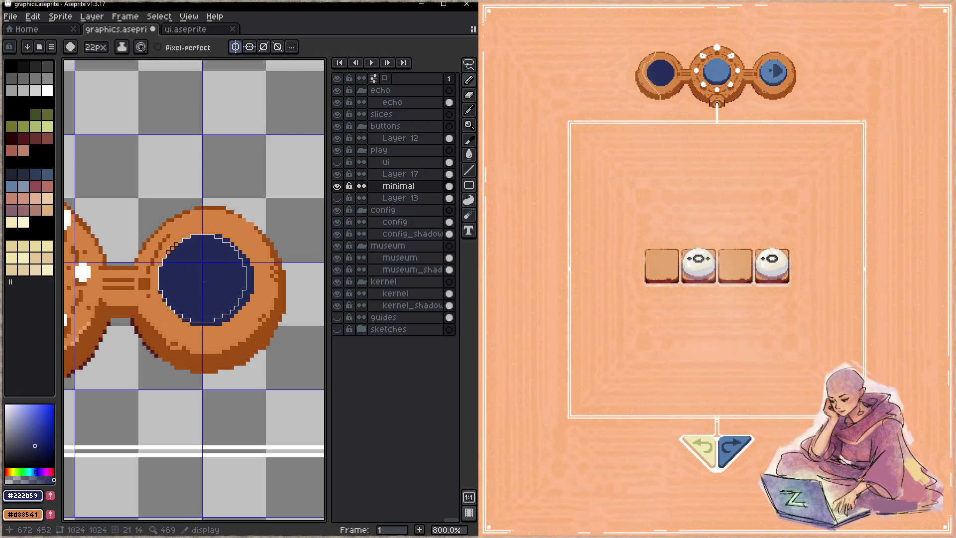
pyautogui.scroll(1, 206, 282)
pyautogui.hotkey('ctrl', 's')
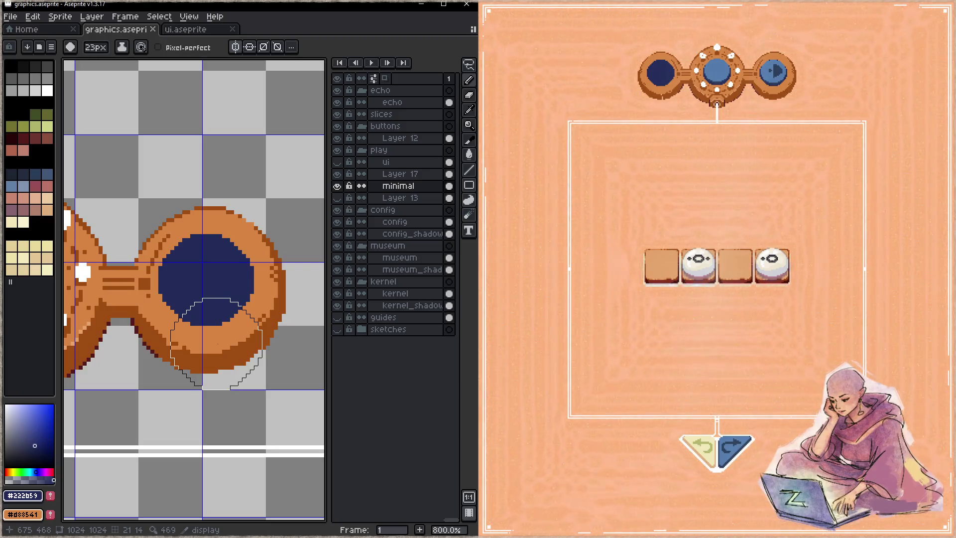
pyautogui.press('h')
pyautogui.scroll(-3, 202, 316)
pyautogui.scroll(-1, 202, 316)
pyautogui.scroll(5, 213, 290)
pyautogui.hscroll(5, 218, 300)
pyautogui.scroll(3, 186, 337)
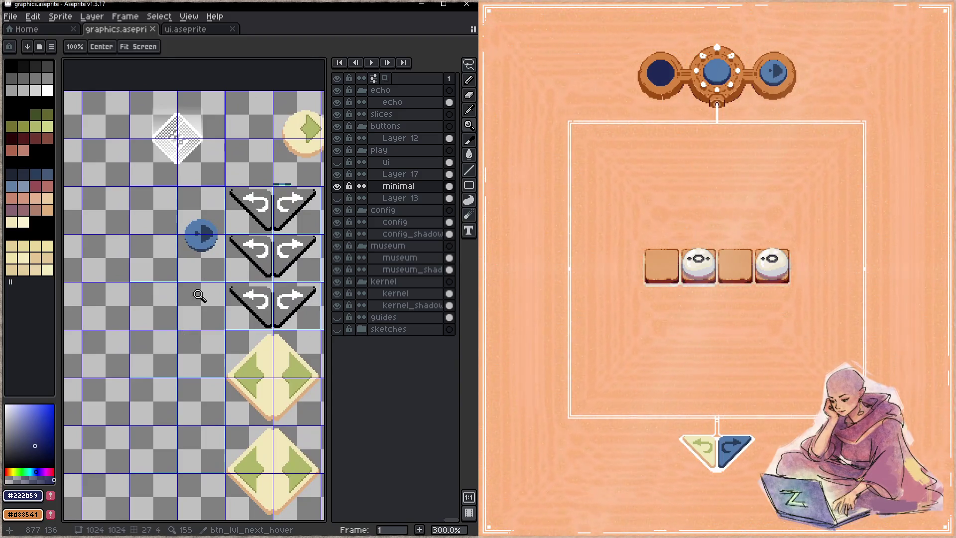
# - Select the blue arrow button and move it to the left
pyautogui.press('m')
pyautogui.moveTo(177, 211); pyautogui.dragTo(225, 271)
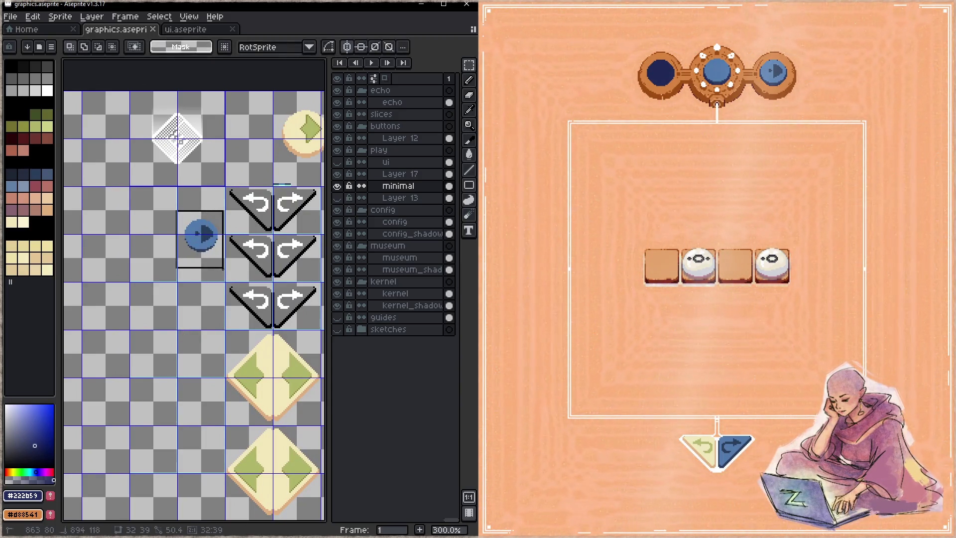
pyautogui.scroll(2, 205, 246)
pyautogui.scroll(3, 300, 314)
pyautogui.moveTo(300, 314); pyautogui.dragTo(234, 304)
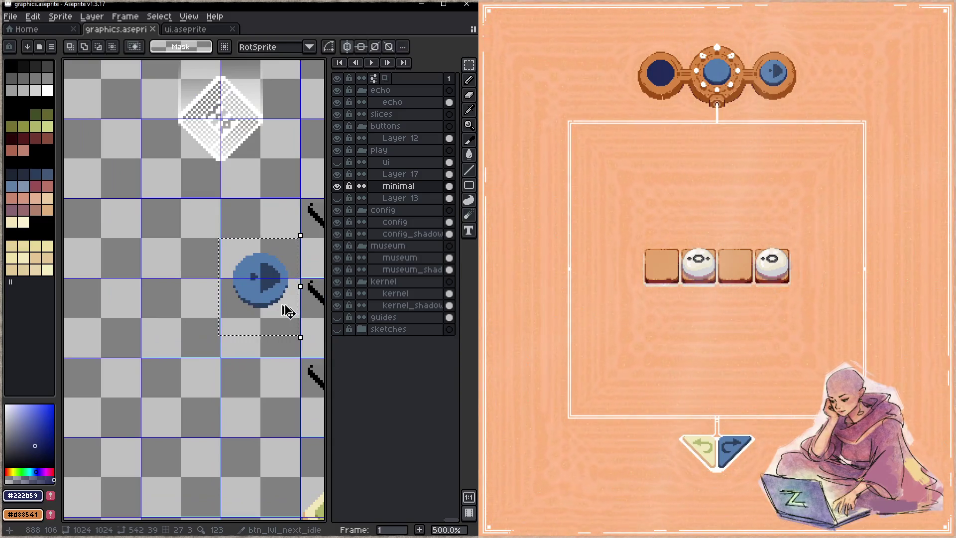
pyautogui.press('Return')
# - On Layer 12, copy the blue play button to its left with the pivot enabled
pyautogui.keyDown('ctrl'); pyautogui.click(234, 240); pyautogui.keyUp('ctrl')
pyautogui.hotkey('ctrl', 'd')
pyautogui.moveTo(234, 240)
pyautogui.mouseDown()
pyautogui.moveTo(288, 315)
pyautogui.moveTo(204, 308)
pyautogui.mouseUp()
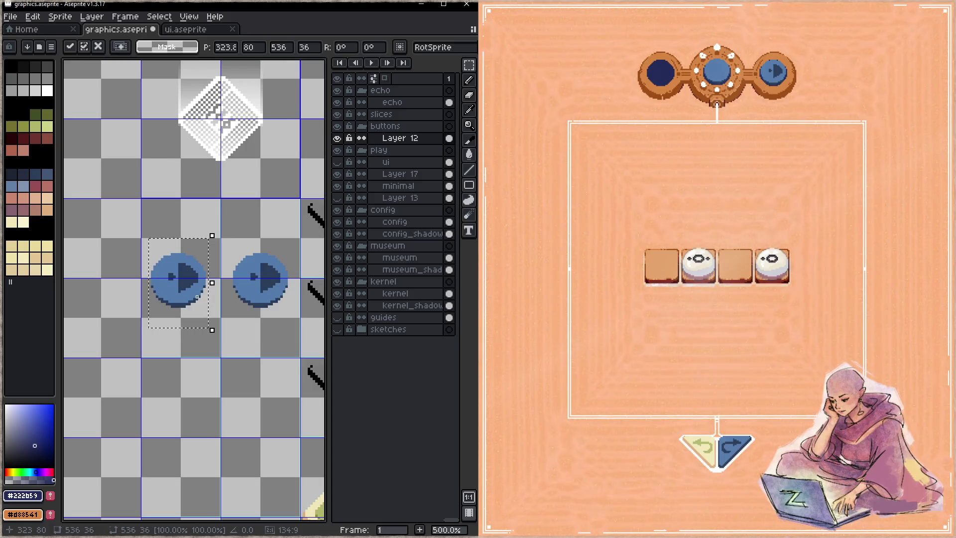
pyautogui.press('Escape')
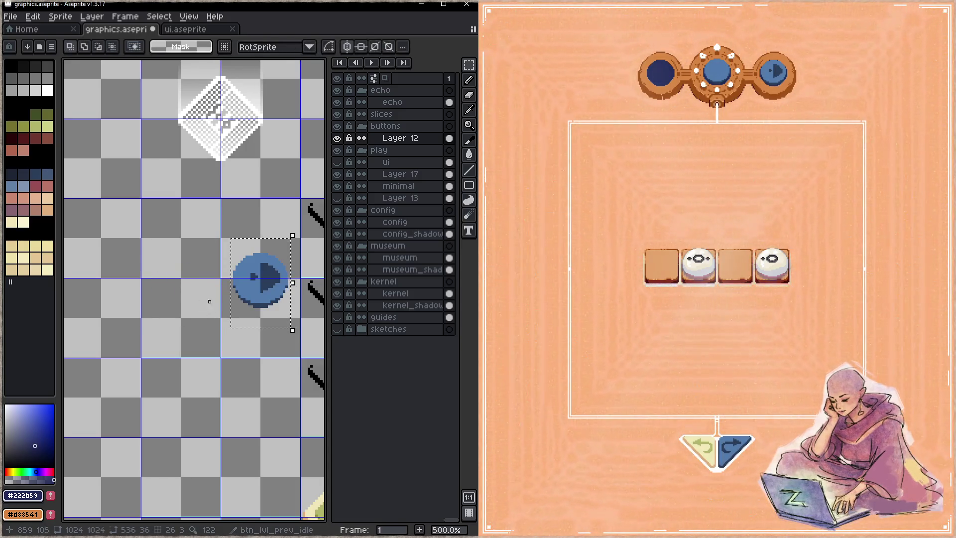
pyautogui.click(347, 47)
pyautogui.moveTo(246, 314); pyautogui.dragTo(181, 314)
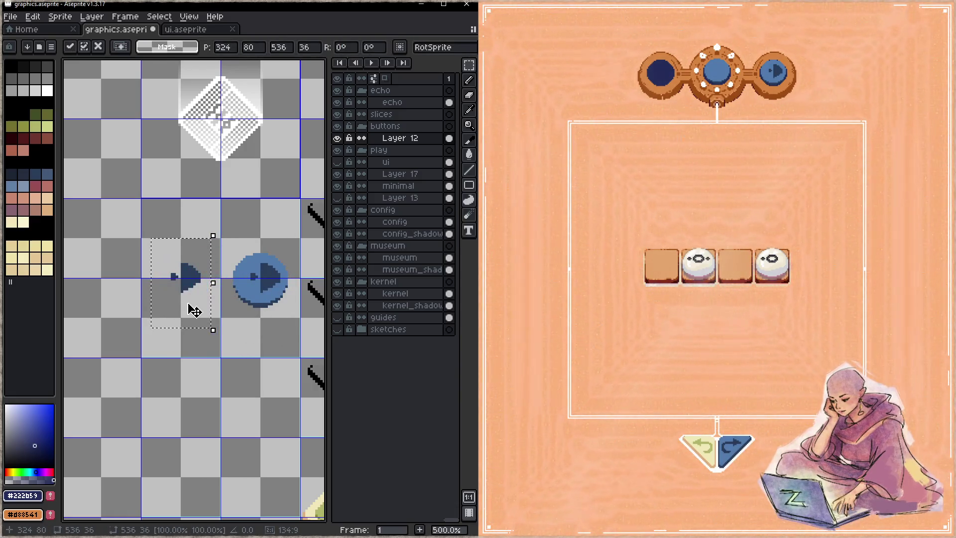
pyautogui.press('Return')
# - Undo the copied button and toggle Layer 12's visibility to check its contents
pyautogui.scroll(-3, 198, 316)
pyautogui.moveTo(154, 316); pyautogui.dragTo(323, 288)
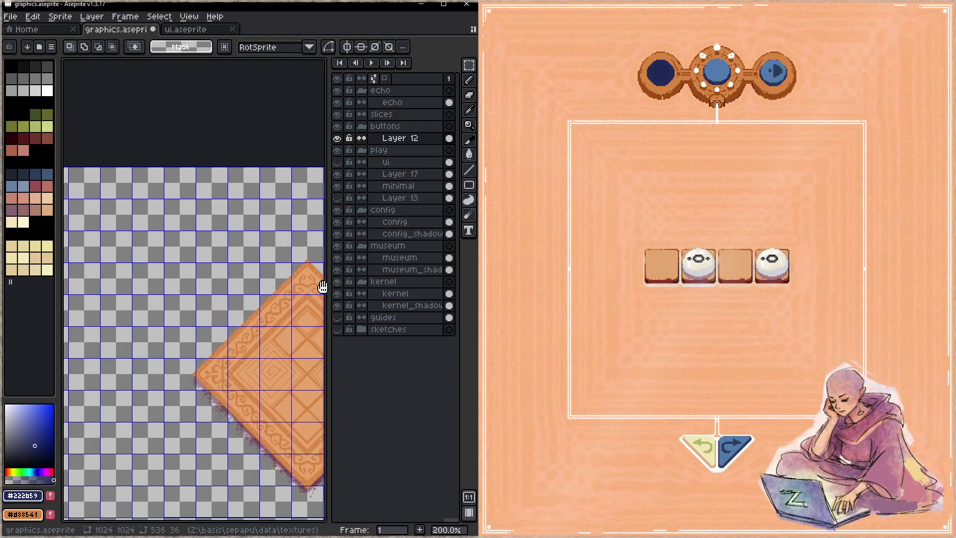
pyautogui.scroll(-2, 323, 287)
pyautogui.hotkey('ctrl', 'z')
pyautogui.moveTo(106, 349); pyautogui.dragTo(121, 280)
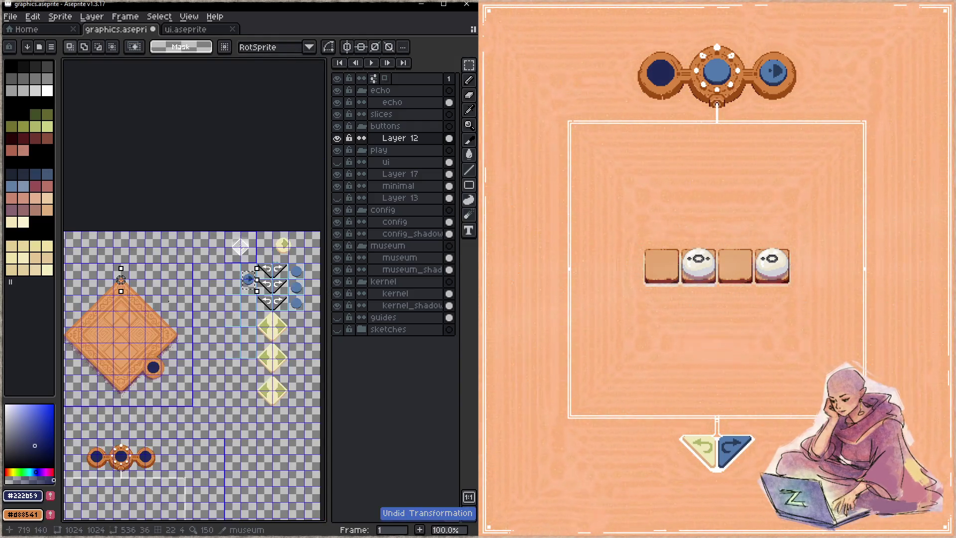
pyautogui.click(338, 139)
pyautogui.click(337, 139)
pyautogui.moveTo(95, 346); pyautogui.dragTo(283, 338)
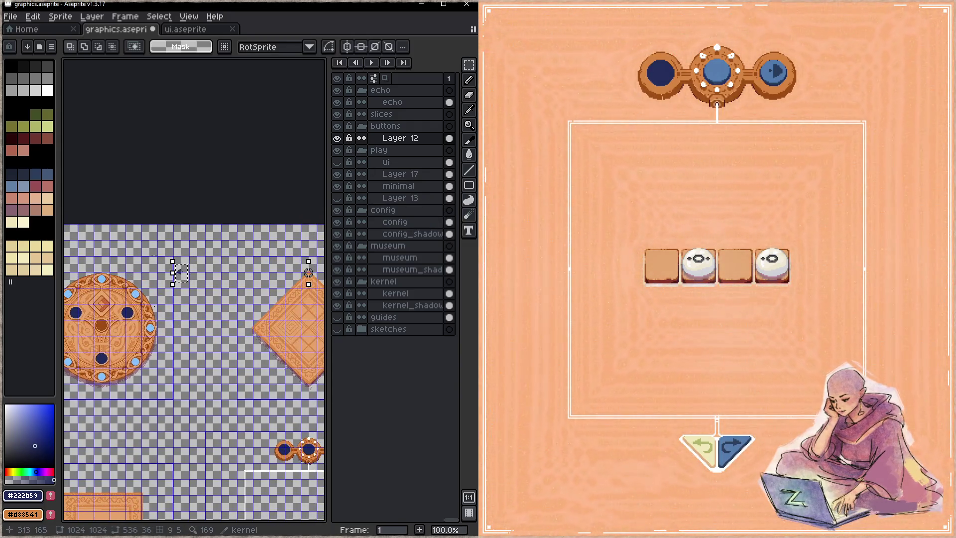
pyautogui.scroll(3, 180, 271)
# - Erase the small dark sprite and the stray mark at upper left
pyautogui.moveTo(249, 232); pyautogui.dragTo(182, 279)
pyautogui.press('Delete')
pyautogui.moveTo(92, 166); pyautogui.dragTo(145, 205)
pyautogui.press('Delete')
pyautogui.scroll(-5, 164, 226)
pyautogui.scroll(-1, 199, 200)
pyautogui.scroll(2, 250, 105)
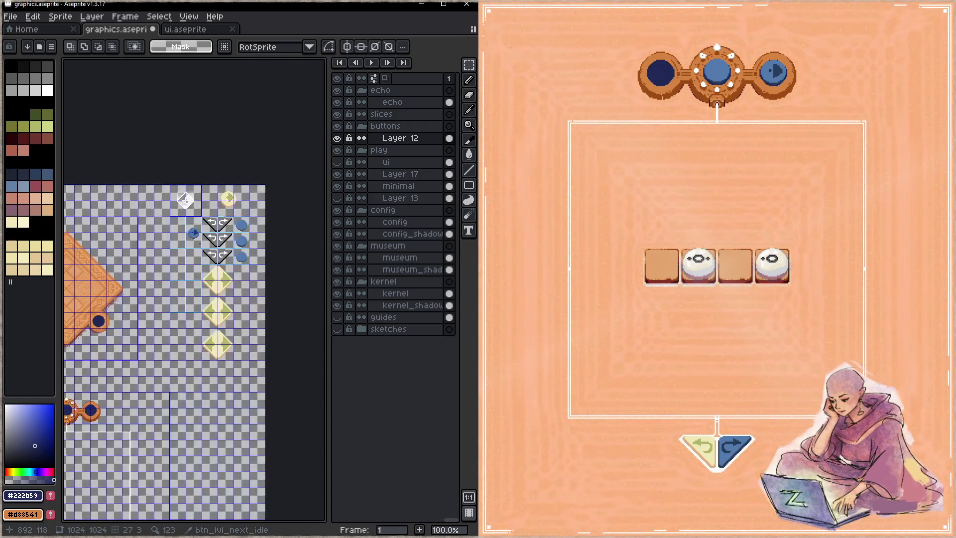
pyautogui.scroll(1, 251, 105)
pyautogui.moveTo(175, 298); pyautogui.dragTo(202, 243)
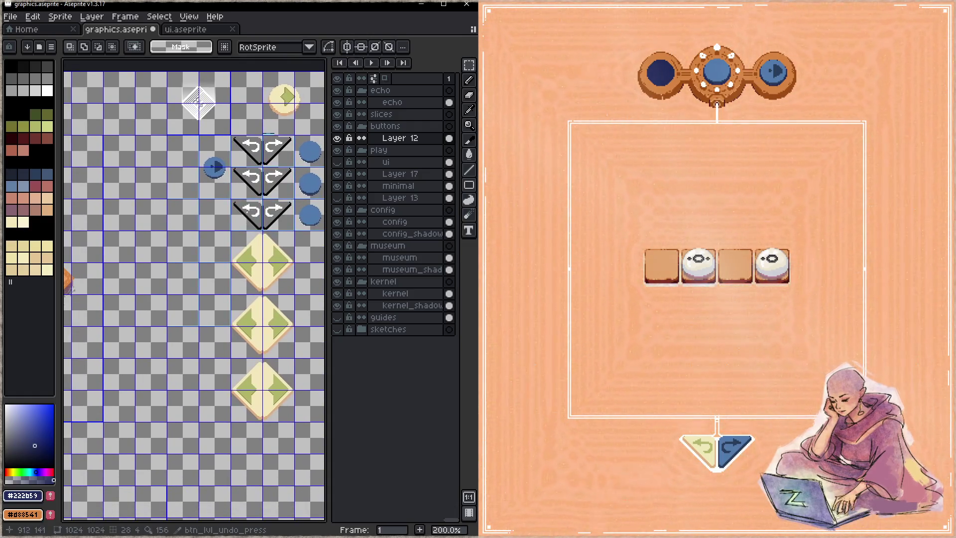
# - Copy the blue play button beside itself and flip the copy to point left
pyautogui.press('b')
pyautogui.press('m')
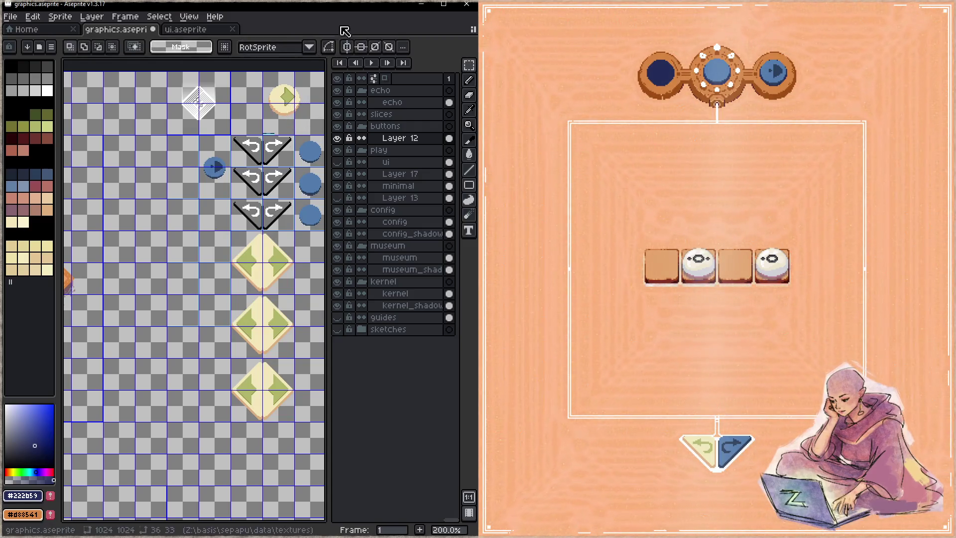
pyautogui.scroll(-2, 165, 208)
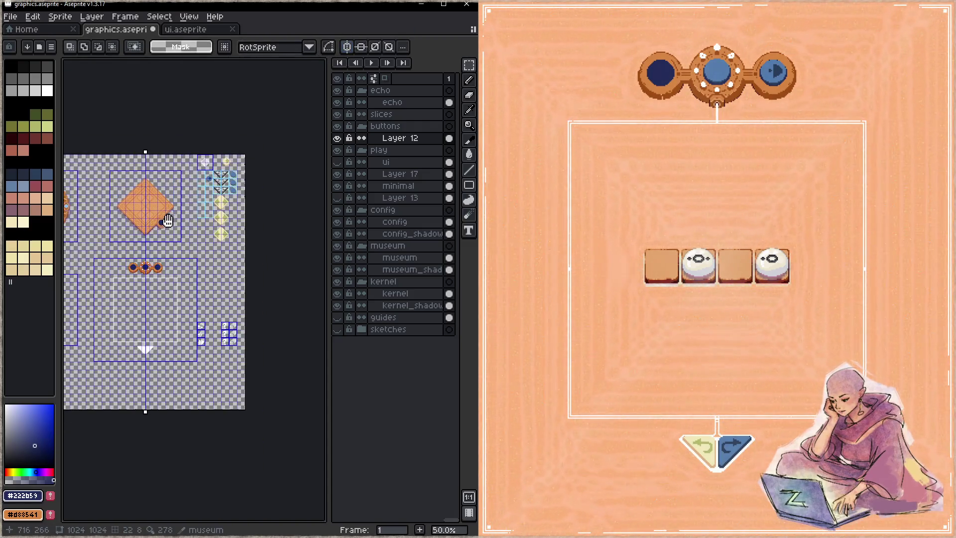
pyautogui.scroll(3, 217, 177)
pyautogui.scroll(1, 218, 177)
pyautogui.moveTo(153, 148); pyautogui.dragTo(205, 219)
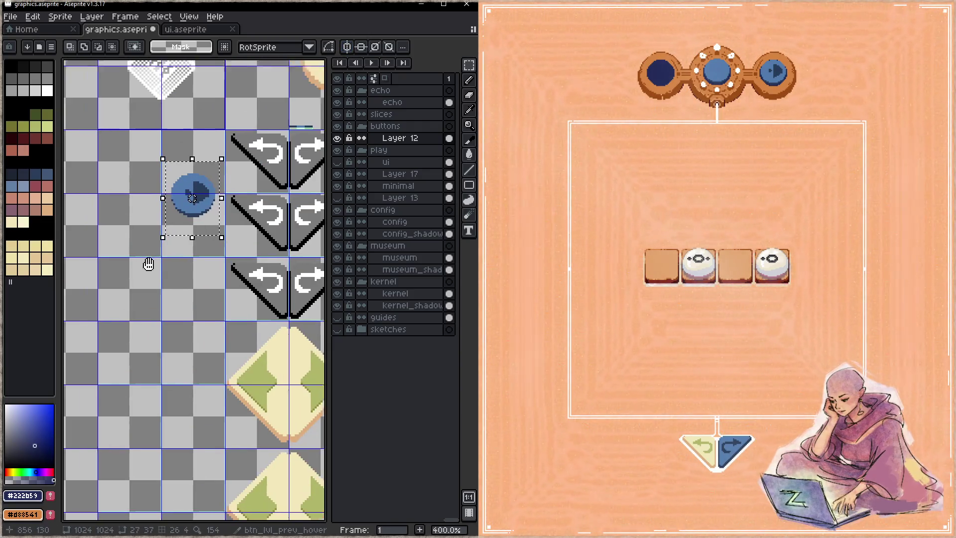
pyautogui.moveTo(300, 289)
pyautogui.mouseDown()
pyautogui.moveTo(264, 271)
pyautogui.moveTo(225, 275)
pyautogui.mouseUp()
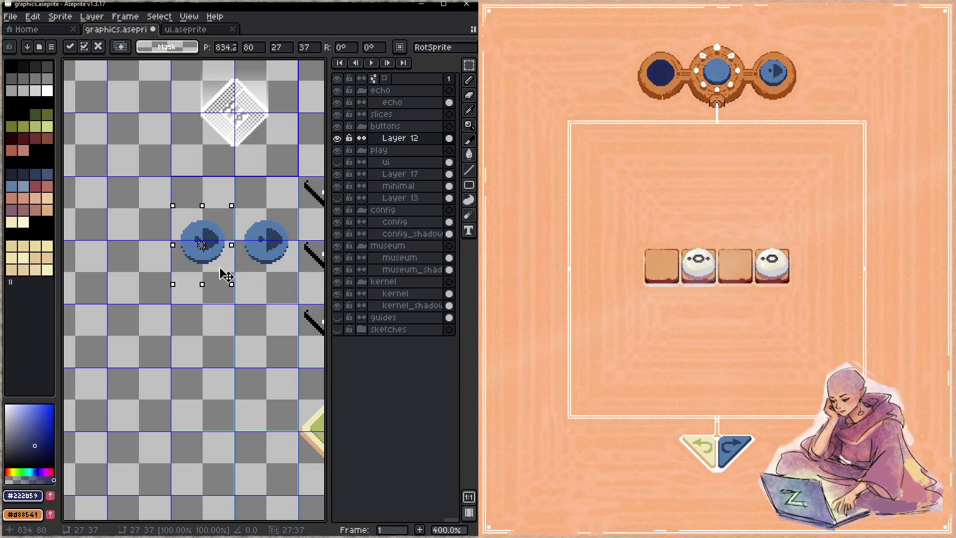
pyautogui.hotkey('shift', 'h')
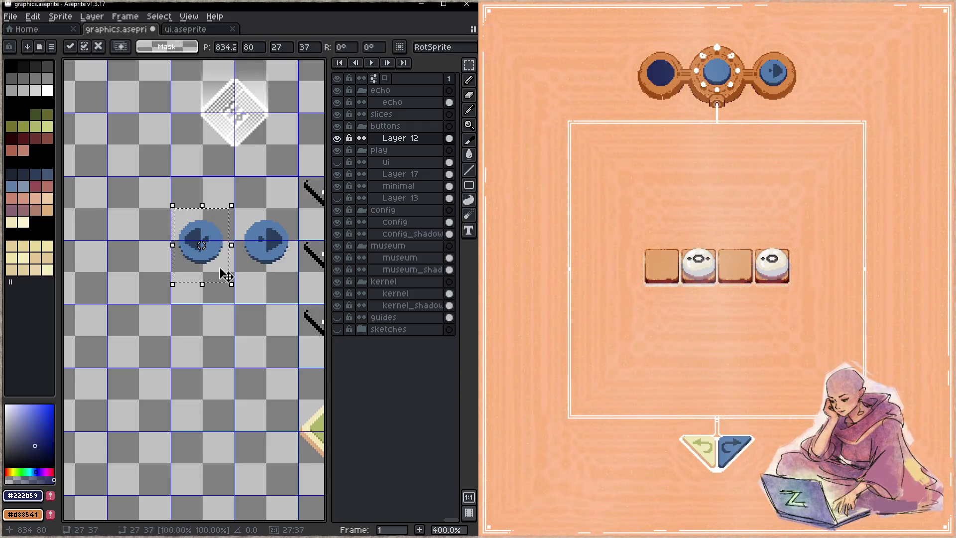
pyautogui.moveTo(225, 275); pyautogui.dragTo(190, 239)
# - Duplicate the pair of blue arrow buttons into a new row below and save
pyautogui.moveTo(125, 159); pyautogui.dragTo(260, 257)
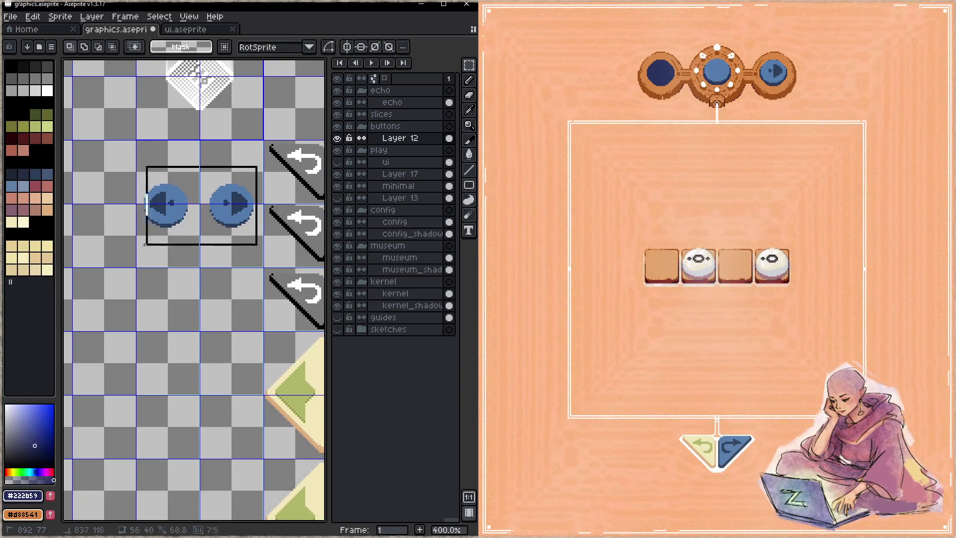
pyautogui.moveTo(171, 239)
pyautogui.mouseDown()
pyautogui.moveTo(167, 366)
pyautogui.moveTo(171, 245)
pyautogui.moveTo(182, 387)
pyautogui.mouseUp()
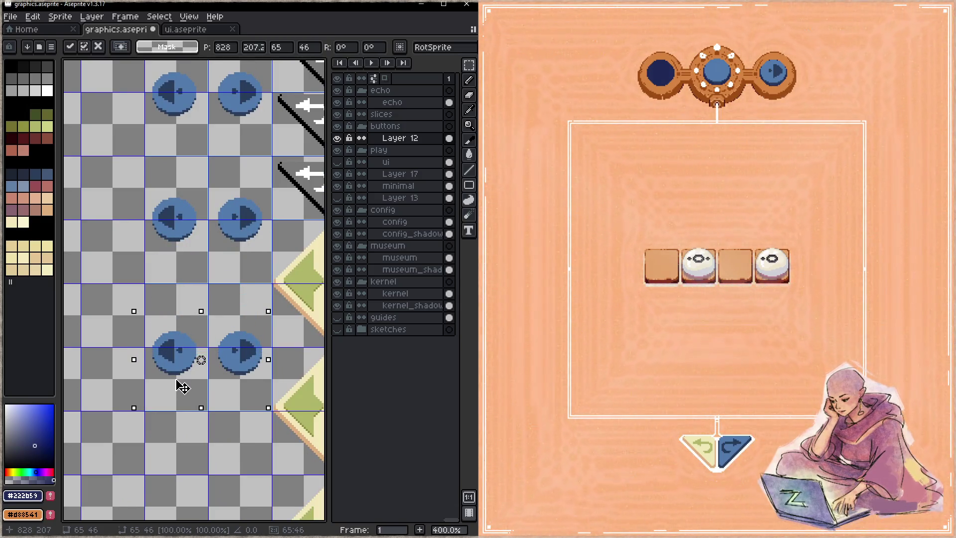
pyautogui.hotkey('ctrl', 'd')
pyautogui.scroll(3, 225, 299)
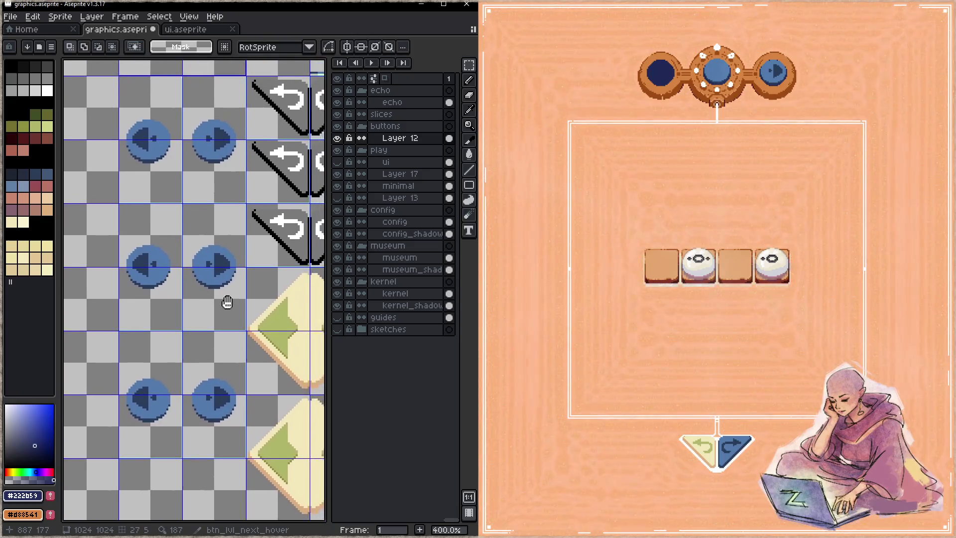
pyautogui.hscroll(2, 209, 324)
pyautogui.hotkey('ctrl', 's')
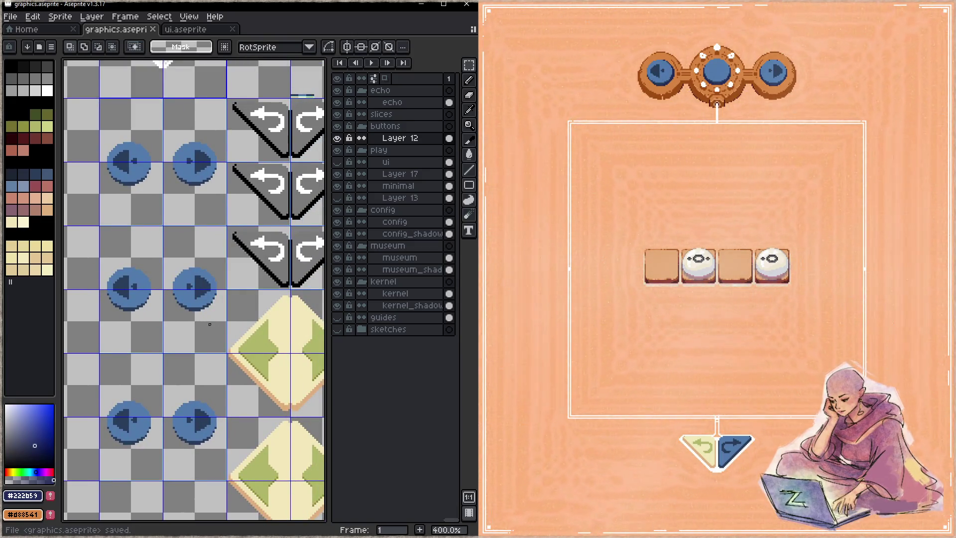
# - Nudge the column of left-arrow buttons one pixel right and save
pyautogui.scroll(-2, 175, 254)
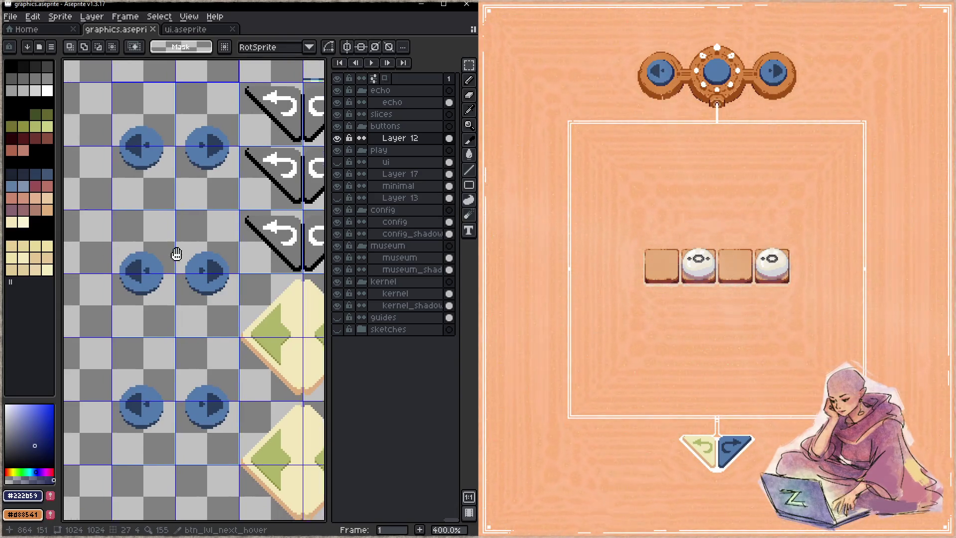
pyautogui.hscroll(-2, 174, 254)
pyautogui.moveTo(188, 82); pyautogui.dragTo(124, 465)
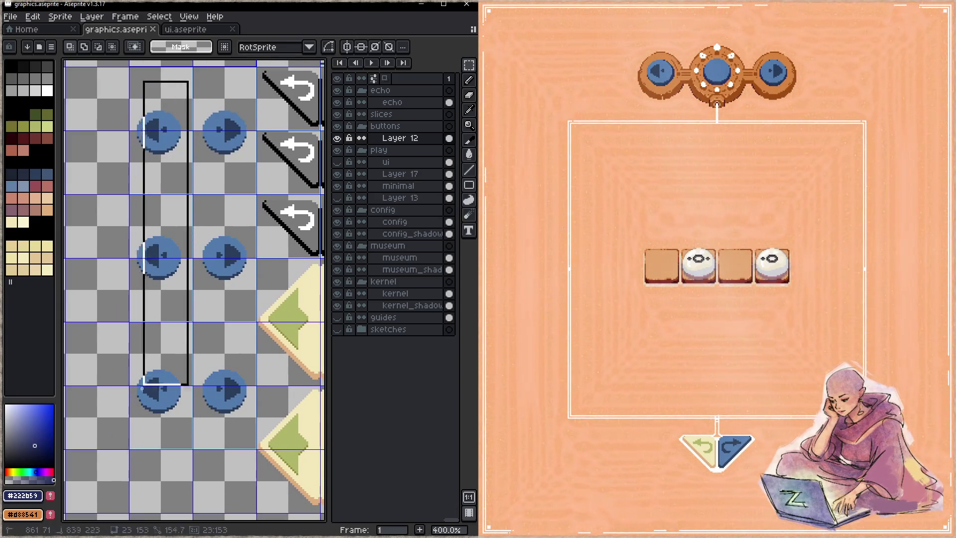
pyautogui.press('Right')
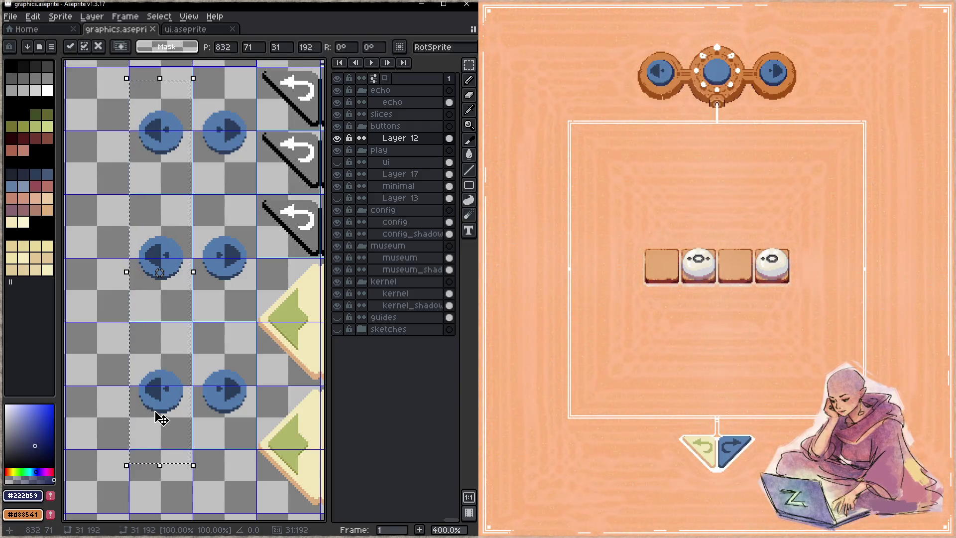
pyautogui.scroll(-1, 169, 363)
pyautogui.hscroll(1, 169, 363)
pyautogui.hotkey('ctrl', 'd')
pyautogui.hotkey('ctrl', 's')
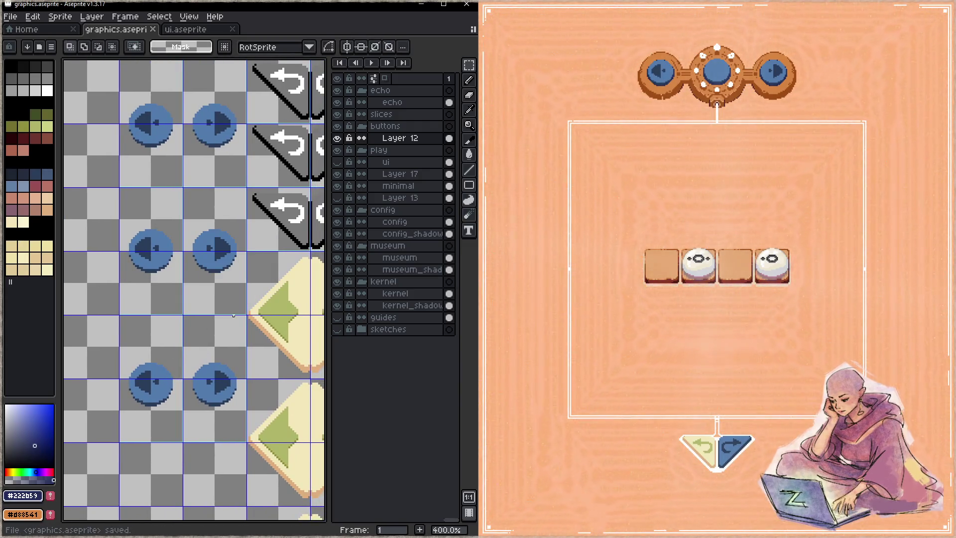
pyautogui.click(873, 147)
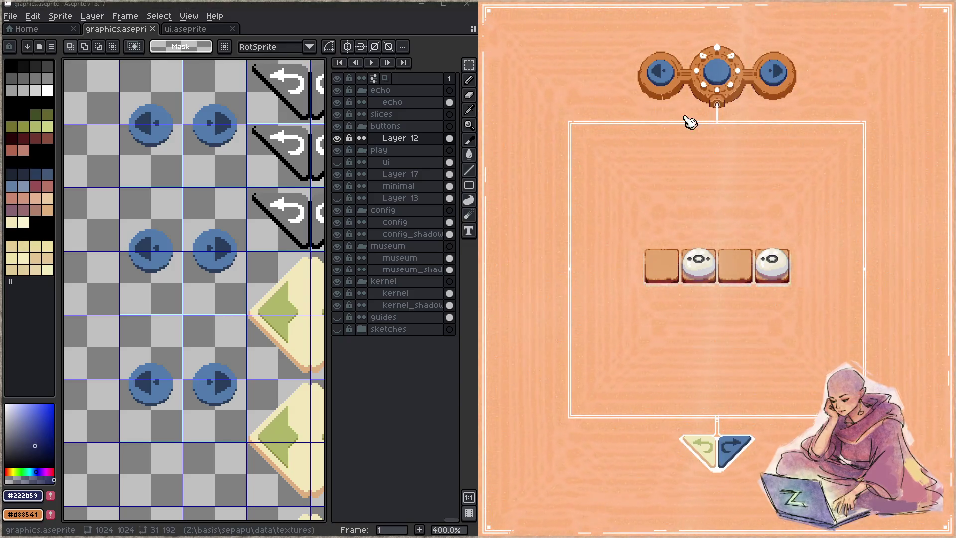
# - Test the game's next and previous arrow buttons across puzzles
pyautogui.click(780, 87)
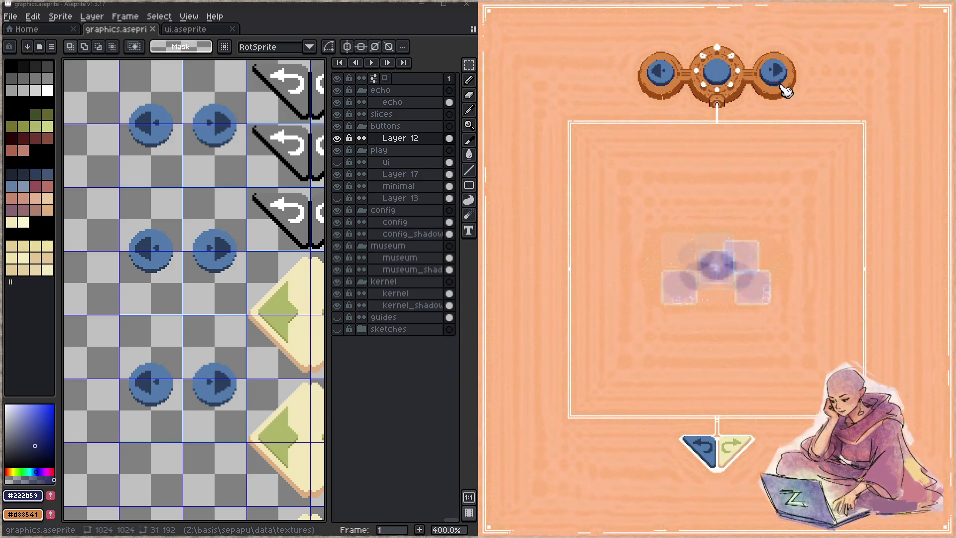
pyautogui.click(665, 77)
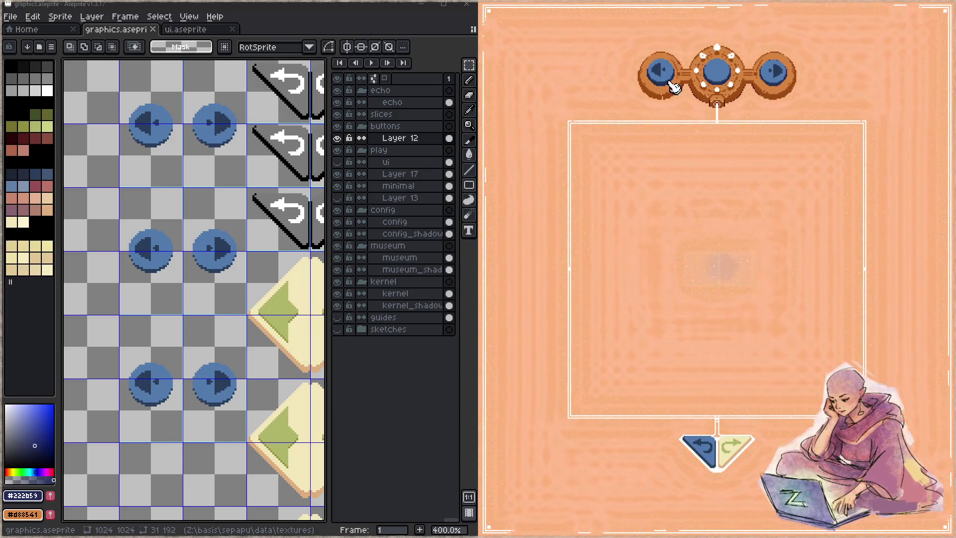
pyautogui.click(781, 75)
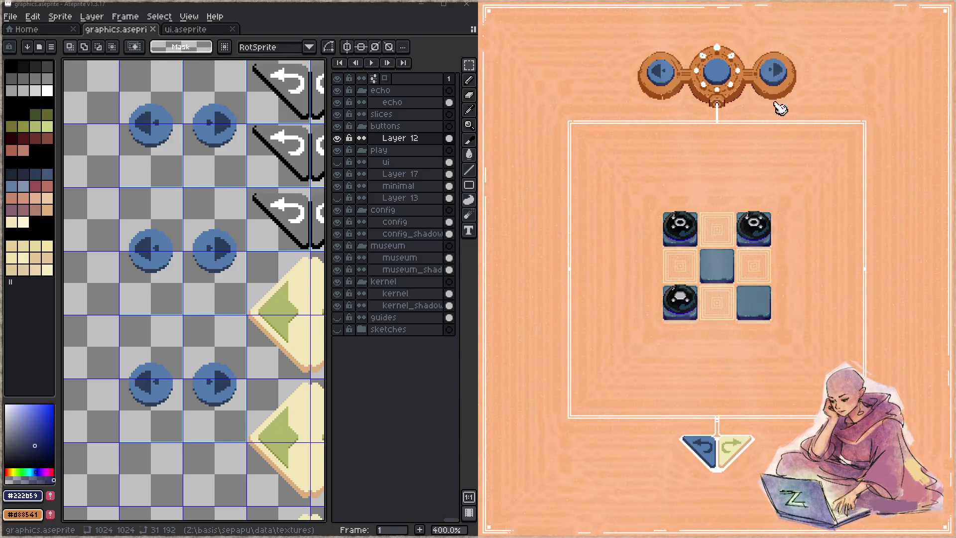
# - Open ui.aseprite and select the play_next slice with the Slice tool
pyautogui.click(188, 30)
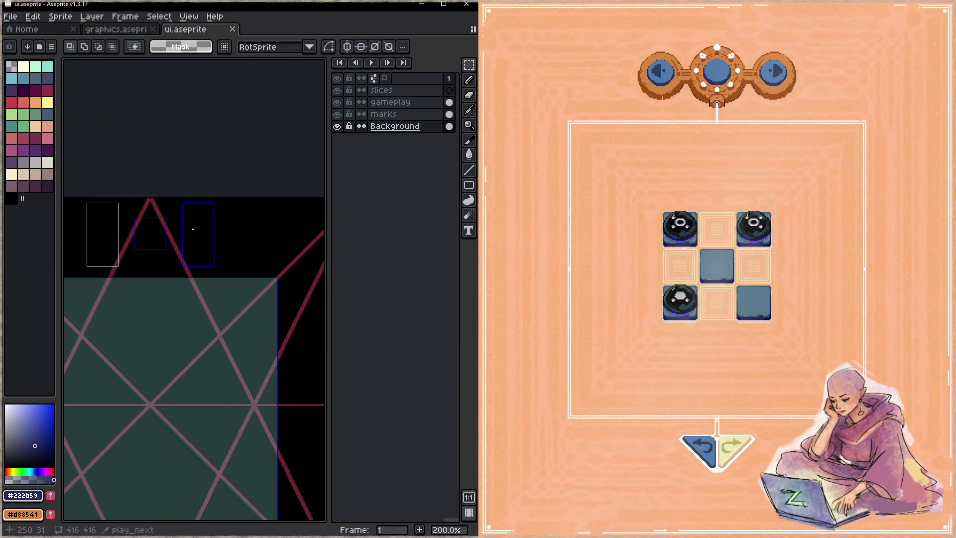
pyautogui.scroll(2, 192, 229)
pyautogui.hotkey('shift', 'c')
pyautogui.click(218, 241)
pyautogui.scroll(2, 209, 278)
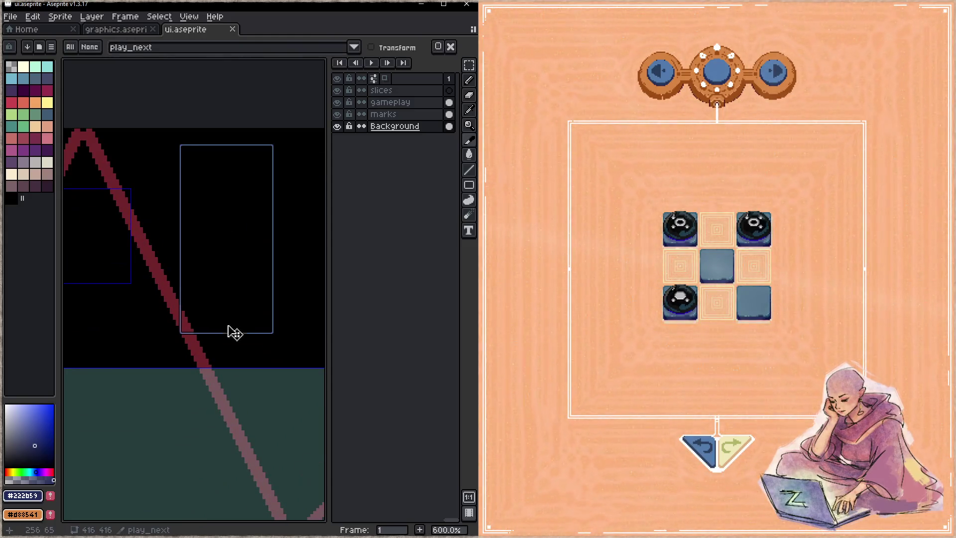
# - Pull the play_next slice's bottom edge up and top edge down, then save
pyautogui.moveTo(227, 334); pyautogui.dragTo(238, 283)
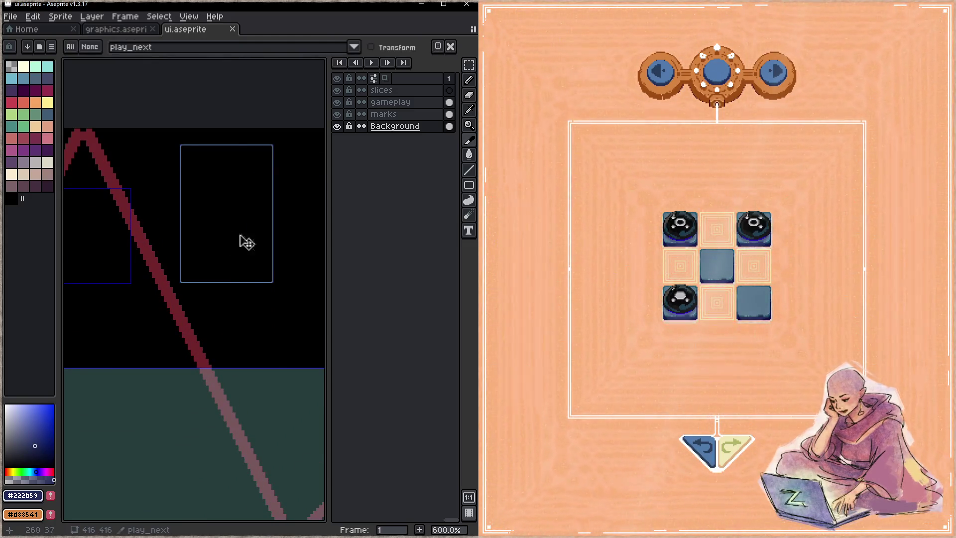
pyautogui.moveTo(230, 145); pyautogui.dragTo(230, 188)
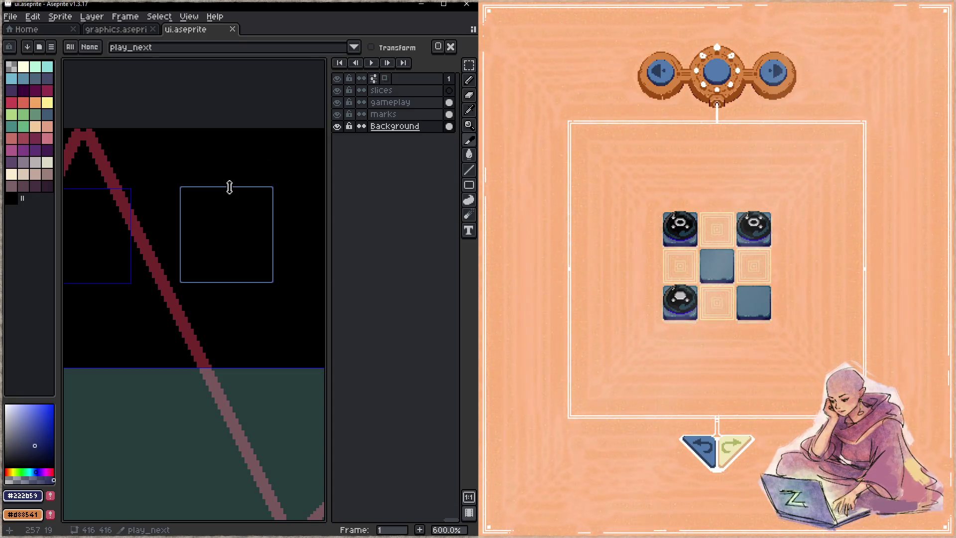
pyautogui.hotkey('ctrl', 's')
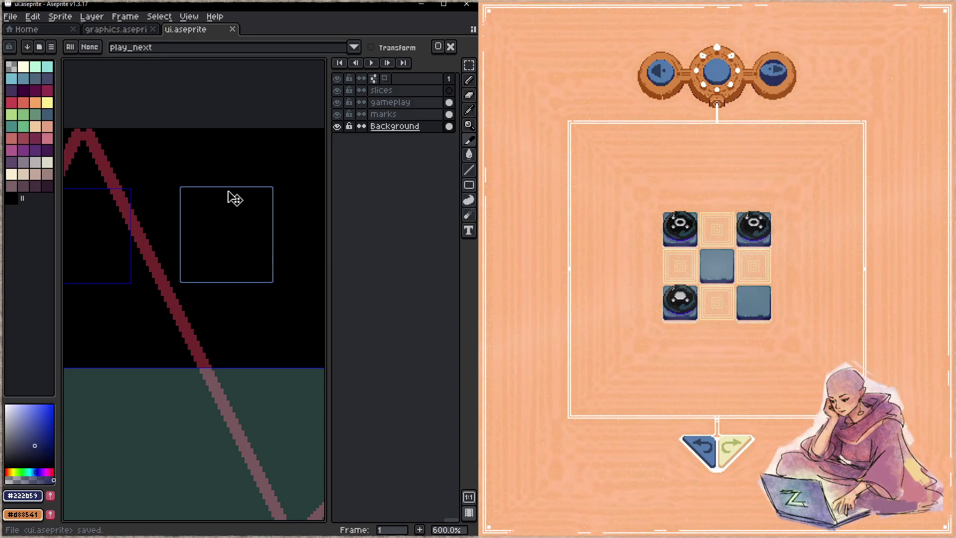
# - After checking the game, shift and fine-tune the play_next slice, ending one pixel left
pyautogui.click(837, 102)
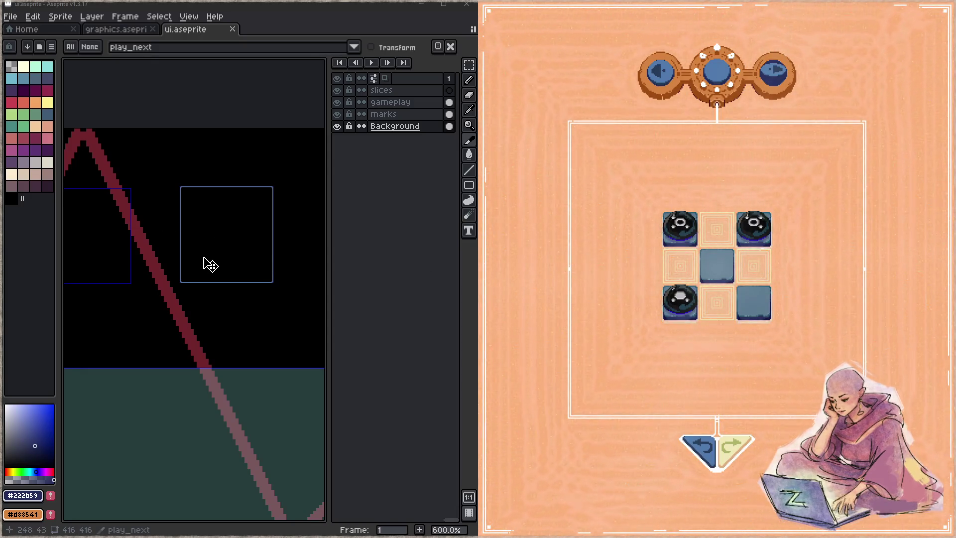
pyautogui.click(226, 239)
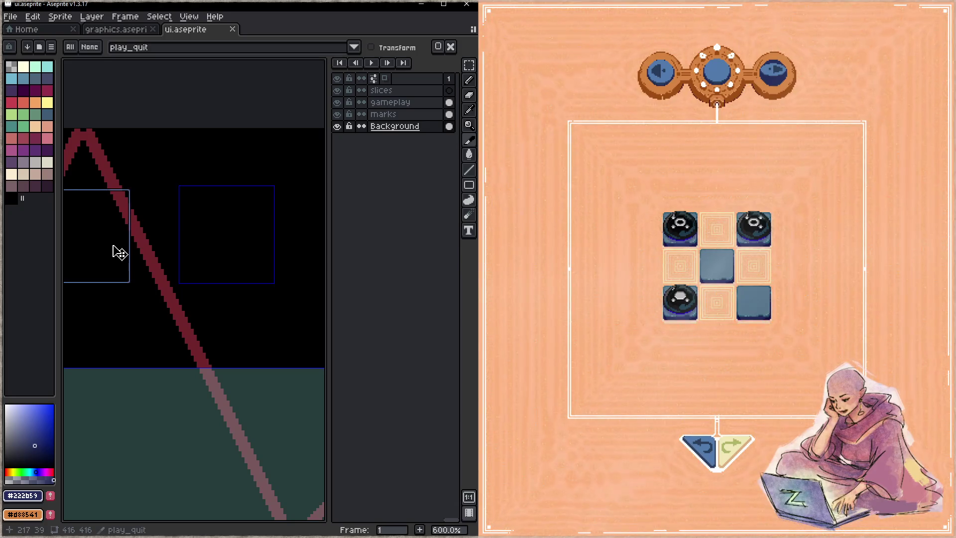
pyautogui.moveTo(218, 241)
pyautogui.mouseDown()
pyautogui.moveTo(174, 241)
pyautogui.moveTo(226, 243)
pyautogui.mouseUp()
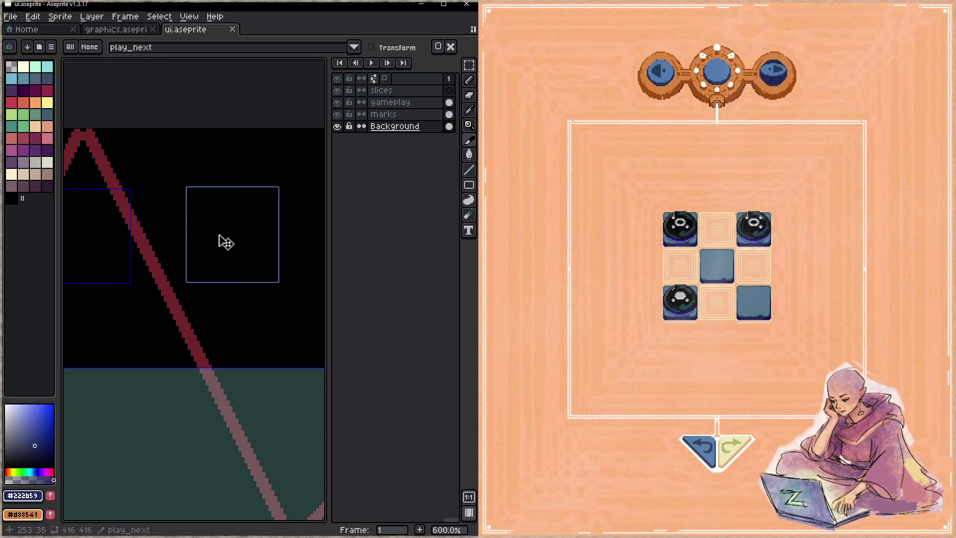
pyautogui.moveTo(229, 189); pyautogui.dragTo(231, 191)
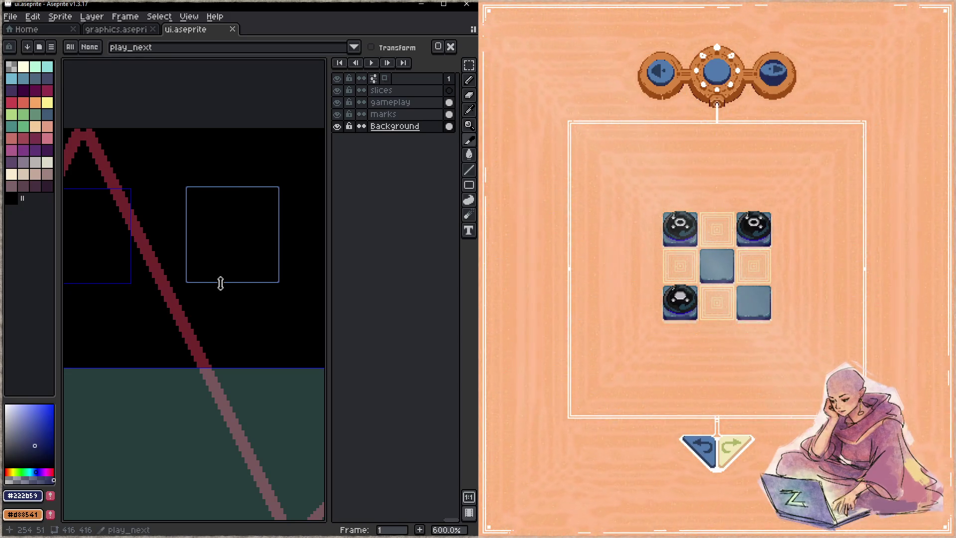
pyautogui.hotkey('ctrl', 's')
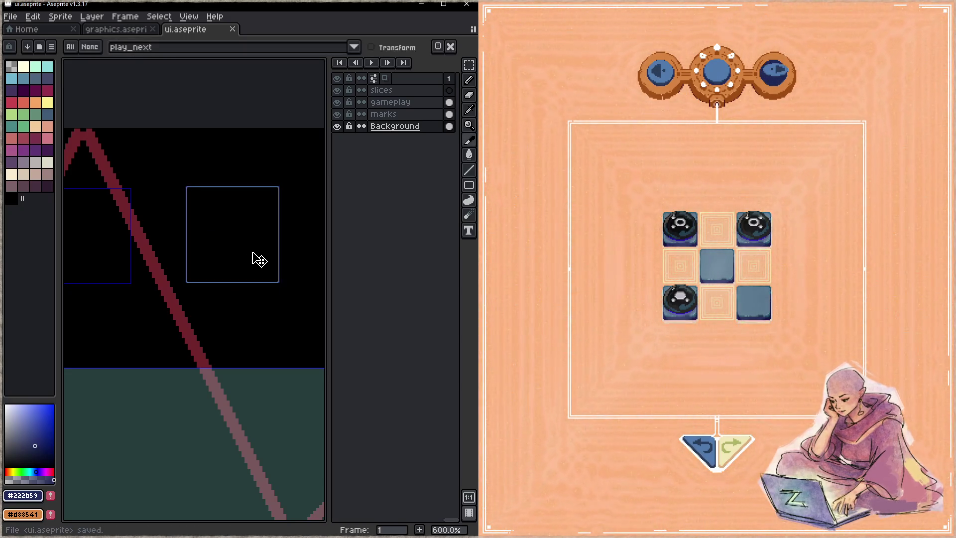
pyautogui.moveTo(258, 259); pyautogui.dragTo(255, 260)
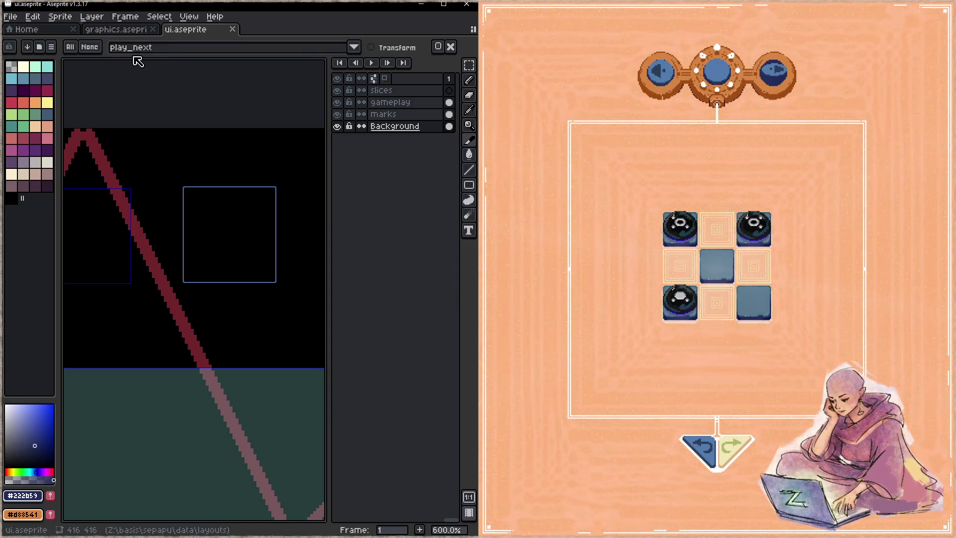
# - Back in graphics.aseprite, undo an accidental slice move and pick the right-button slice
pyautogui.click(116, 29)
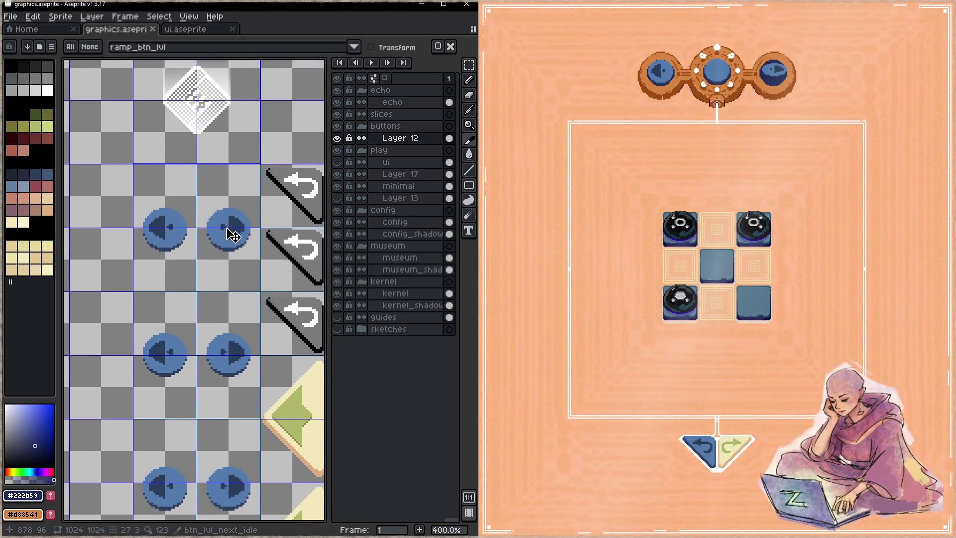
pyautogui.scroll(1, 233, 235)
pyautogui.click(233, 229)
pyautogui.hotkey('ctrl', 'z')
pyautogui.click(233, 227)
# - Lift the right blue button up and shorten the btn_lvl_next_idle slice to fit
pyautogui.press('m')
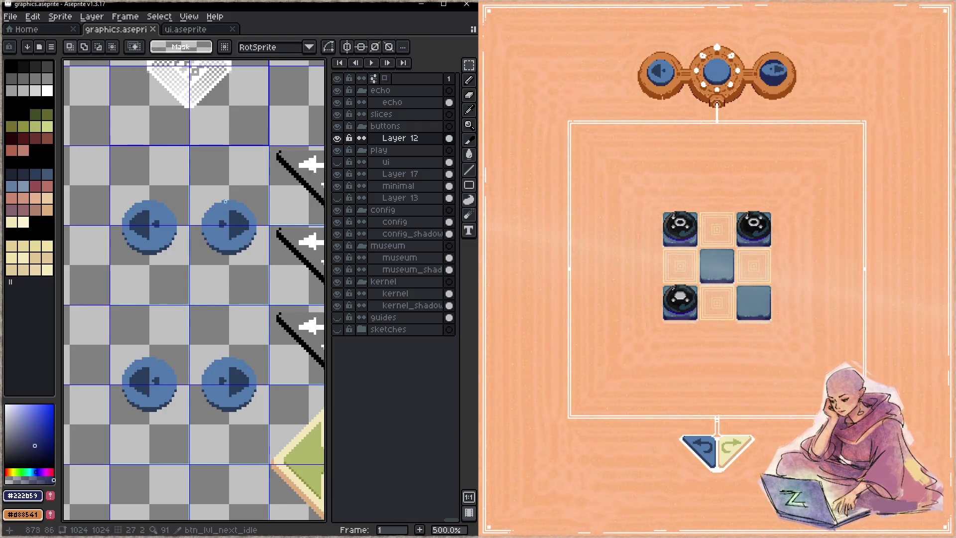
pyautogui.moveTo(192, 181)
pyautogui.mouseDown()
pyautogui.moveTo(271, 268)
pyautogui.moveTo(252, 215)
pyautogui.mouseUp()
pyautogui.scroll(-5, 233, 188)
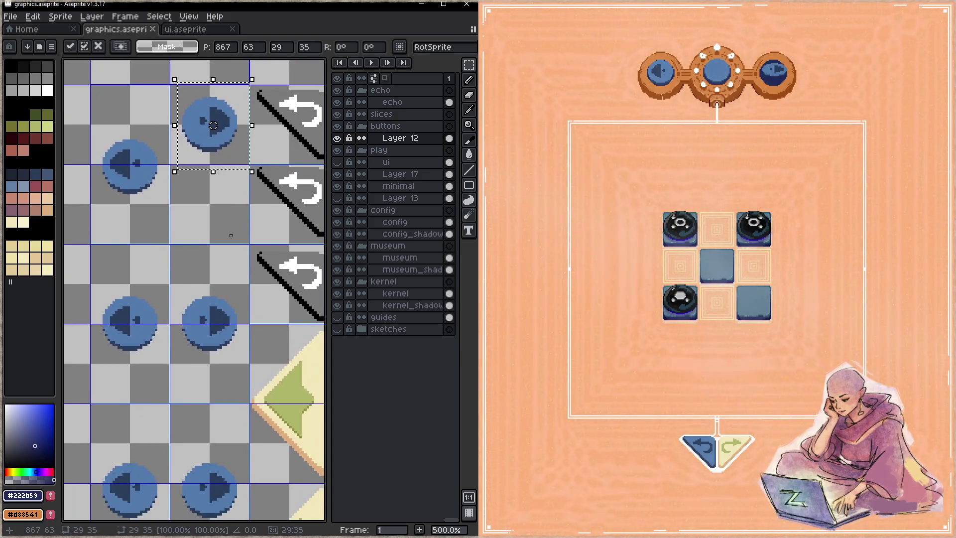
pyautogui.hotkey('shift', 'c')
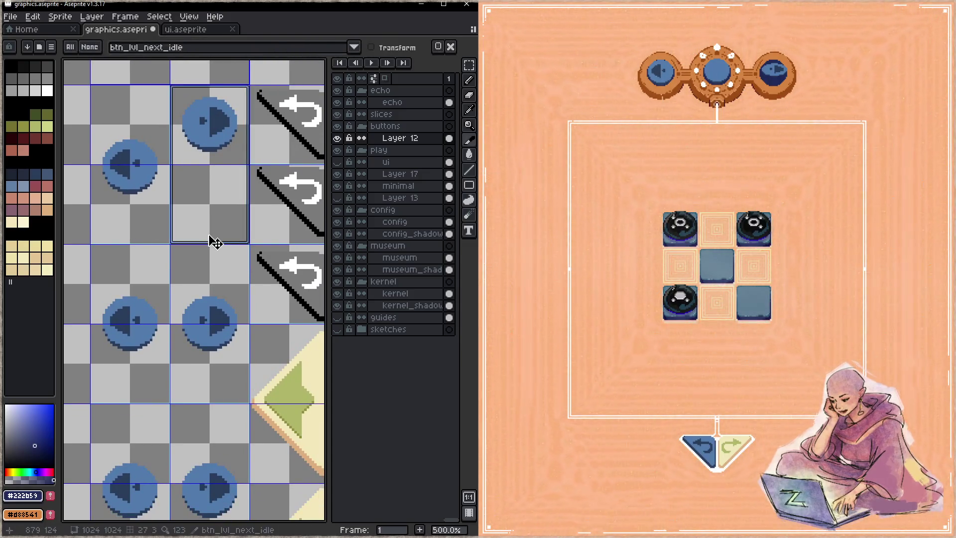
pyautogui.moveTo(212, 242); pyautogui.dragTo(229, 168)
# - Move the btn_lvl_next_hover slice up and shrink it to one cell
pyautogui.click(219, 273)
pyautogui.moveTo(234, 294); pyautogui.dragTo(219, 197)
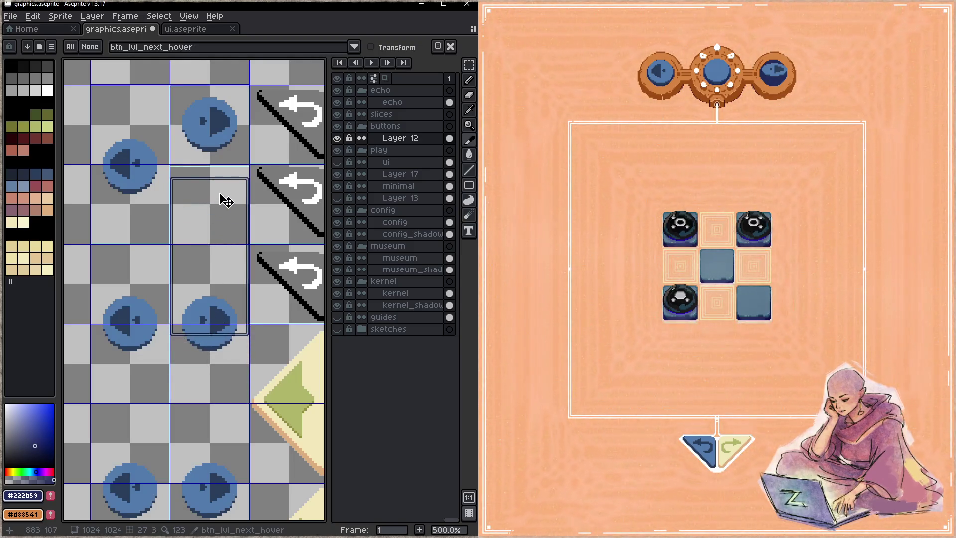
pyautogui.scroll(2, 226, 147)
pyautogui.click(219, 178)
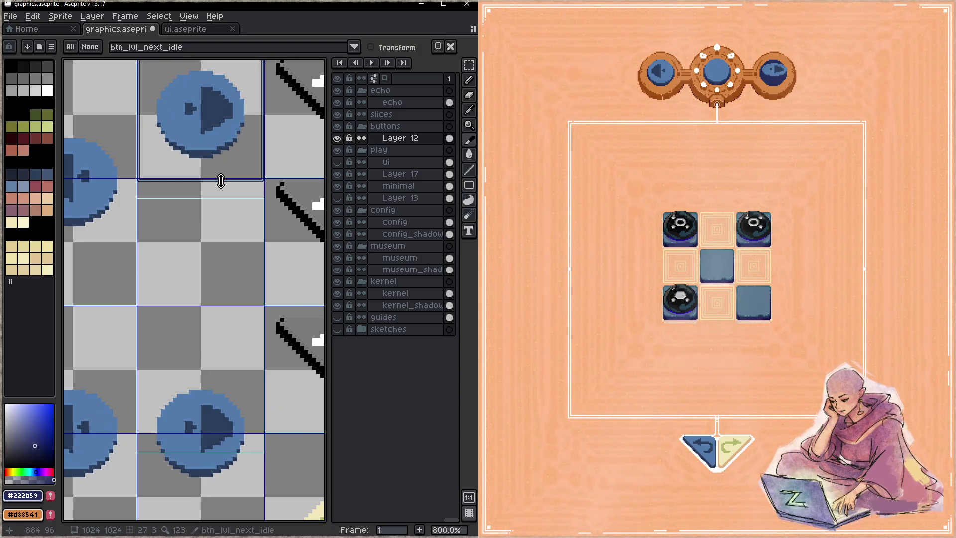
pyautogui.click(227, 223)
pyautogui.moveTo(187, 224); pyautogui.dragTo(189, 206)
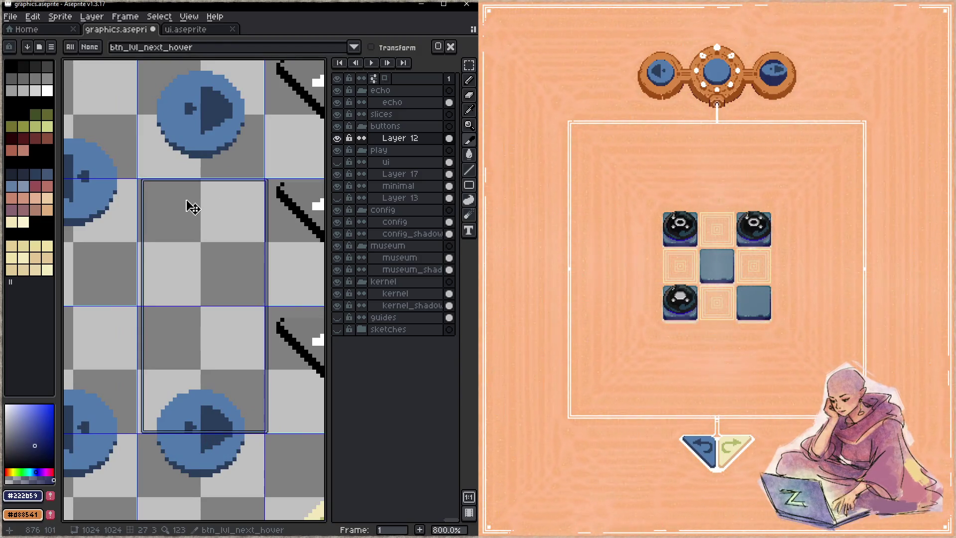
pyautogui.moveTo(246, 435); pyautogui.dragTo(246, 305)
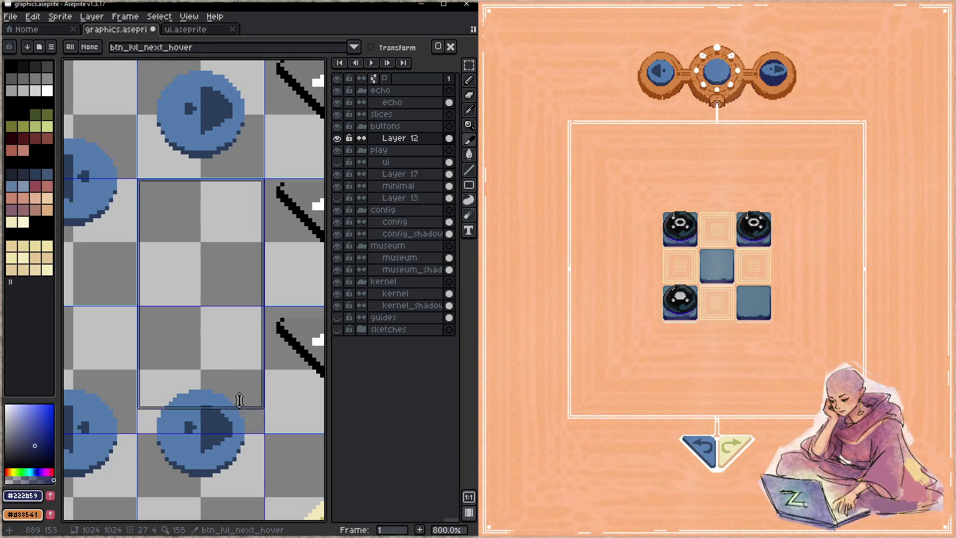
# - Move the btn_lvl_next_press slice up two cells and shrink it to one cell
pyautogui.scroll(-5, 250, 344)
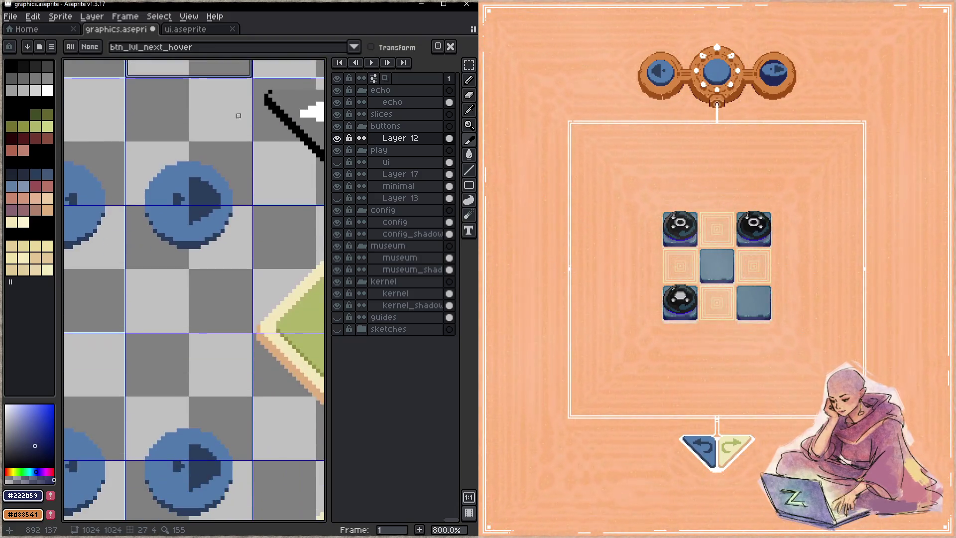
pyautogui.click(214, 420)
pyautogui.scroll(2, 224, 310)
pyautogui.moveTo(219, 464); pyautogui.dragTo(217, 208)
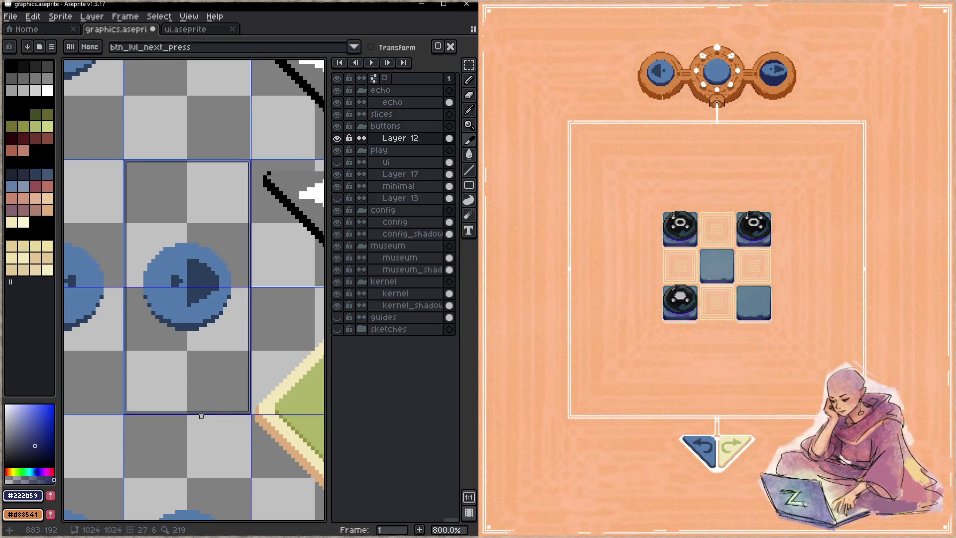
pyautogui.moveTo(205, 414); pyautogui.dragTo(200, 284)
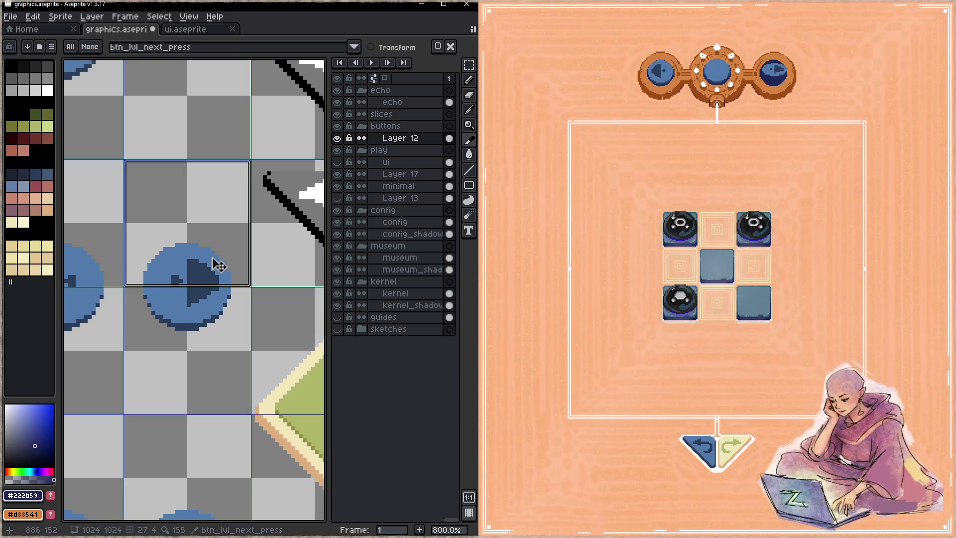
# - Move two right-arrow button sprites up into their aligned grid cells
pyautogui.scroll(-2, 217, 265)
pyautogui.press('m')
pyautogui.moveTo(162, 233); pyautogui.dragTo(235, 327)
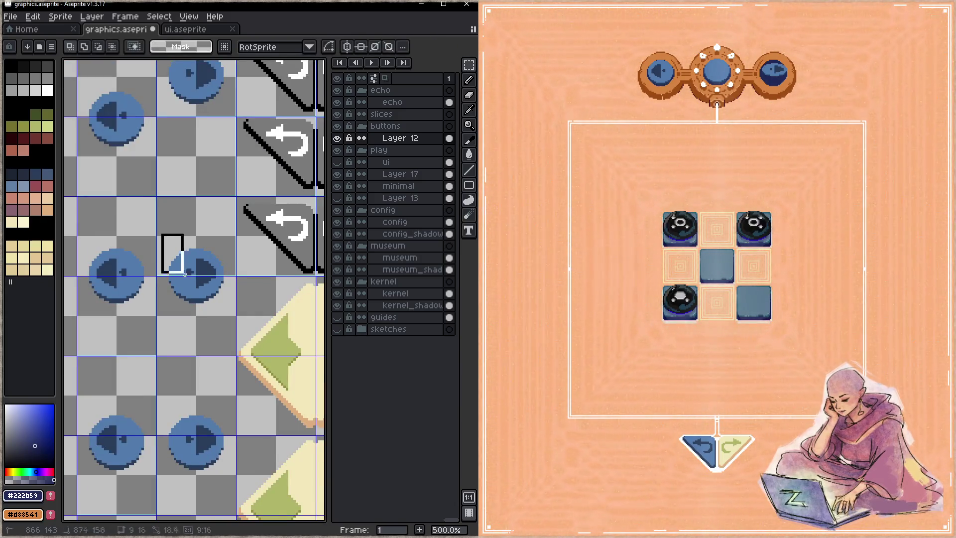
pyautogui.moveTo(230, 263); pyautogui.dragTo(244, 325)
pyautogui.moveTo(243, 371); pyautogui.dragTo(252, 251)
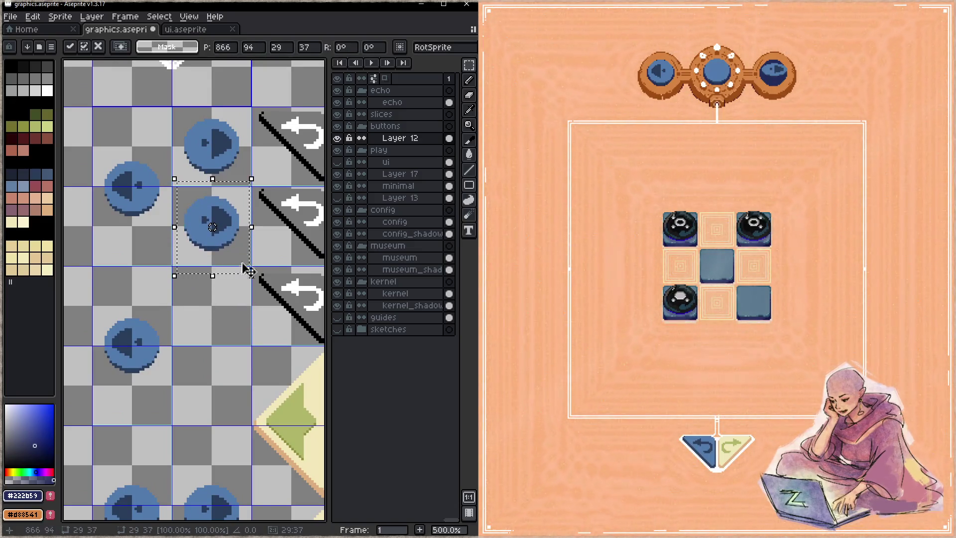
pyautogui.scroll(-3, 239, 239)
pyautogui.moveTo(174, 371)
pyautogui.mouseDown()
pyautogui.moveTo(243, 455)
pyautogui.moveTo(250, 240)
pyautogui.mouseUp()
pyautogui.press('Return')
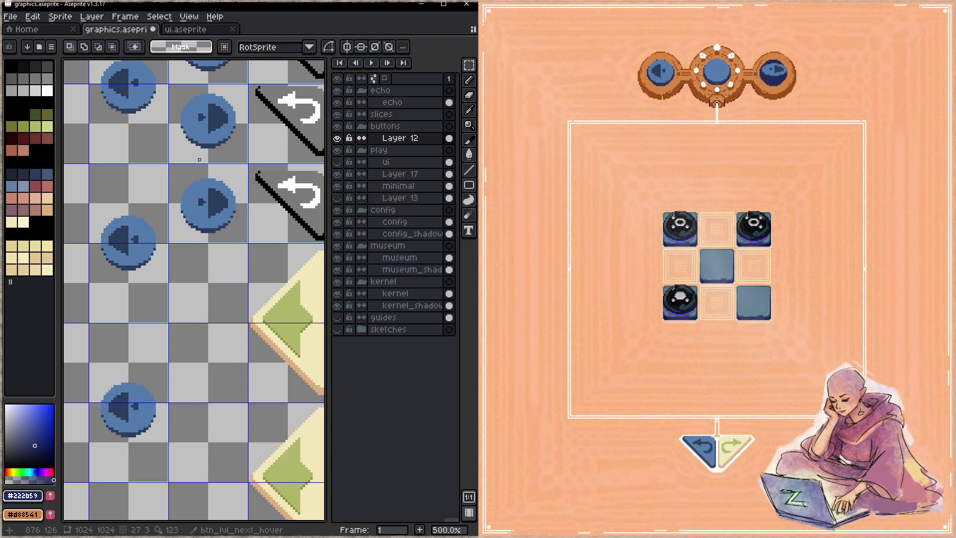
# - Shrink the btn_lvl_prev_idle slice to a single cell
pyautogui.moveTo(209, 209); pyautogui.dragTo(292, 259)
pyautogui.hotkey('shift', 'c')
pyautogui.click(231, 295)
pyautogui.scroll(2, 241, 250)
pyautogui.moveTo(196, 359); pyautogui.dragTo(215, 231)
# - Move the btn_lvl_prev_hover and btn_lvl_prev_press slices up and trim each to one cell
pyautogui.moveTo(221, 342); pyautogui.dragTo(229, 175)
pyautogui.click(198, 353)
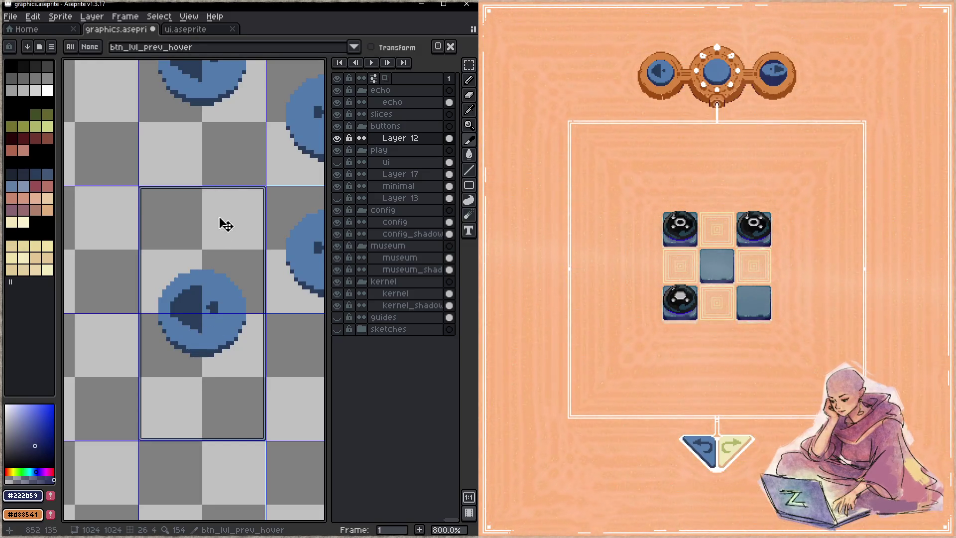
pyautogui.moveTo(226, 225); pyautogui.dragTo(222, 347)
pyautogui.moveTo(207, 379); pyautogui.dragTo(213, 255)
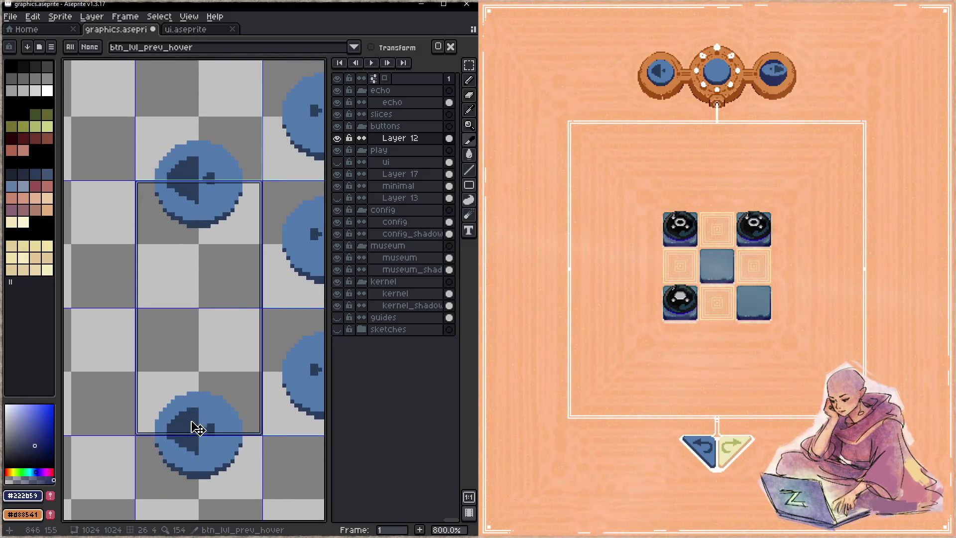
pyautogui.moveTo(194, 433); pyautogui.dragTo(207, 299)
pyautogui.scroll(-5, 229, 356)
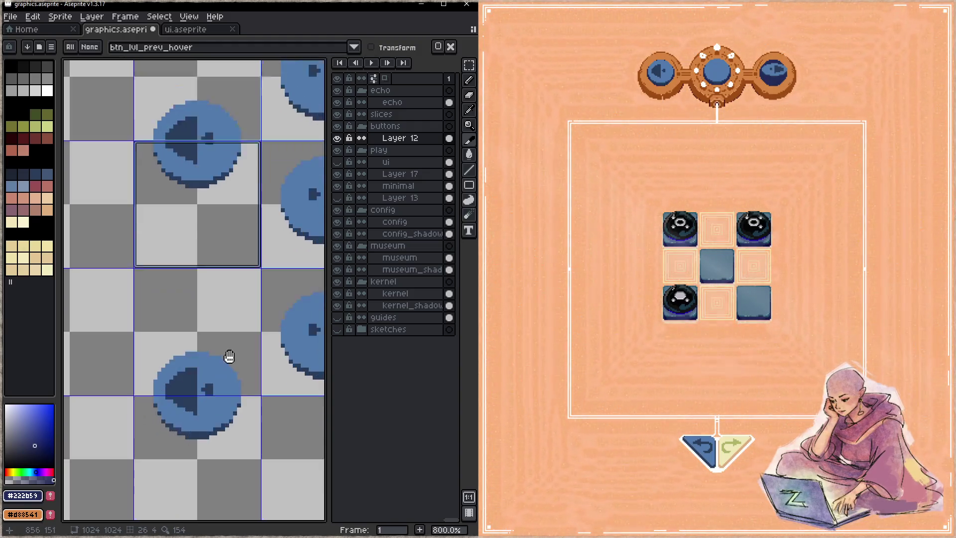
pyautogui.click(196, 416)
pyautogui.moveTo(197, 416); pyautogui.dragTo(207, 186)
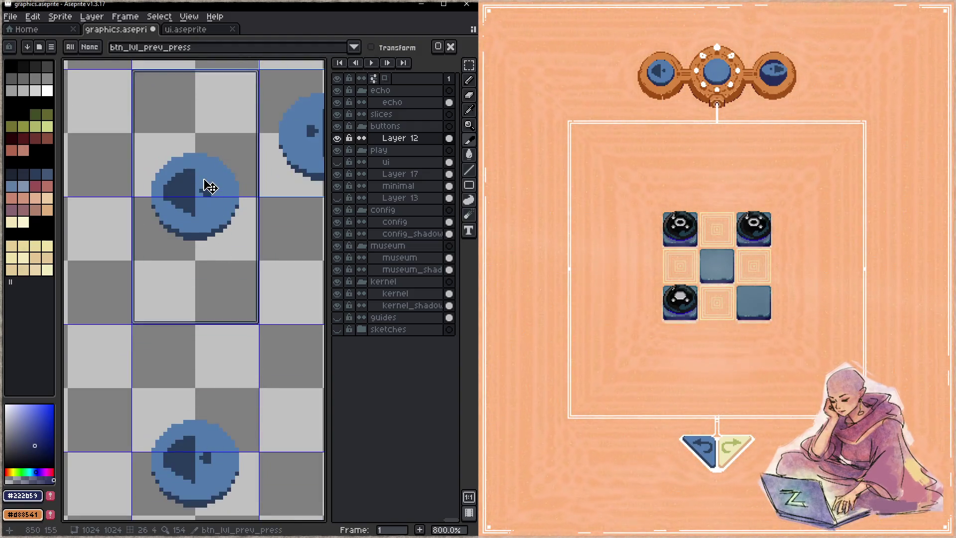
pyautogui.moveTo(213, 323); pyautogui.dragTo(213, 195)
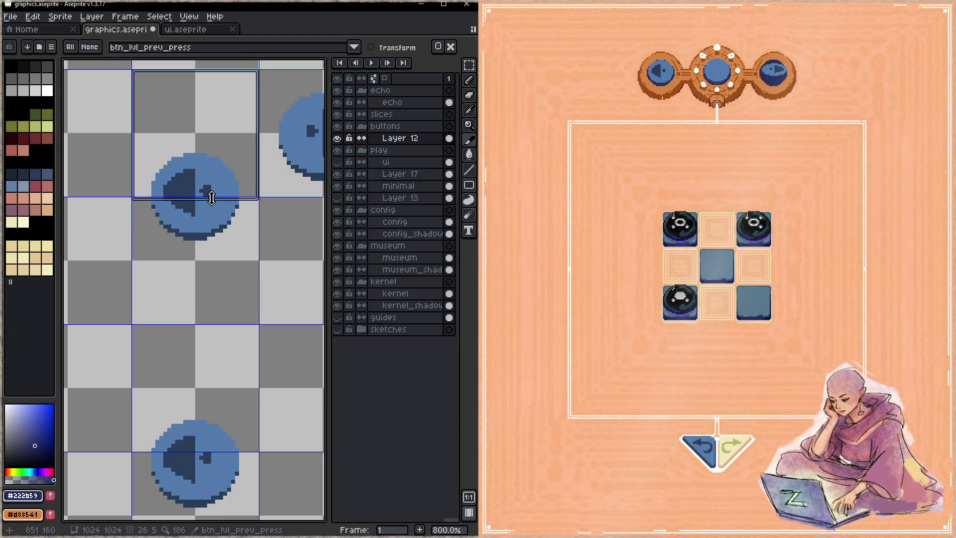
# - Select the lower-left arrow button sprite and move it up into the middle row
pyautogui.scroll(-2, 276, 226)
pyautogui.press('m')
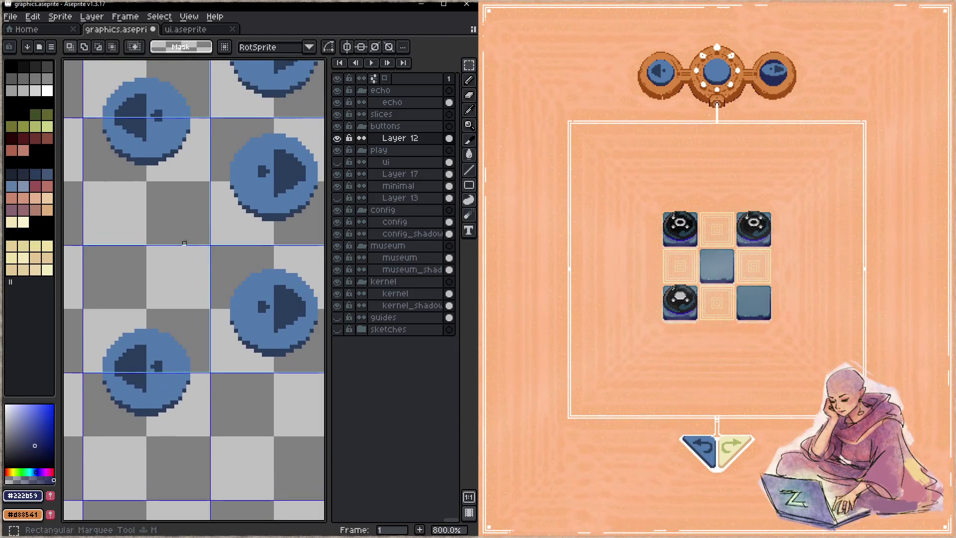
pyautogui.scroll(-1, 186, 354)
pyautogui.moveTo(135, 196)
pyautogui.mouseDown()
pyautogui.moveTo(201, 284)
pyautogui.moveTo(178, 220)
pyautogui.mouseUp()
pyautogui.scroll(1, 149, 231)
pyautogui.scroll(-2, 181, 133)
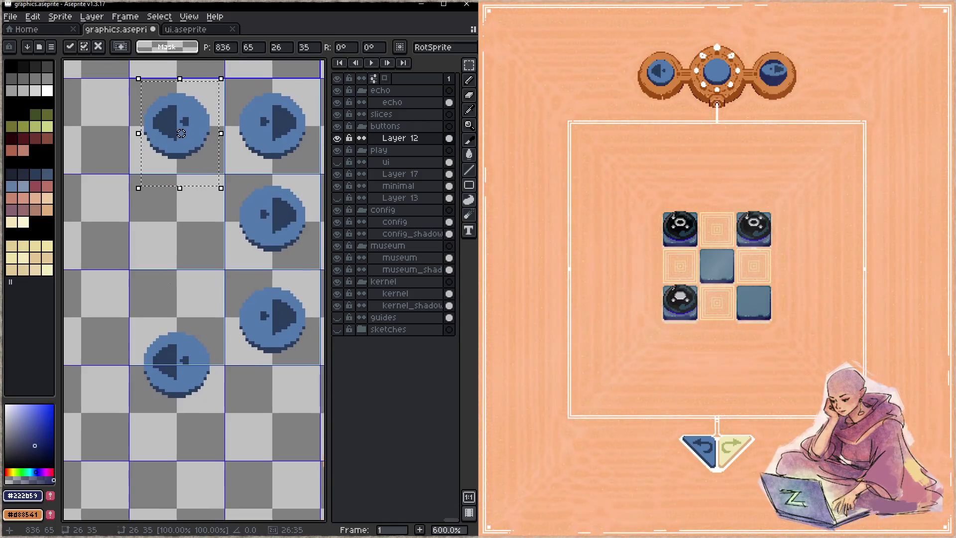
pyautogui.moveTo(140, 321)
pyautogui.mouseDown()
pyautogui.moveTo(203, 427)
pyautogui.moveTo(218, 420)
pyautogui.moveTo(204, 256)
pyautogui.mouseUp()
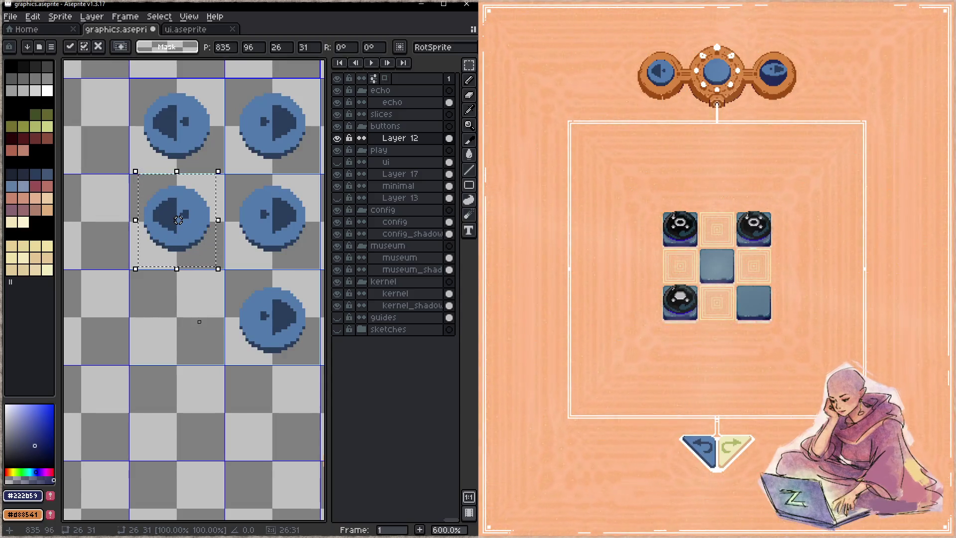
# - Move the lowest left-arrow button up into its cell and save graphics.aseprite
pyautogui.scroll(1, 180, 359)
pyautogui.moveTo(177, 357); pyautogui.dragTo(180, 141)
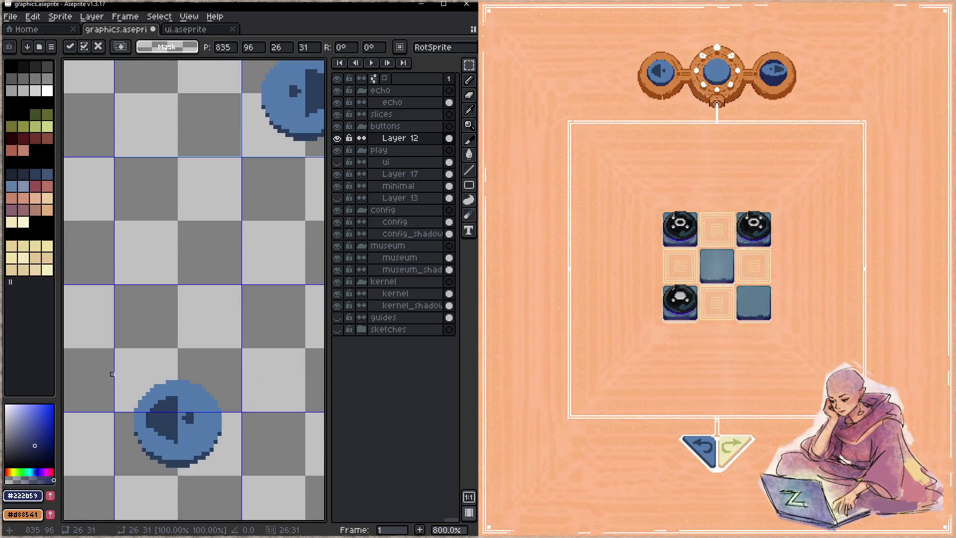
pyautogui.moveTo(116, 351); pyautogui.dragTo(244, 494)
pyautogui.moveTo(192, 454); pyautogui.dragTo(211, 332)
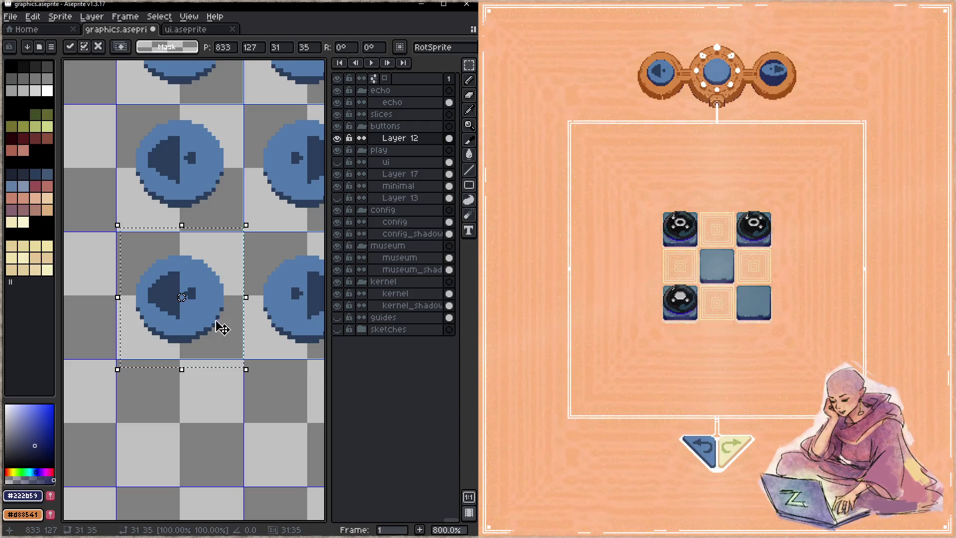
pyautogui.press('Return')
pyautogui.scroll(-2, 211, 332)
pyautogui.hotkey('ctrl', 's')
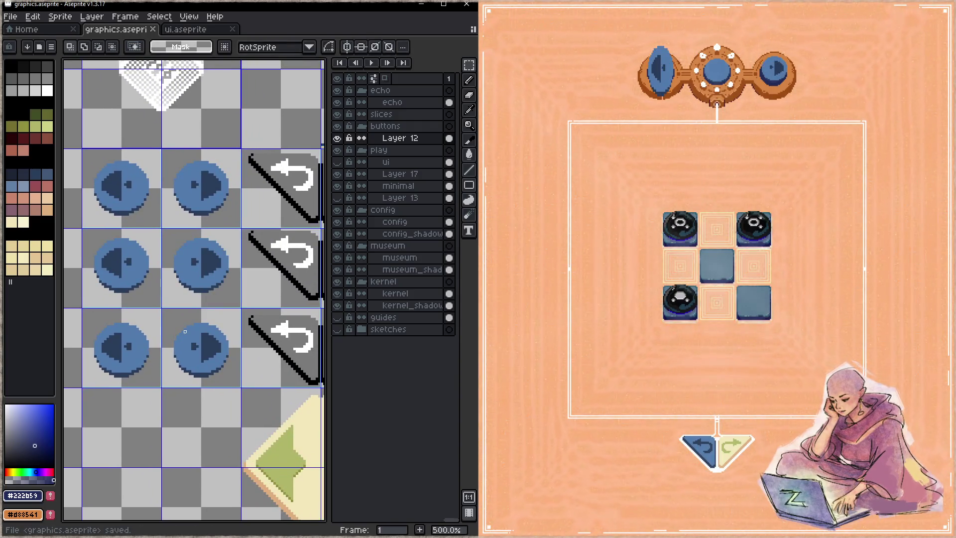
pyautogui.click(199, 29)
# - Adjust the top edge of the play_prev slice in ui.aseprite, undoing the last tweak
pyautogui.hscroll(-5, 166, 230)
pyautogui.hotkey('shift', 'c')
pyautogui.hscroll(-3, 160, 213)
pyautogui.hscroll(-2, 183, 228)
pyautogui.click(177, 236)
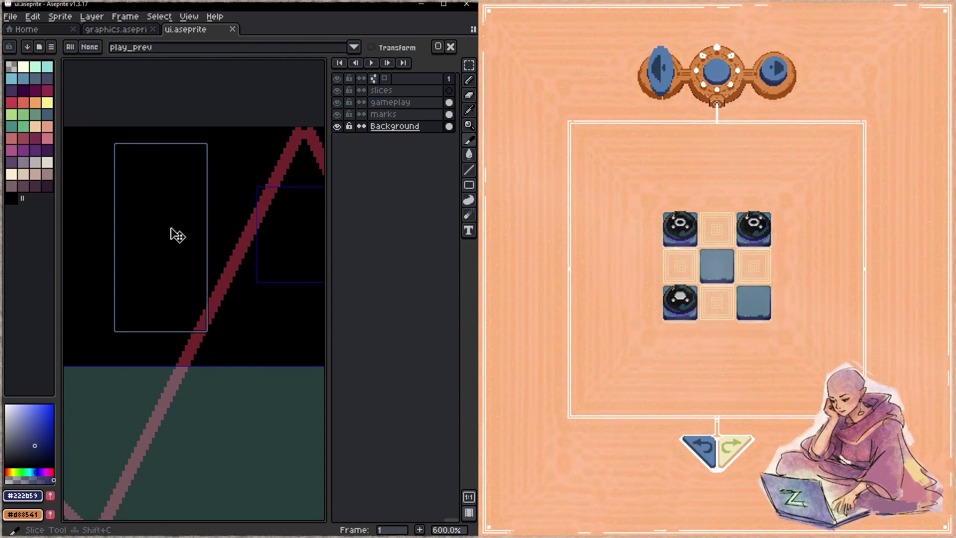
pyautogui.moveTo(173, 144); pyautogui.dragTo(173, 160)
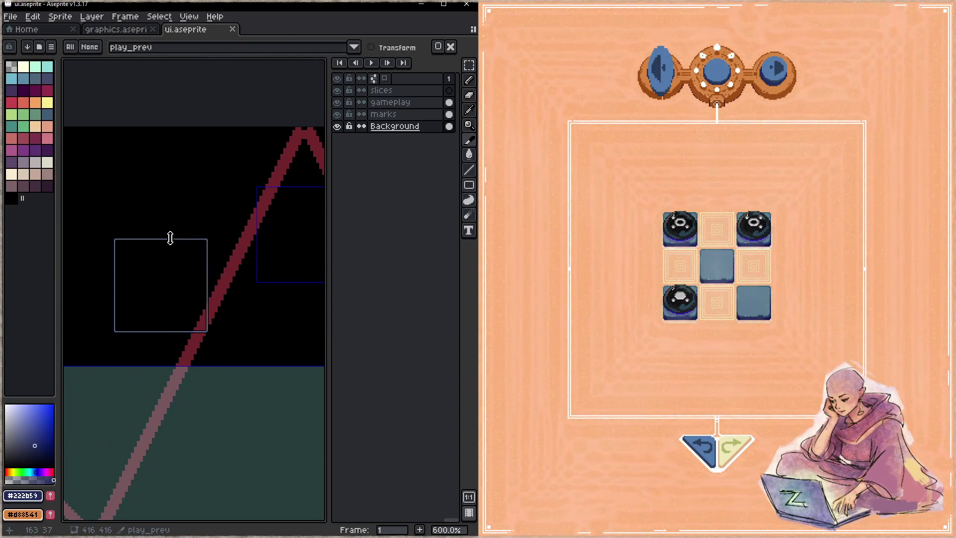
pyautogui.moveTo(170, 239); pyautogui.dragTo(172, 231)
pyautogui.hotkey('ctrl', 'z')
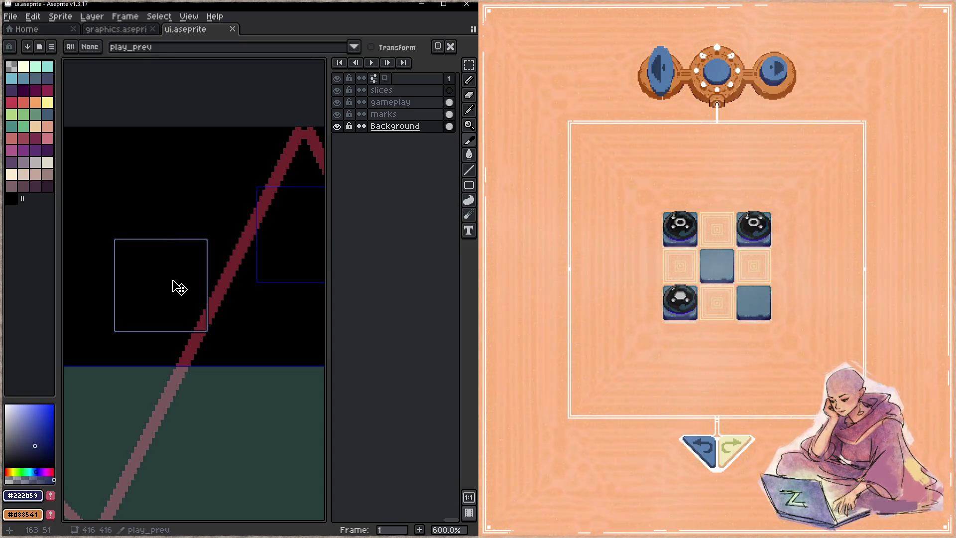
# - Nudge the play_prev slice slightly left and up, saving ui.aseprite after each move
pyautogui.doubleClick(180, 288)
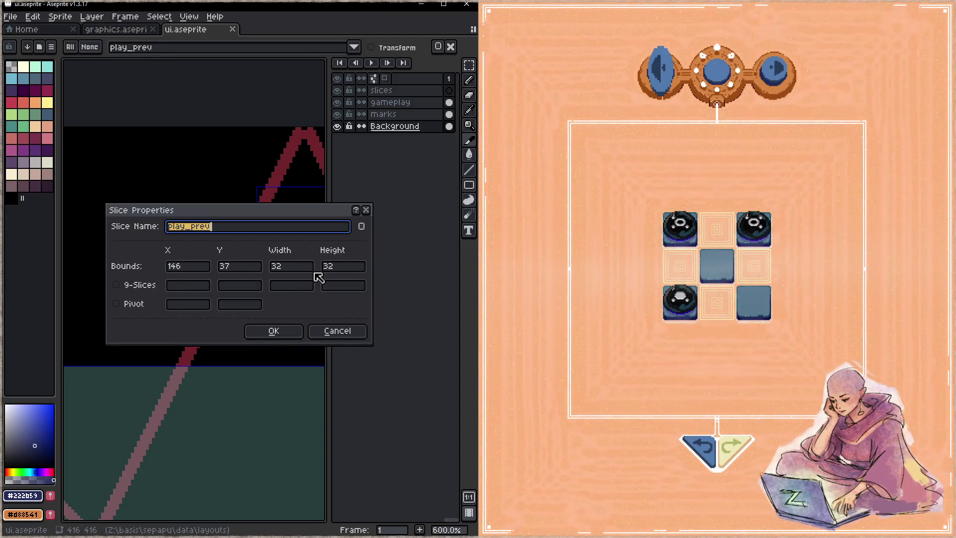
pyautogui.click(268, 331)
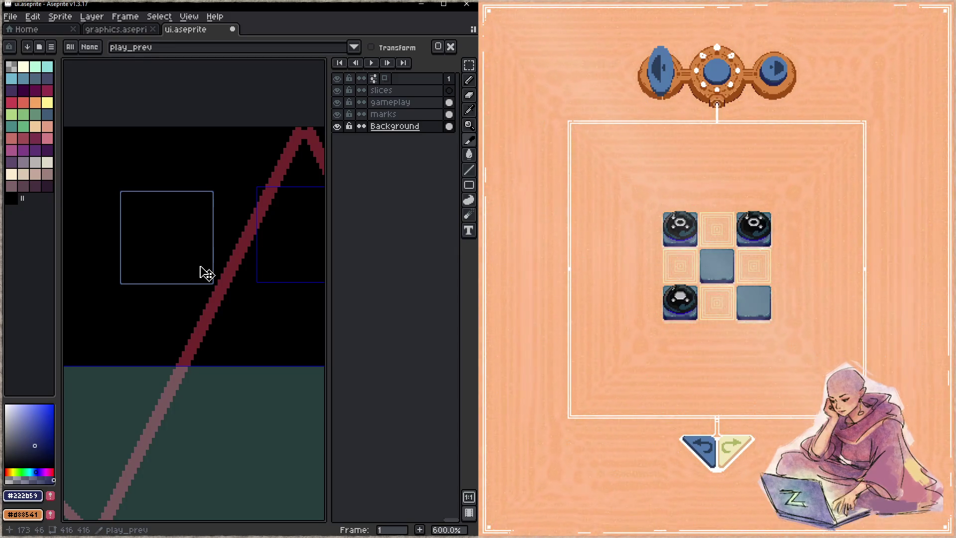
pyautogui.hotkey('ctrl', 's')
pyautogui.moveTo(202, 274); pyautogui.dragTo(190, 280)
pyautogui.hotkey('ctrl', 's')
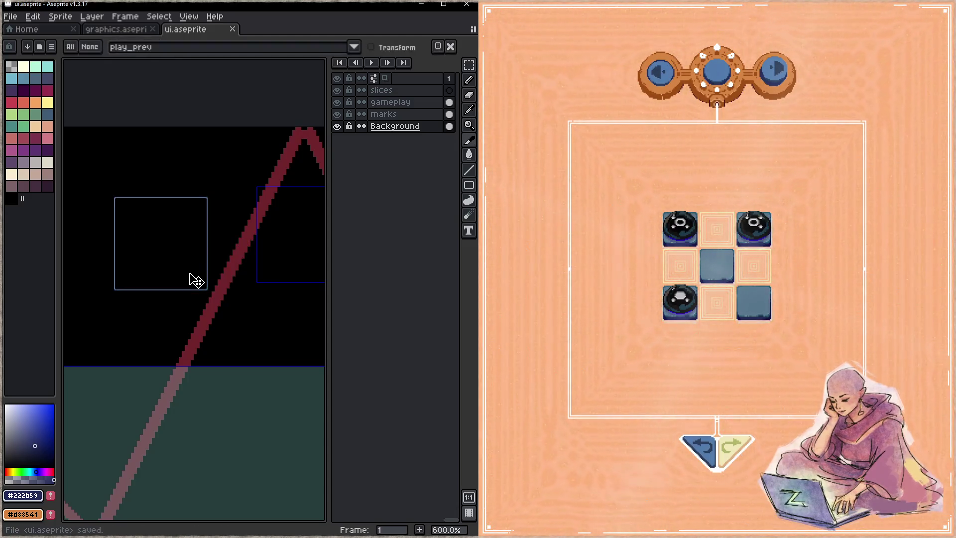
pyautogui.moveTo(190, 274); pyautogui.dragTo(188, 266)
pyautogui.hotkey('ctrl', 's')
# - Set the play_next slice height to 32 so it becomes 32×32
pyautogui.moveTo(260, 265); pyautogui.dragTo(205, 254)
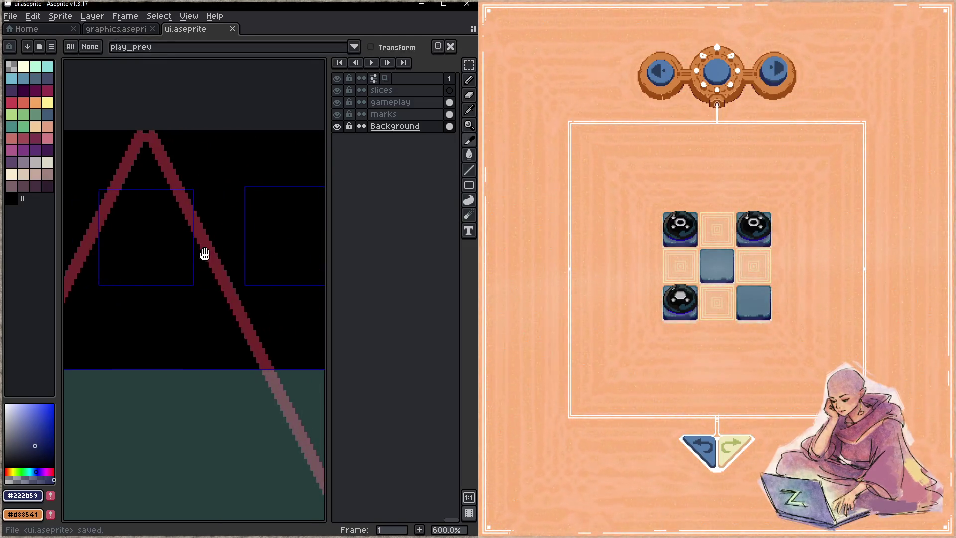
pyautogui.click(191, 254)
pyautogui.doubleClick(204, 249)
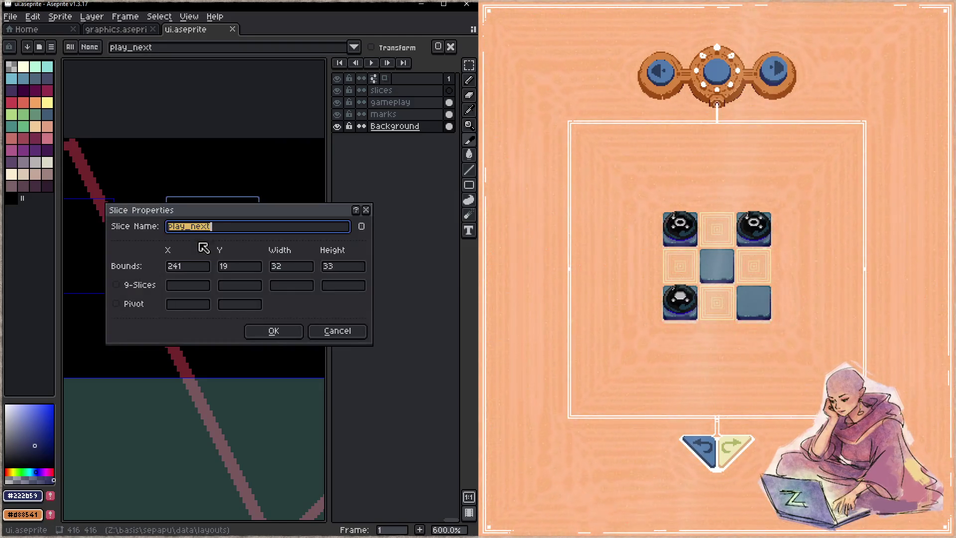
pyautogui.doubleClick(343, 266)
pyautogui.write('32')
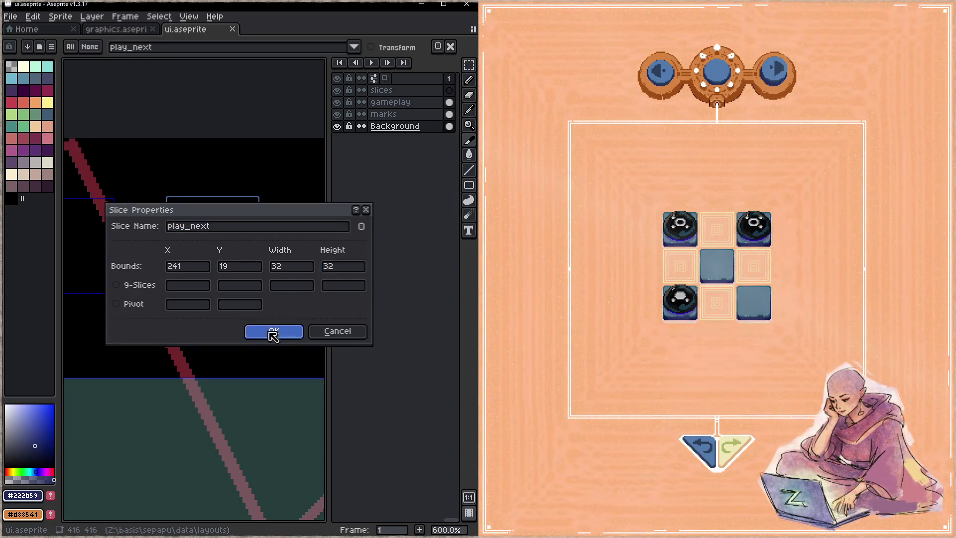
pyautogui.click(274, 332)
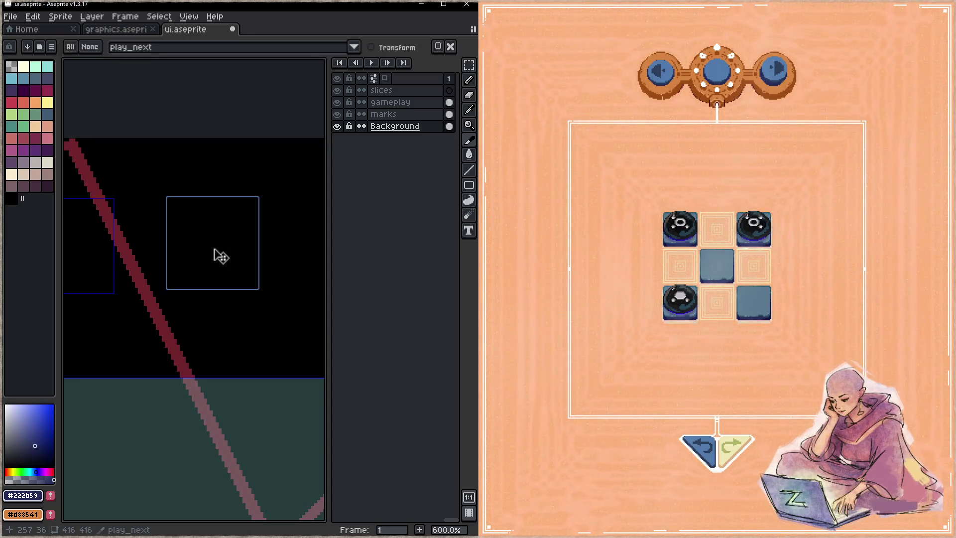
# - Nudge the play_next slice one pixel left and down and save ui.aseprite
pyautogui.moveTo(220, 256); pyautogui.dragTo(220, 258)
pyautogui.hotkey('ctrl', 's')
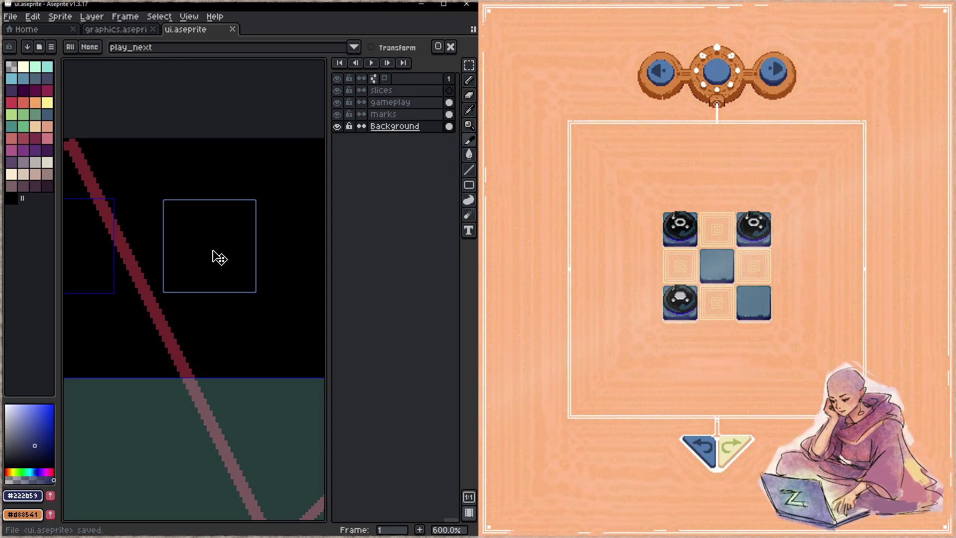
pyautogui.press('z')
pyautogui.hotkey('shift', 'c')
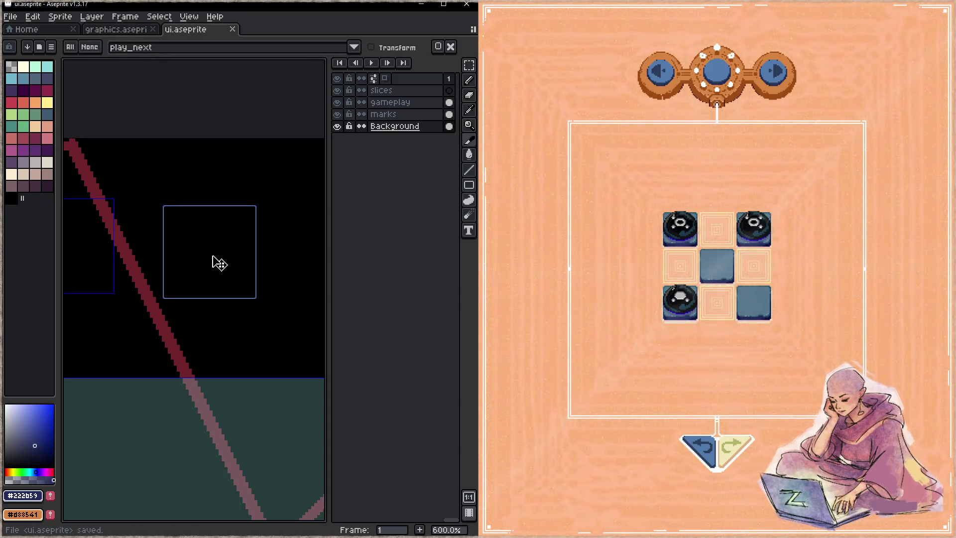
pyautogui.click(657, 105)
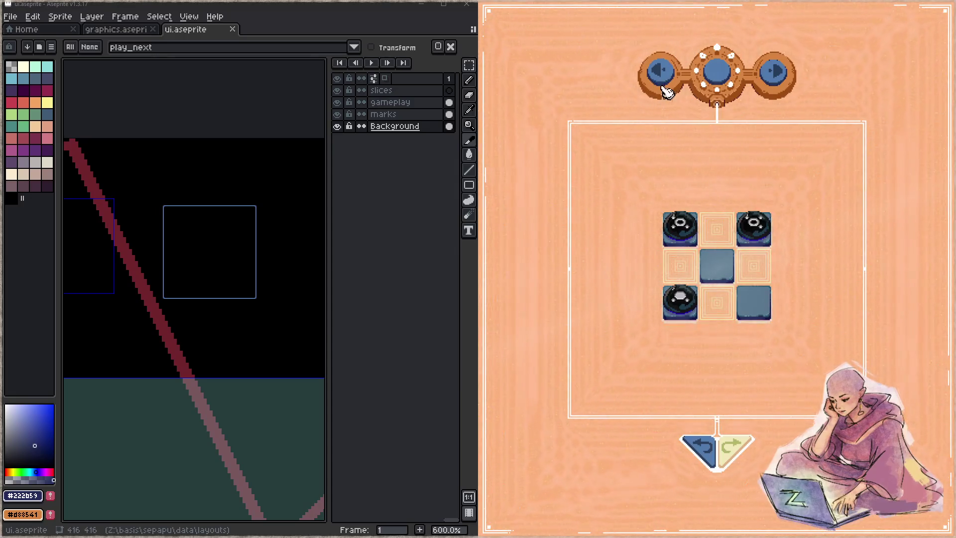
# - Cycle through several levels with the left and right level arrows
pyautogui.click(789, 86)
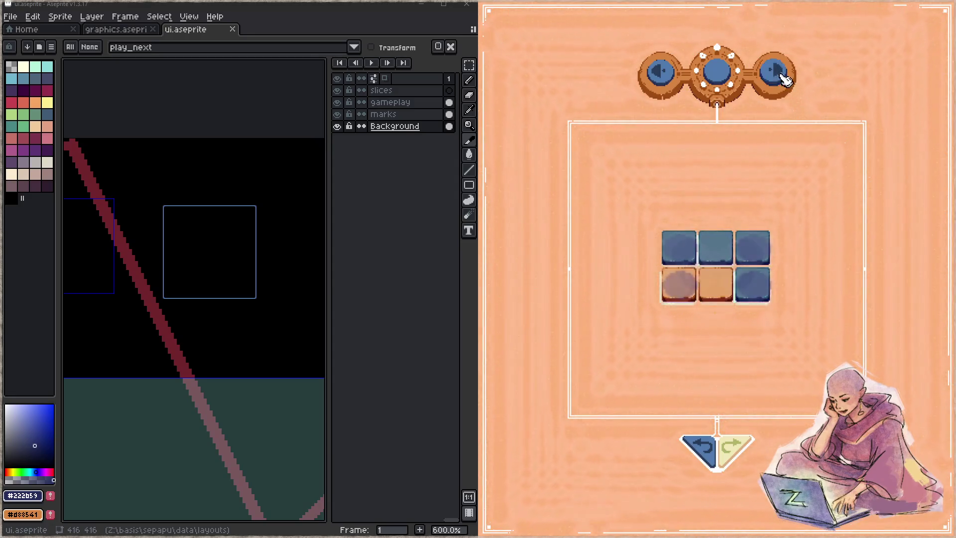
pyautogui.click(672, 75)
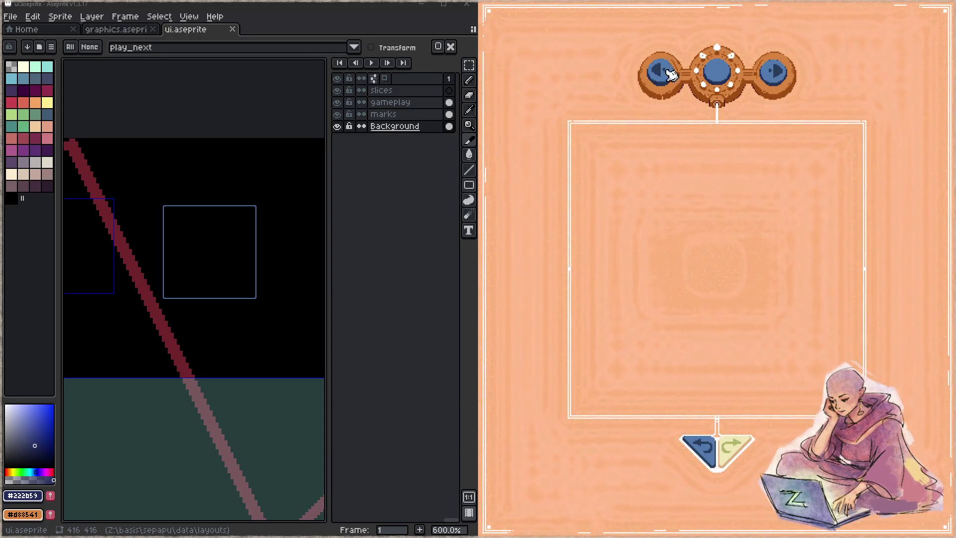
pyautogui.click(786, 73)
pyautogui.click(776, 91)
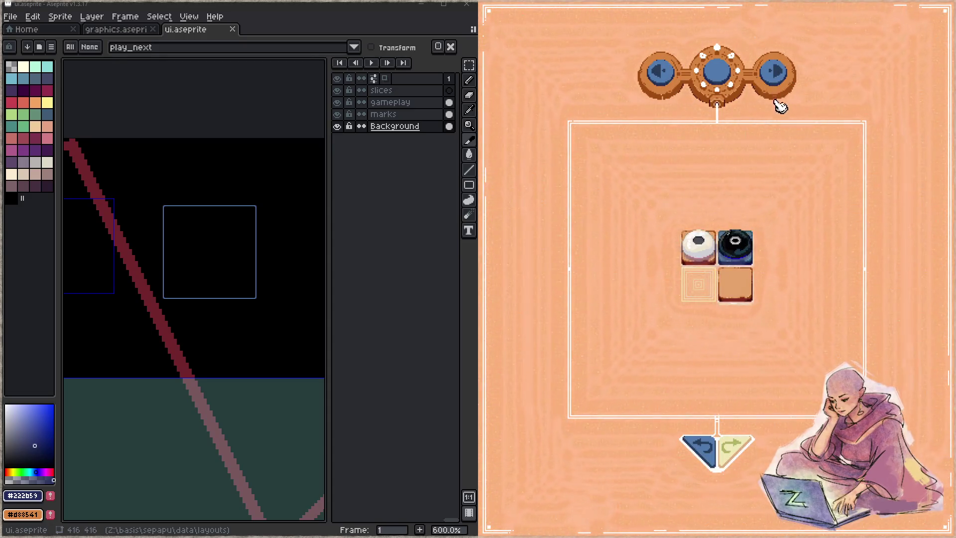
# - Test undo and redo on the board, then switch level and step through its move history
pyautogui.click(700, 449)
pyautogui.click(736, 450)
pyautogui.click(697, 449)
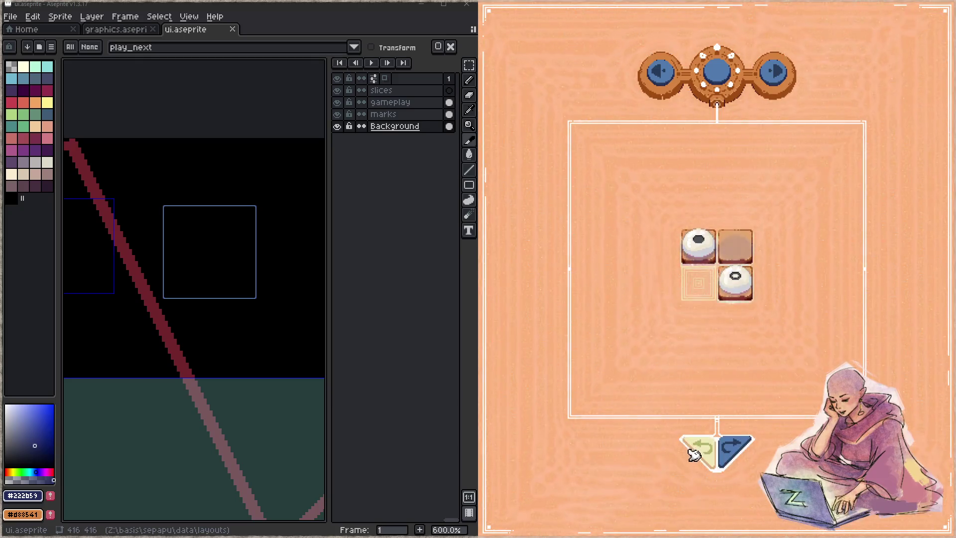
pyautogui.click(668, 84)
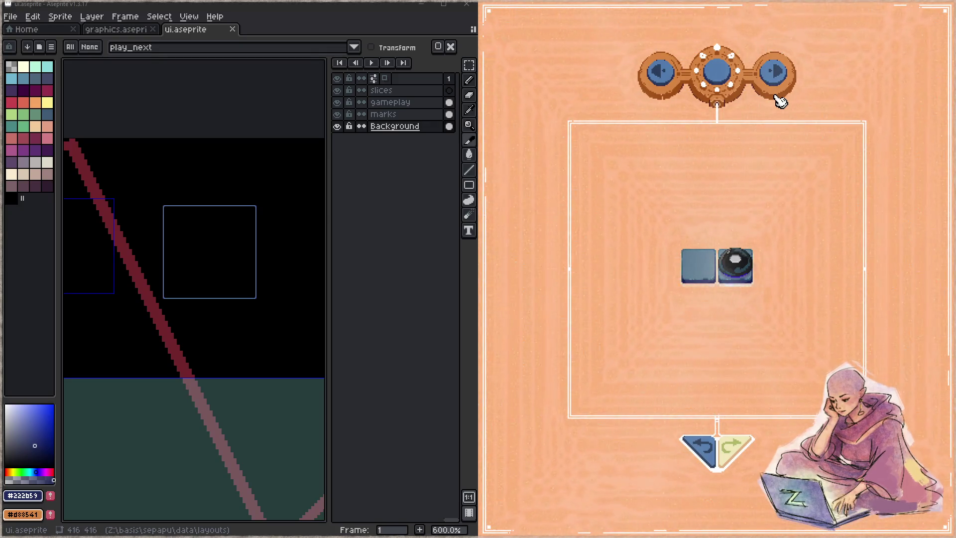
pyautogui.click(783, 80)
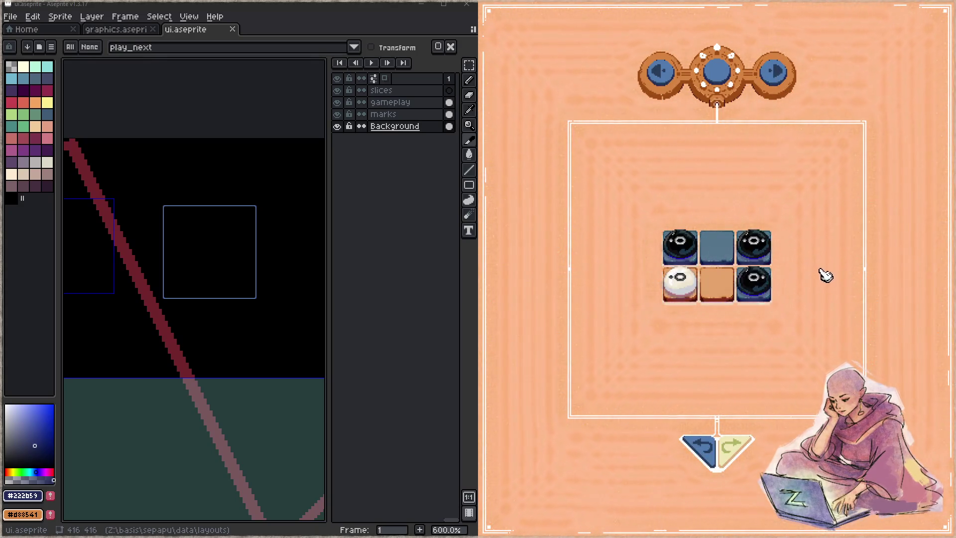
pyautogui.click(734, 434)
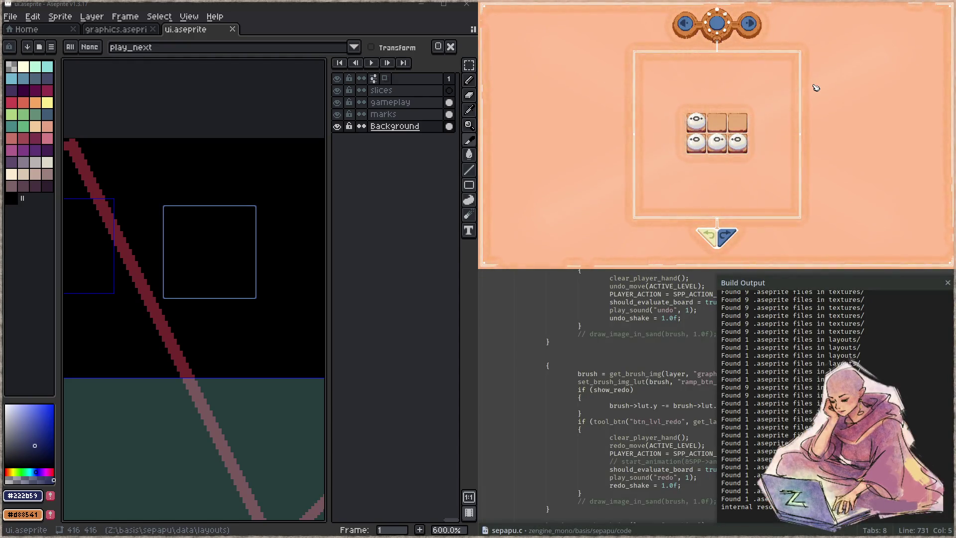
# - Carve looping, S-shaped, Z-shaped and zigzag trails through the sand around the 2×3 board
pyautogui.moveTo(876, 184); pyautogui.dragTo(854, 135)
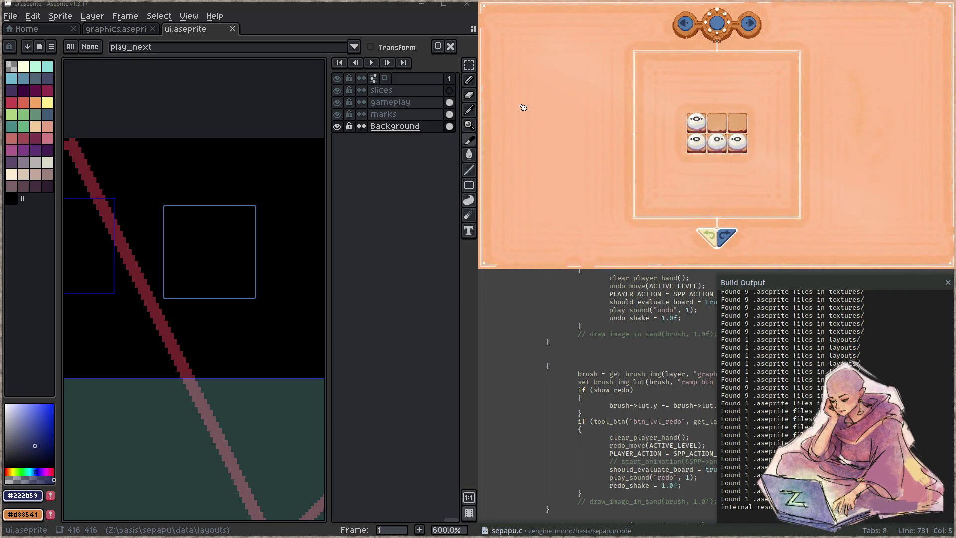
pyautogui.moveTo(520, 139)
pyautogui.mouseDown()
pyautogui.moveTo(557, 126)
pyautogui.moveTo(576, 139)
pyautogui.mouseUp()
pyautogui.moveTo(524, 198)
pyautogui.mouseDown()
pyautogui.moveTo(557, 190)
pyautogui.moveTo(577, 207)
pyautogui.moveTo(543, 248)
pyautogui.moveTo(585, 236)
pyautogui.mouseUp()
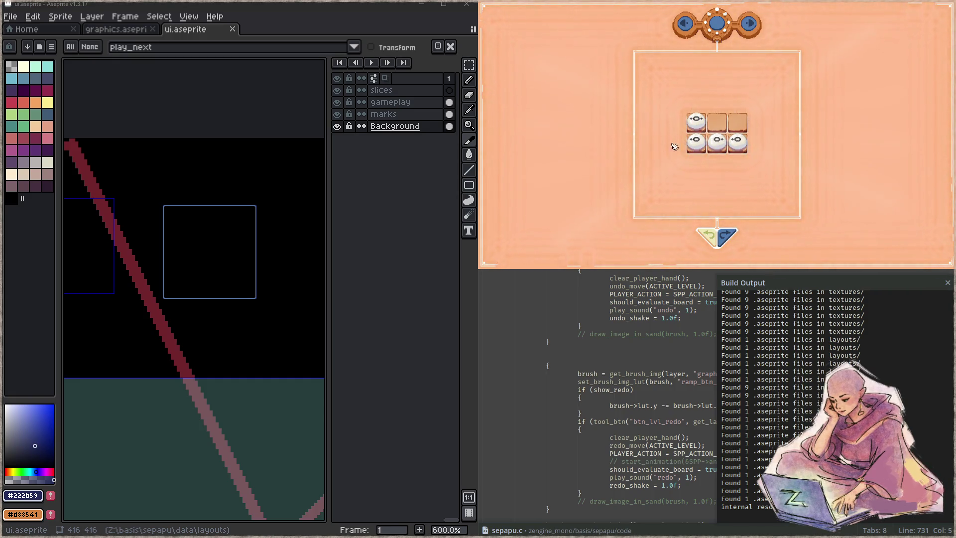
pyautogui.moveTo(869, 103)
pyautogui.mouseDown()
pyautogui.moveTo(859, 164)
pyautogui.moveTo(883, 198)
pyautogui.mouseUp()
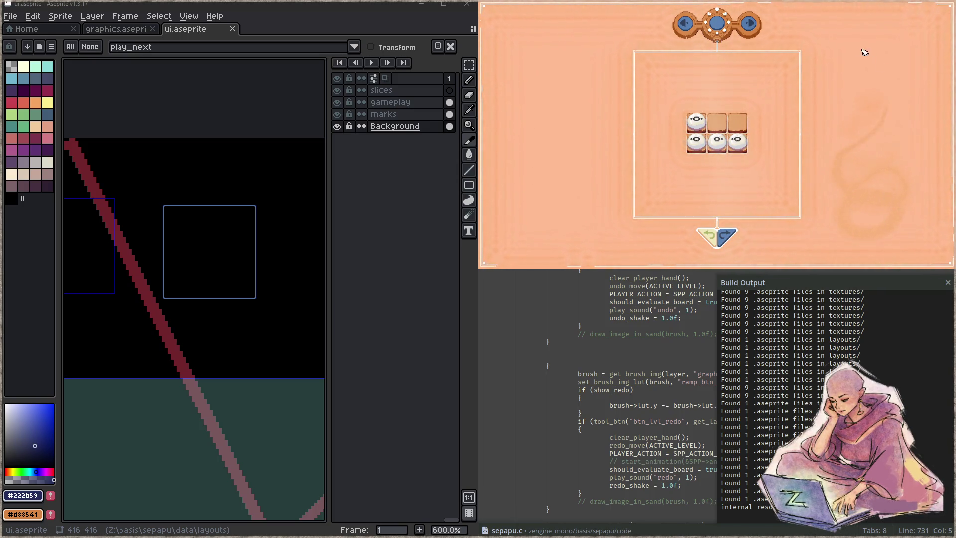
pyautogui.moveTo(884, 63)
pyautogui.mouseDown()
pyautogui.moveTo(900, 95)
pyautogui.moveTo(876, 129)
pyautogui.mouseUp()
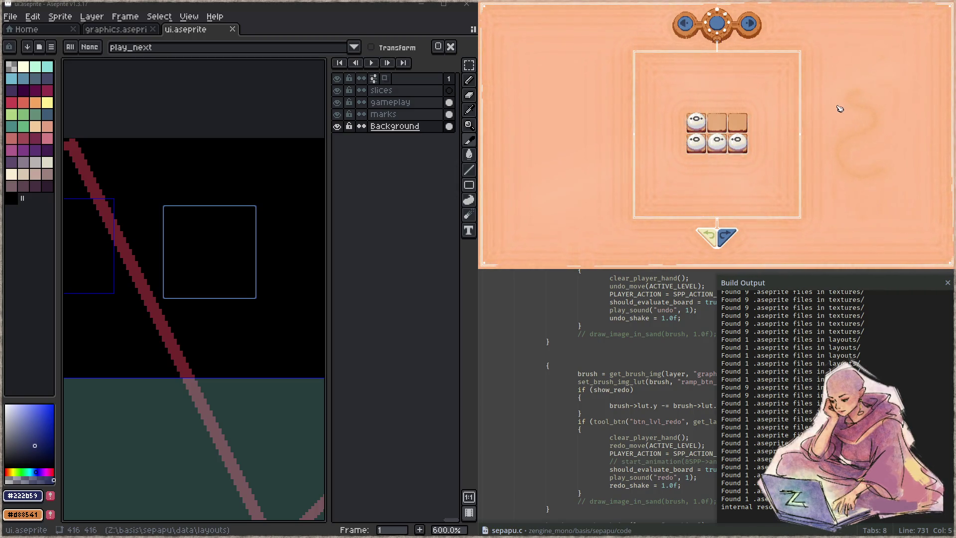
pyautogui.moveTo(843, 81)
pyautogui.mouseDown()
pyautogui.moveTo(902, 103)
pyautogui.moveTo(855, 198)
pyautogui.moveTo(909, 217)
pyautogui.mouseUp()
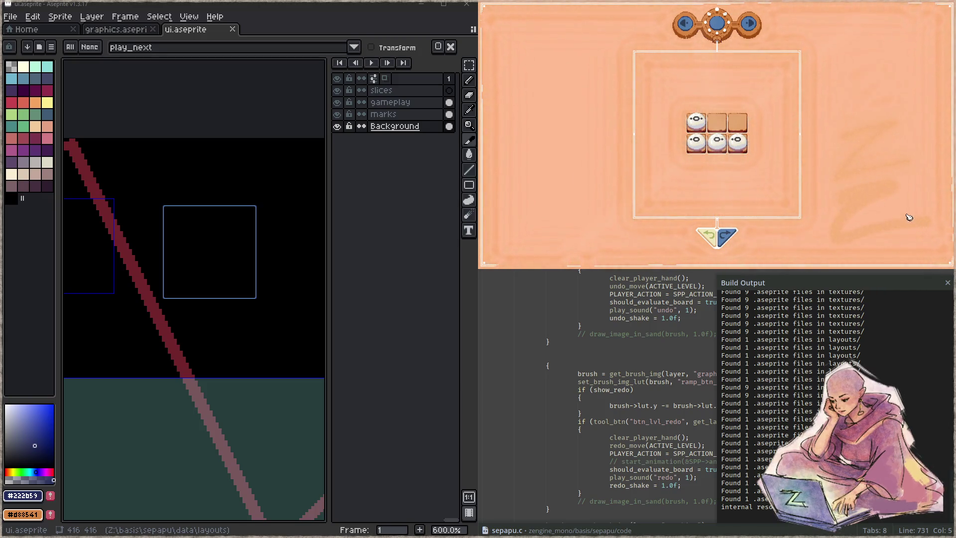
pyautogui.moveTo(877, 115); pyautogui.dragTo(858, 185)
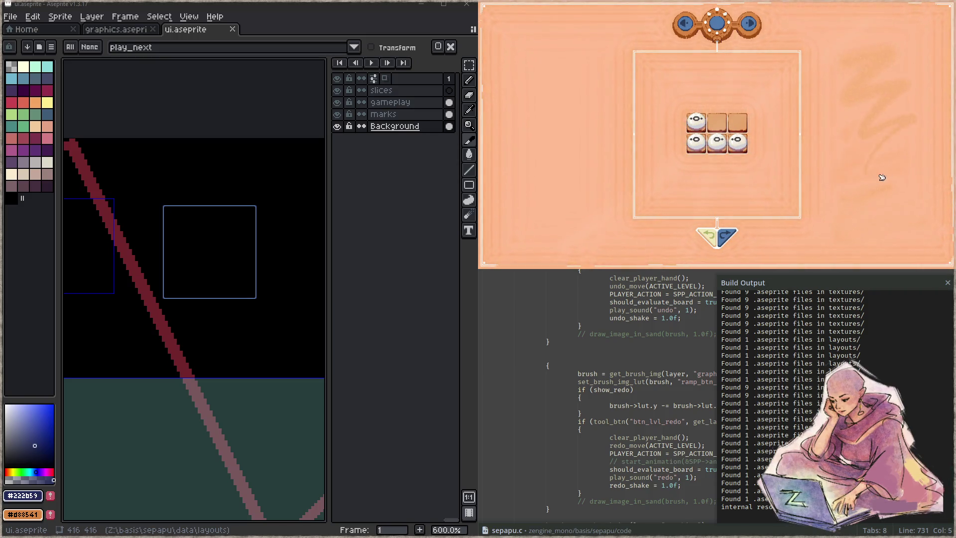
pyautogui.moveTo(854, 124); pyautogui.dragTo(837, 172)
pyautogui.moveTo(770, 153)
pyautogui.mouseDown()
pyautogui.moveTo(709, 180)
pyautogui.moveTo(759, 139)
pyautogui.mouseUp()
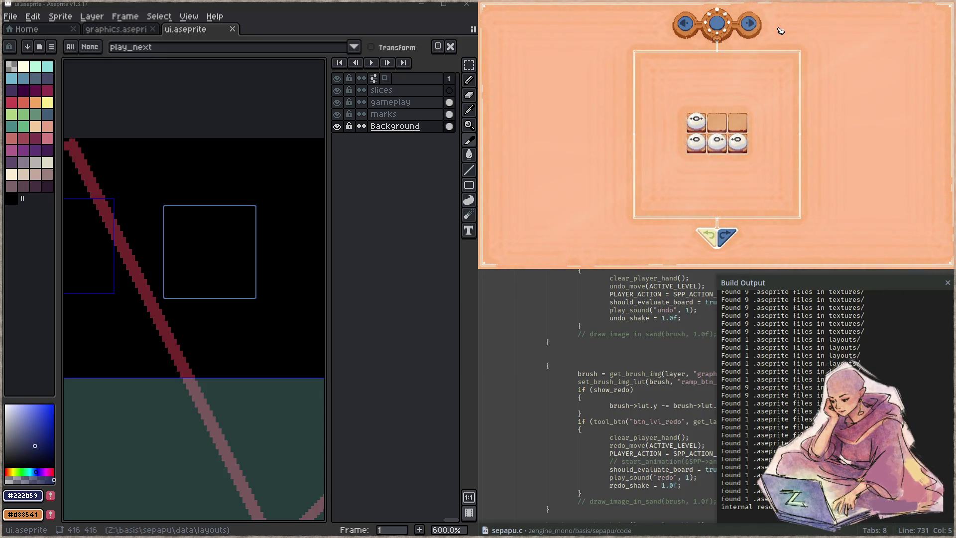
pyautogui.click(209, 245)
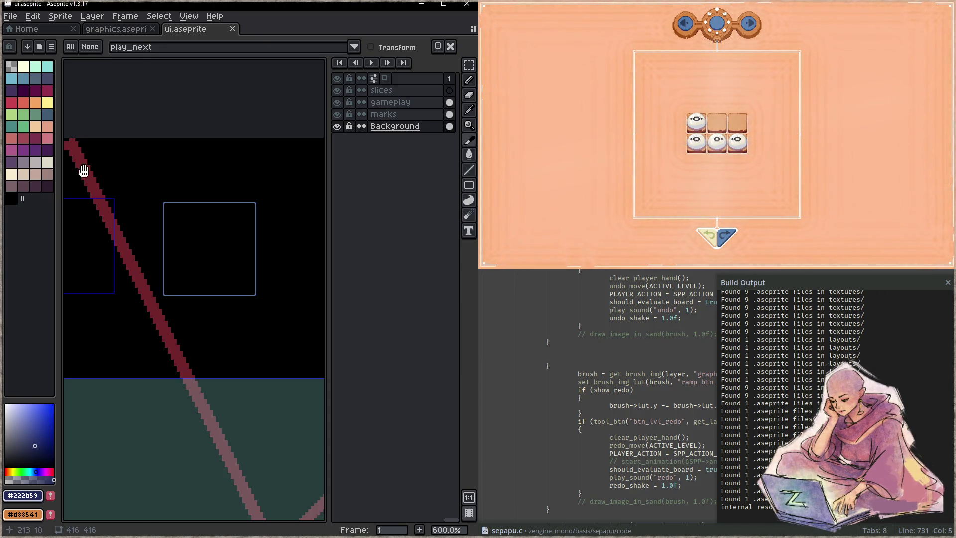
# - Select the play_prev slice in ui.aseprite
pyautogui.hscroll(-5, 134, 241)
pyautogui.click(132, 246)
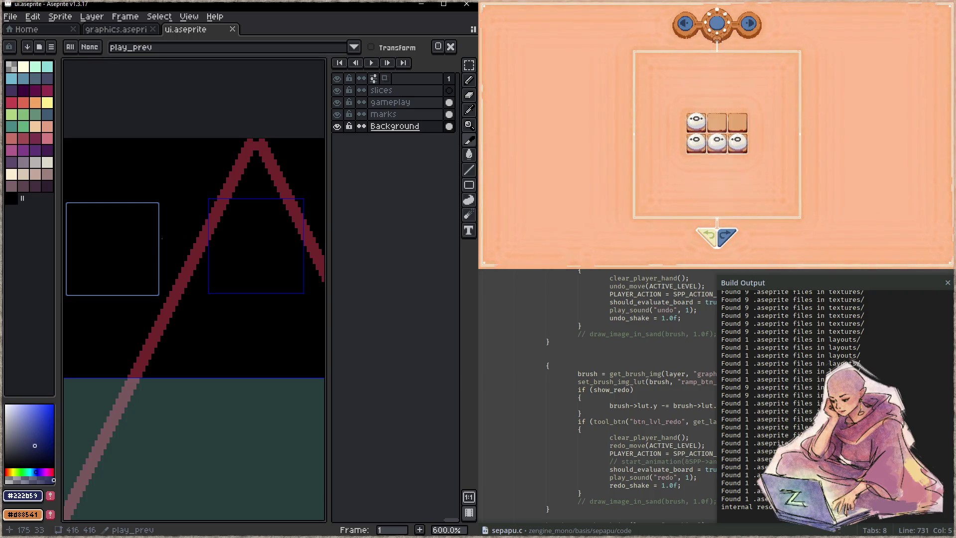
pyautogui.hscroll(3, 149, 209)
# - Close and relaunch the game, snapping it to the right half with Aseprite on the left
pyautogui.click(815, 96)
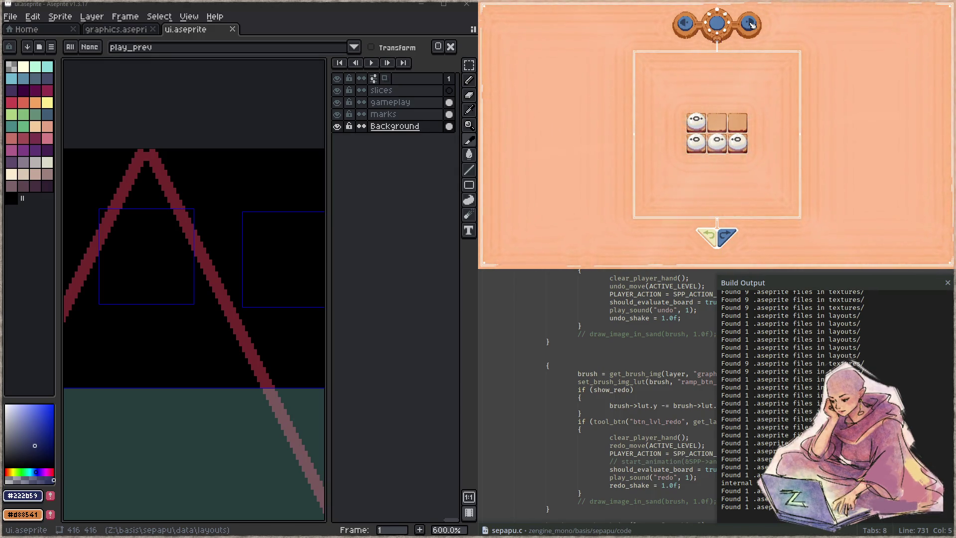
pyautogui.click(752, 25)
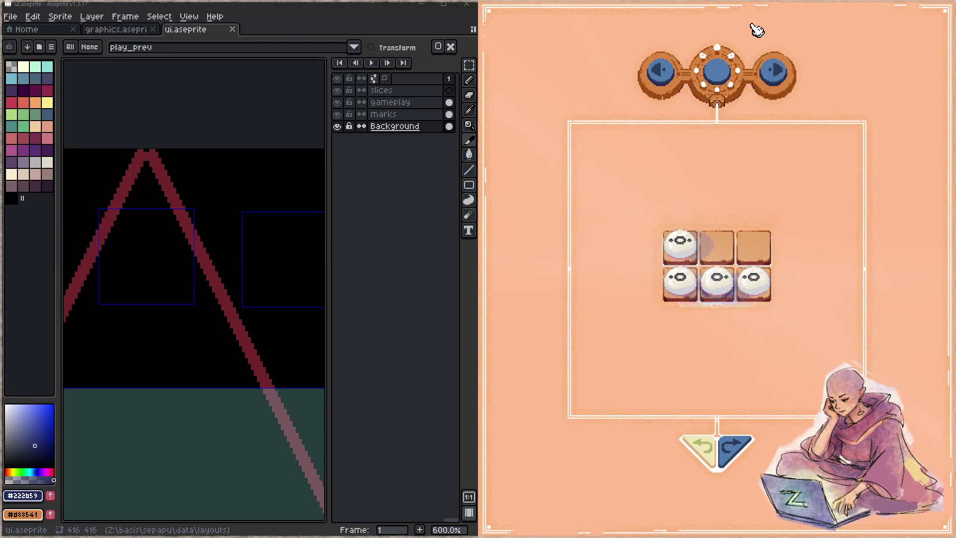
pyautogui.press('super+Right')
pyautogui.click(383, 190)
pyautogui.hotkey('alt', 'Tab')
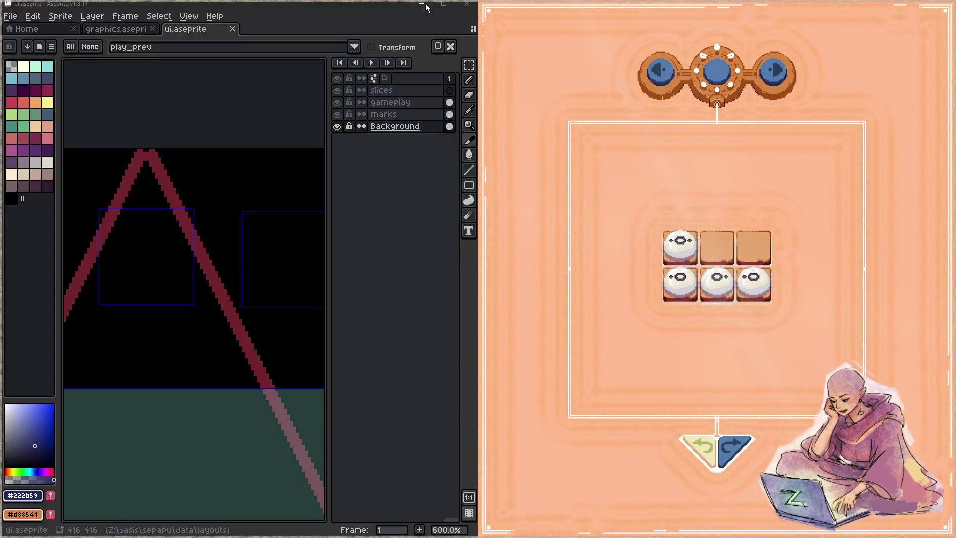
# - Open graphics.aseprite and pan the canvas to the navigation bar sprite
pyautogui.click(112, 30)
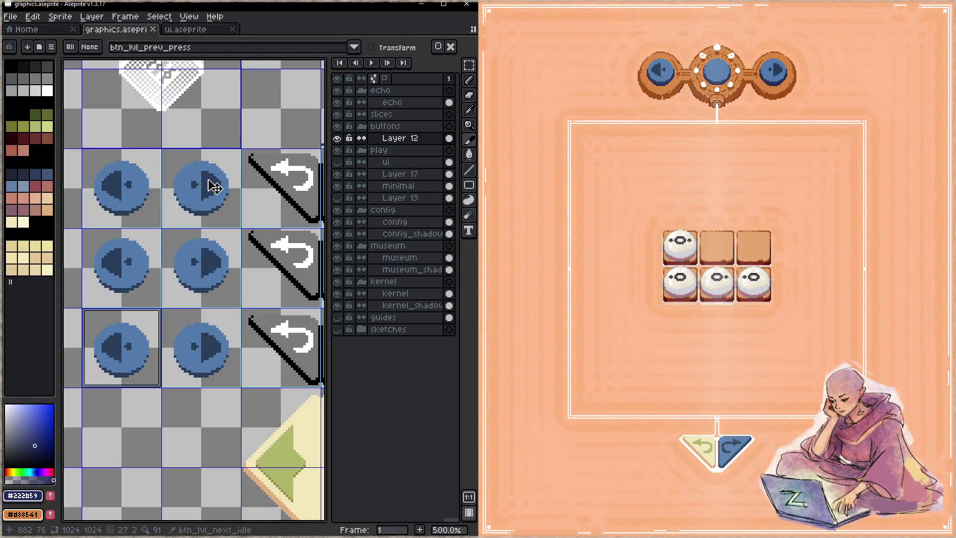
pyautogui.hotkey('alt', 'Tab')
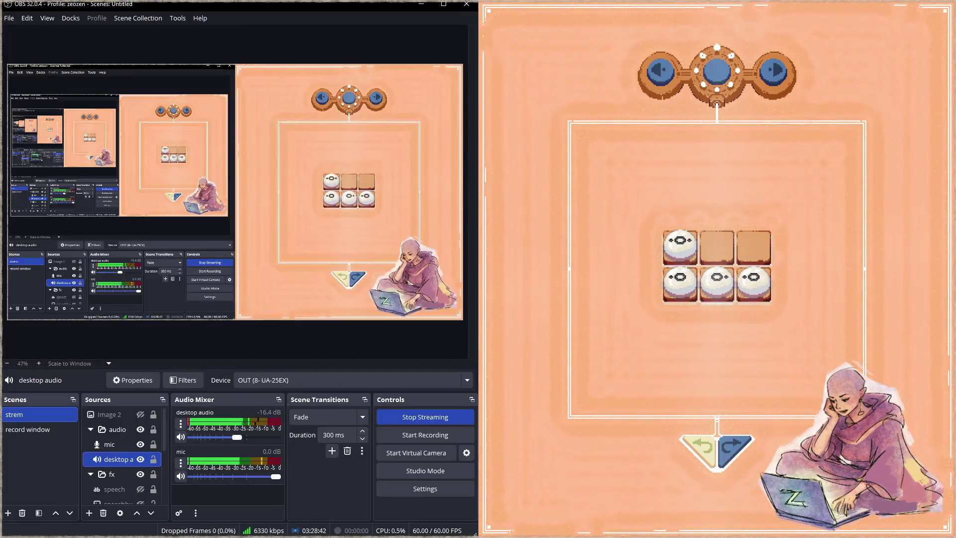
pyautogui.hotkey('alt', 'Tab')
pyautogui.click(67, 59)
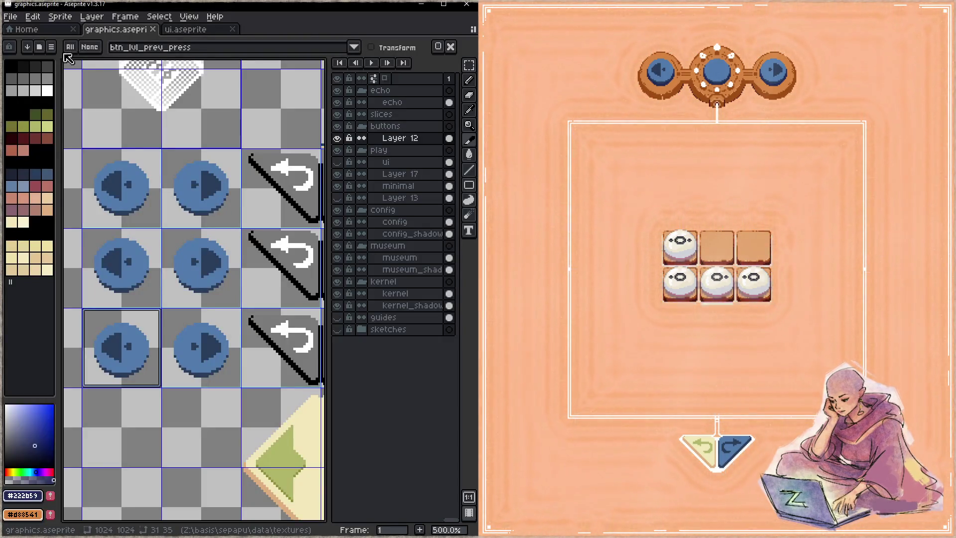
pyautogui.scroll(-4, 184, 225)
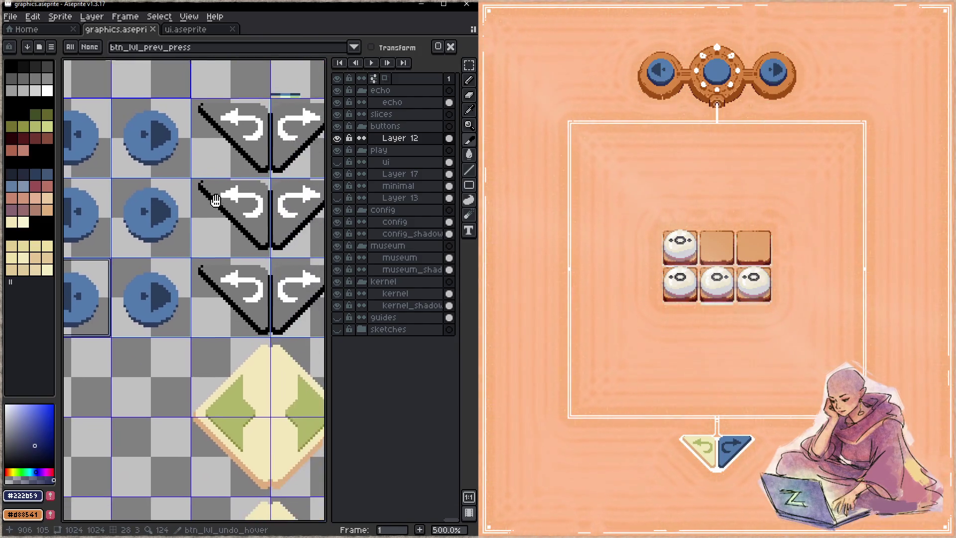
pyautogui.hscroll(4, 175, 189)
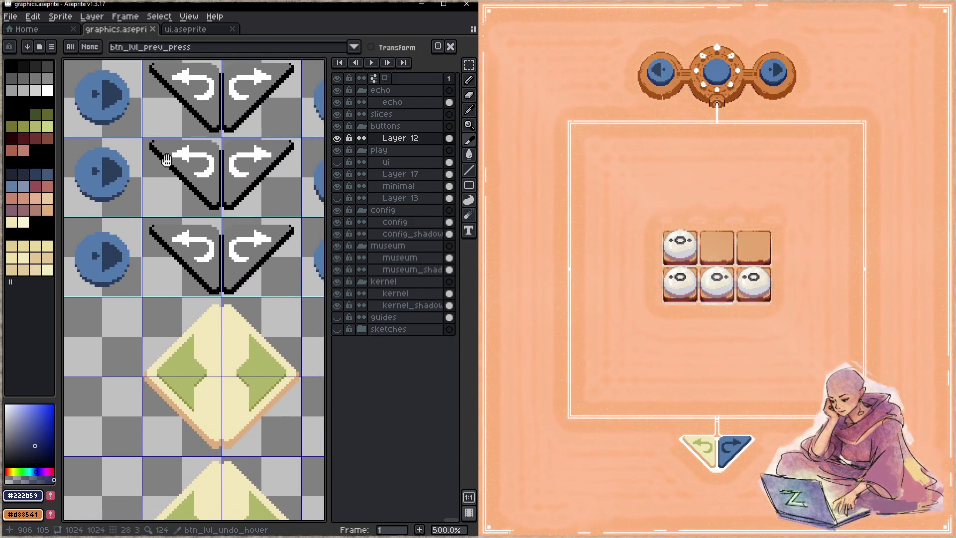
pyautogui.scroll(-9, 175, 181)
pyautogui.scroll(1, 213, 297)
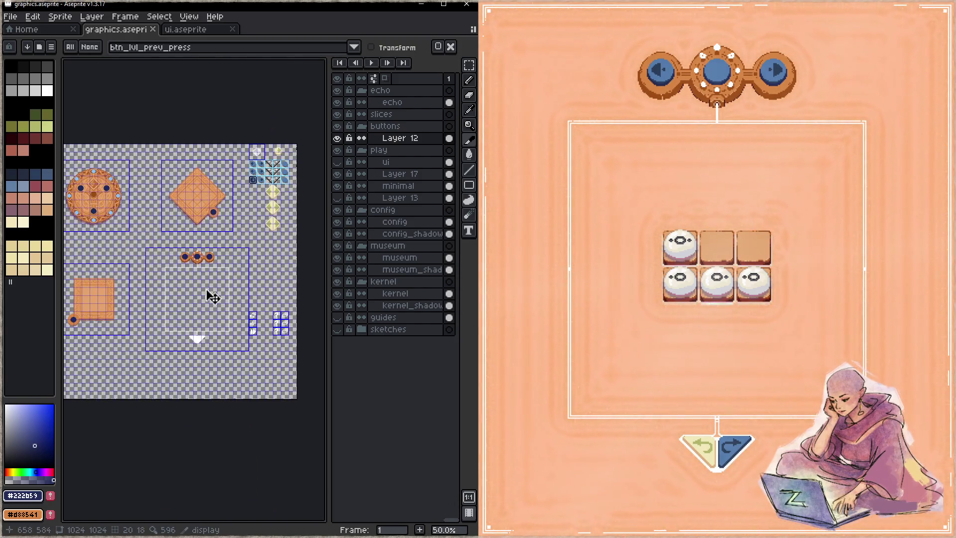
pyautogui.scroll(2, 213, 297)
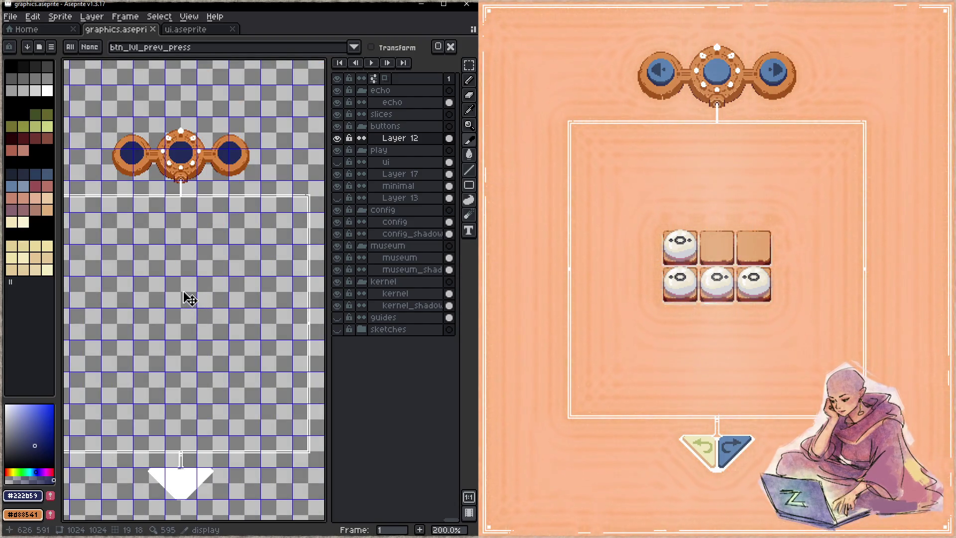
pyautogui.moveTo(184, 299); pyautogui.dragTo(213, 265)
# - Hide Layer 17, make the minimal layer active, and ready the Pencil and Eraser
pyautogui.press('Tab')
pyautogui.press('Tab')
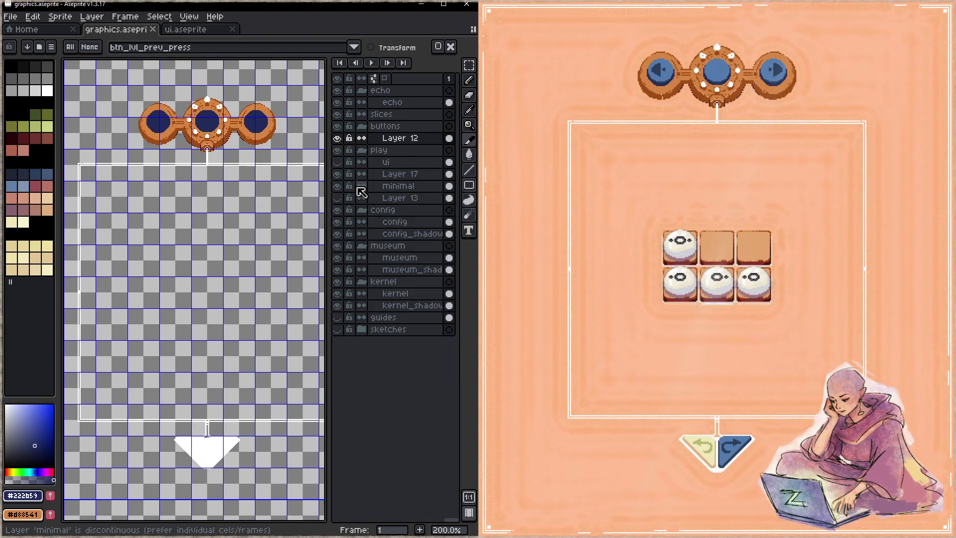
pyautogui.click(338, 174)
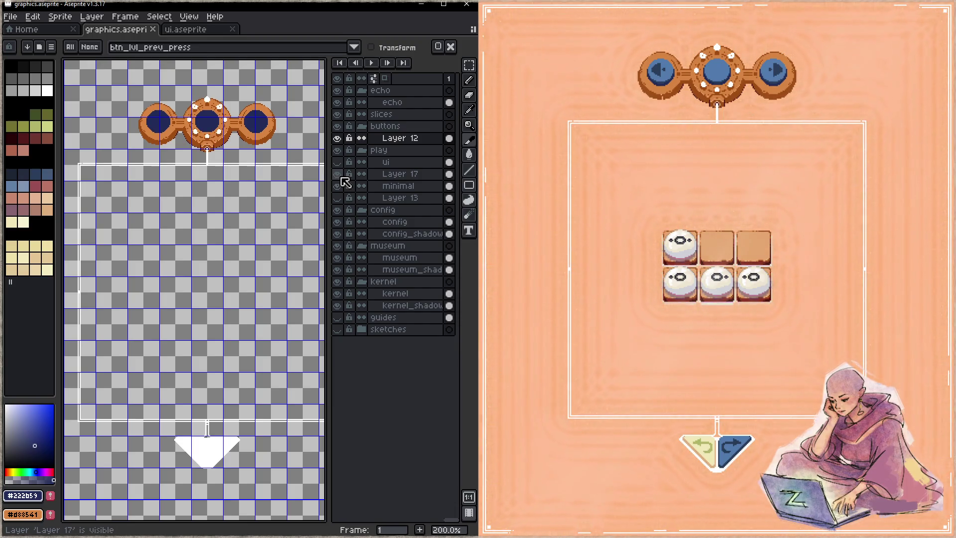
pyautogui.click(374, 187)
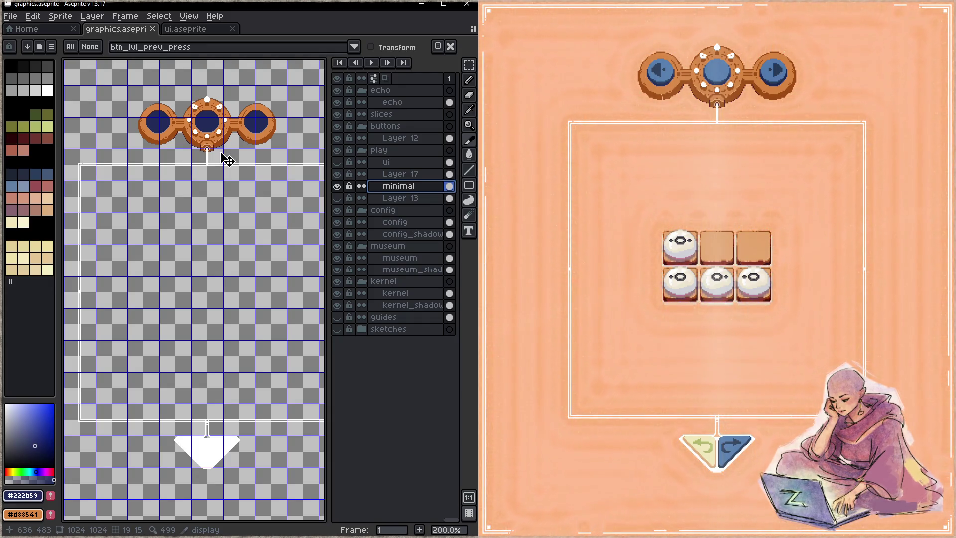
pyautogui.scroll(-3, 229, 199)
pyautogui.hscroll(4, 171, 192)
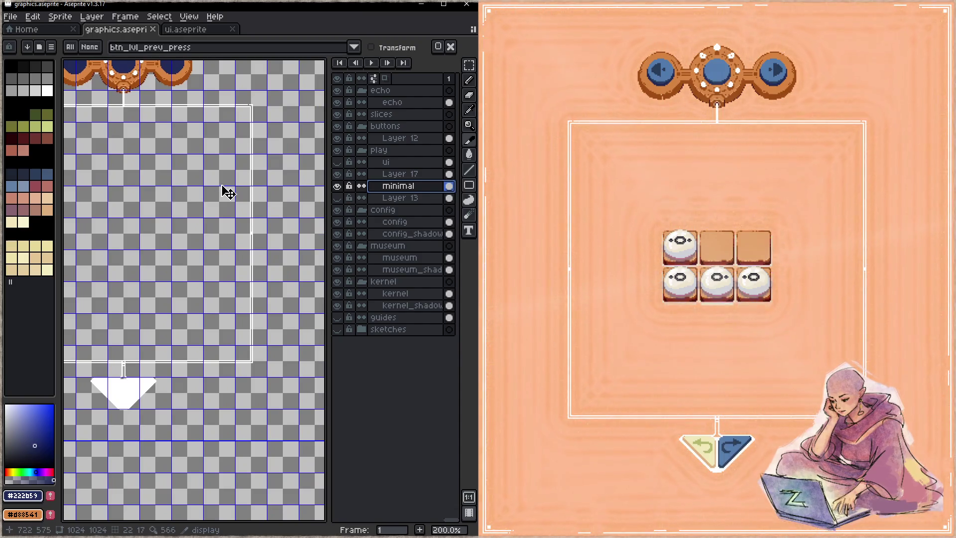
pyautogui.press('b')
pyautogui.scroll(3, 257, 193)
pyautogui.press('e')
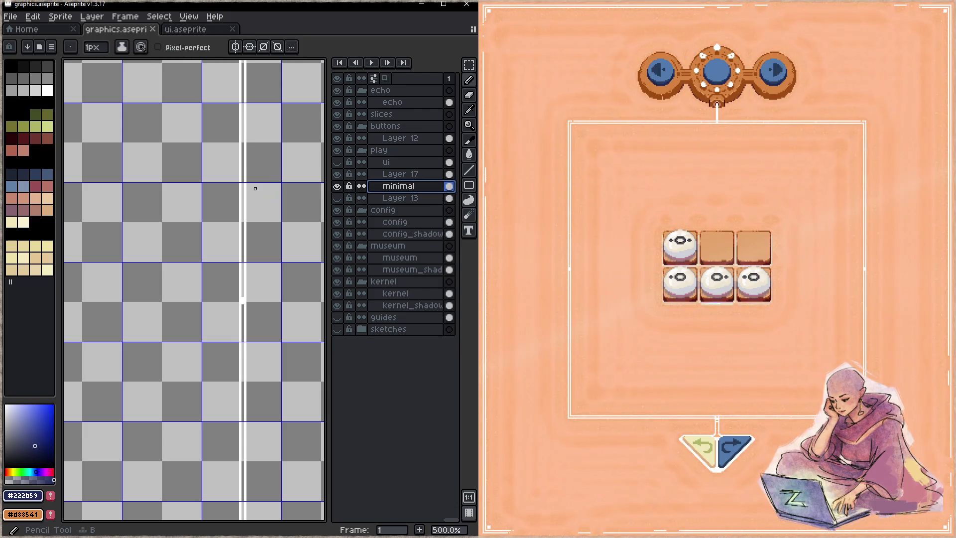
# - Erase part of the white vertical line, then fill its gap with white pixels
pyautogui.moveTo(243, 189); pyautogui.dragTo(243, 218)
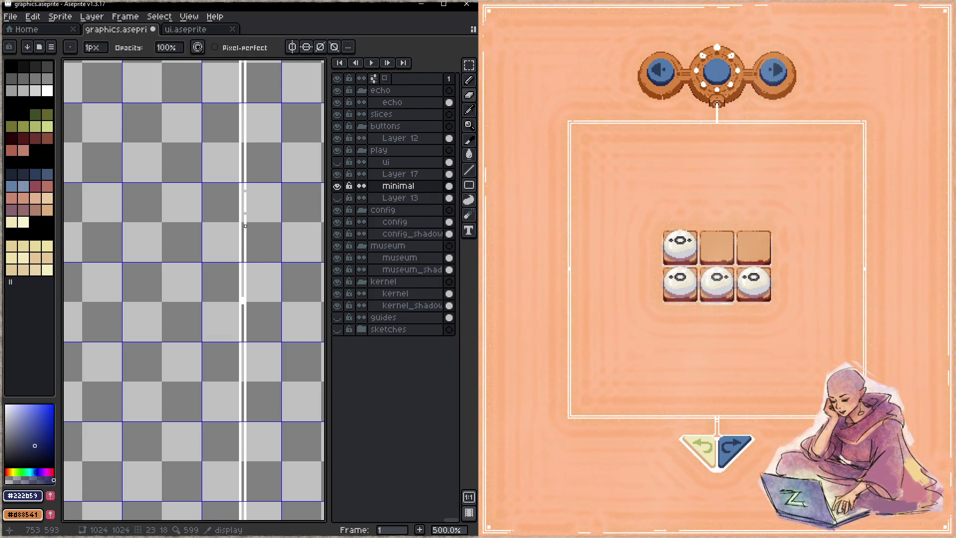
pyautogui.hotkey('ctrl', 's')
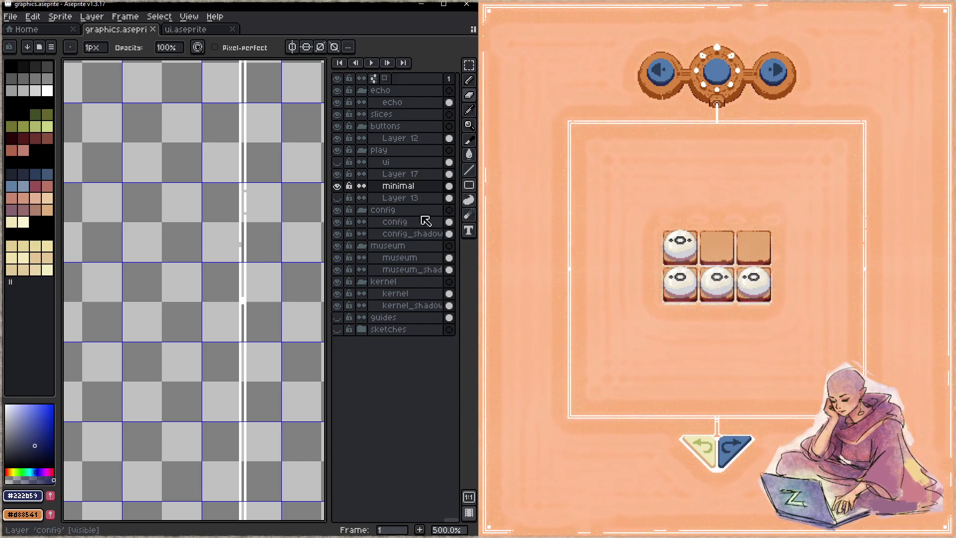
pyautogui.press('e')
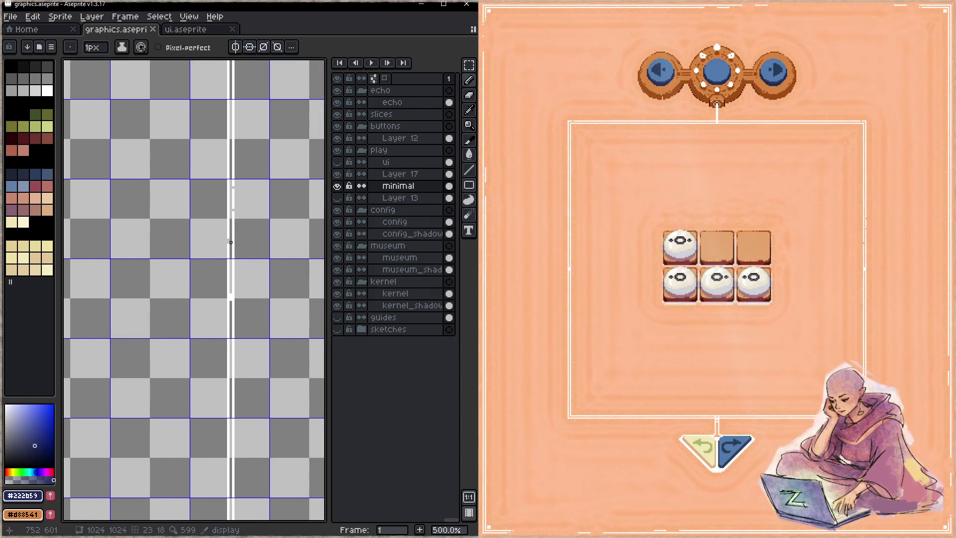
pyautogui.scroll(4, 244, 239)
pyautogui.press('b')
pyautogui.keyDown('alt'); pyautogui.click(236, 231); pyautogui.keyUp('alt')
pyautogui.click(237, 240)
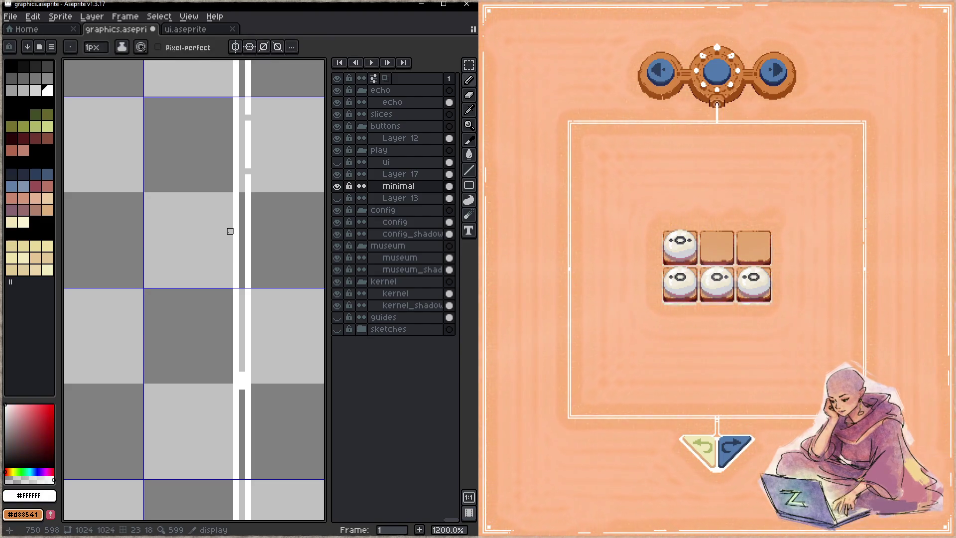
pyautogui.click(254, 118)
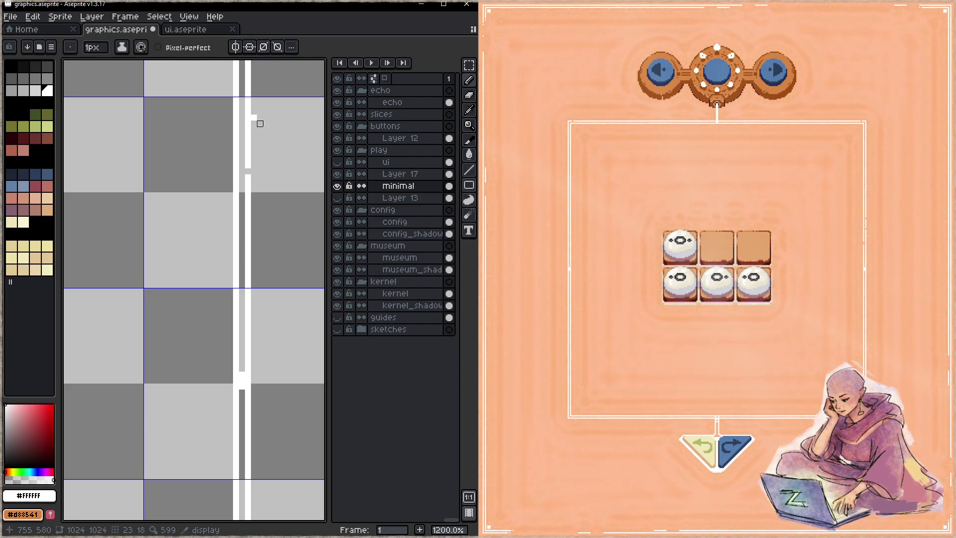
# - Fill a missing pixel in the white line and save the graphics file
pyautogui.press('z')
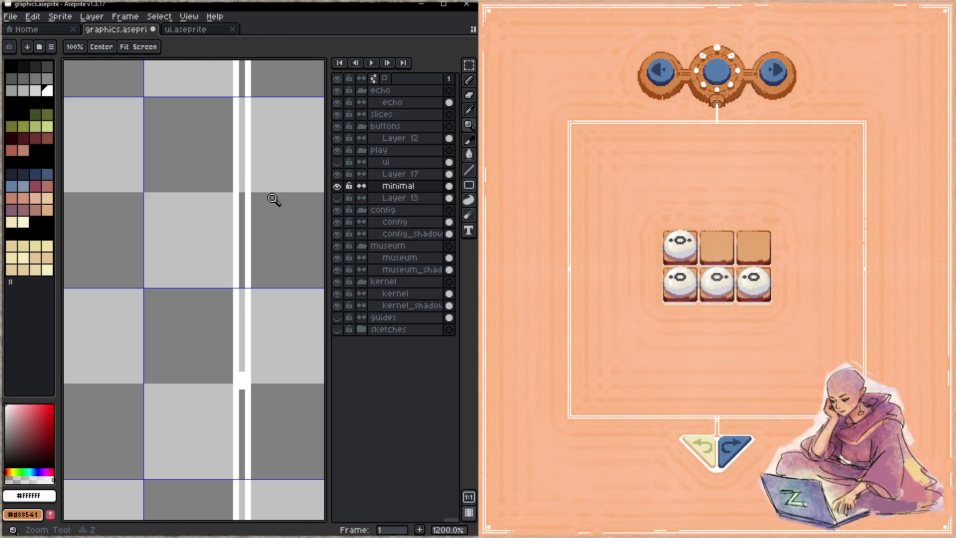
pyautogui.scroll(-3, 252, 220)
pyautogui.press('b')
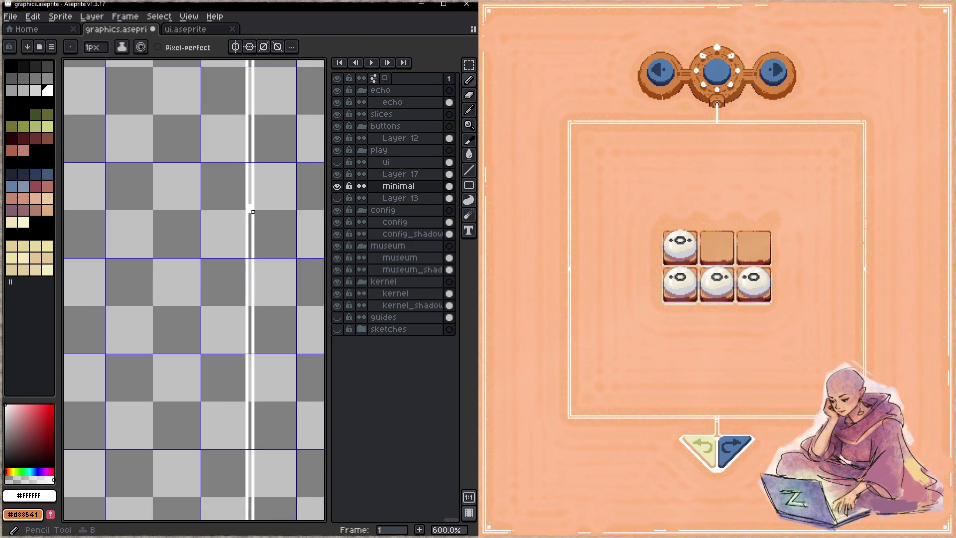
pyautogui.click(250, 209)
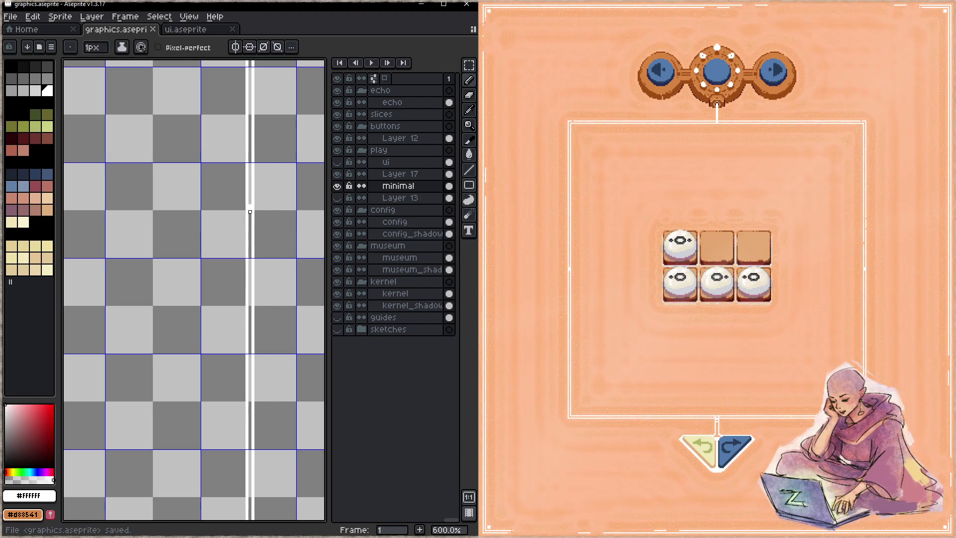
pyautogui.hotkey('ctrl', 's')
# - Extend the vertical white line down to the corner and paint the bottom frame line, saving
pyautogui.scroll(-2, 268, 266)
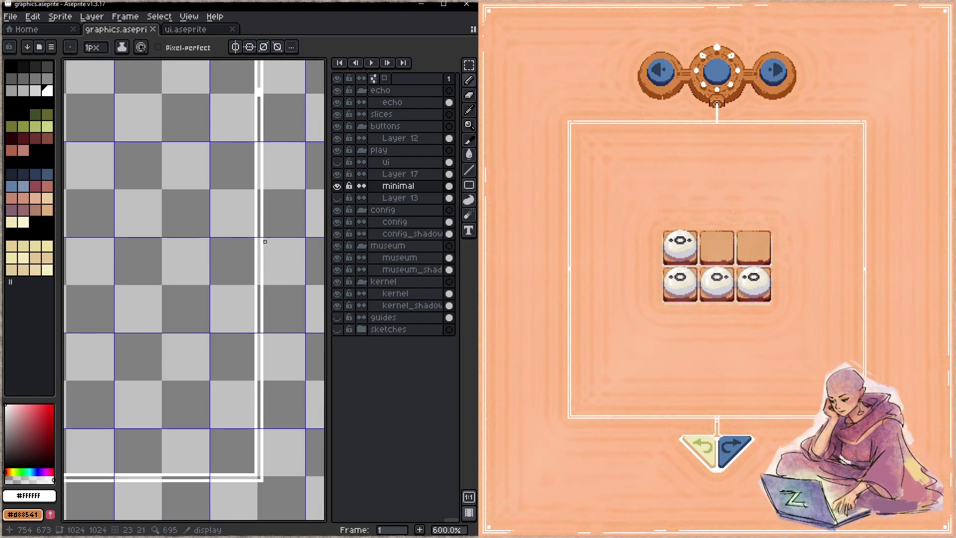
pyautogui.click(259, 257)
pyautogui.moveTo(259, 256); pyautogui.dragTo(259, 277)
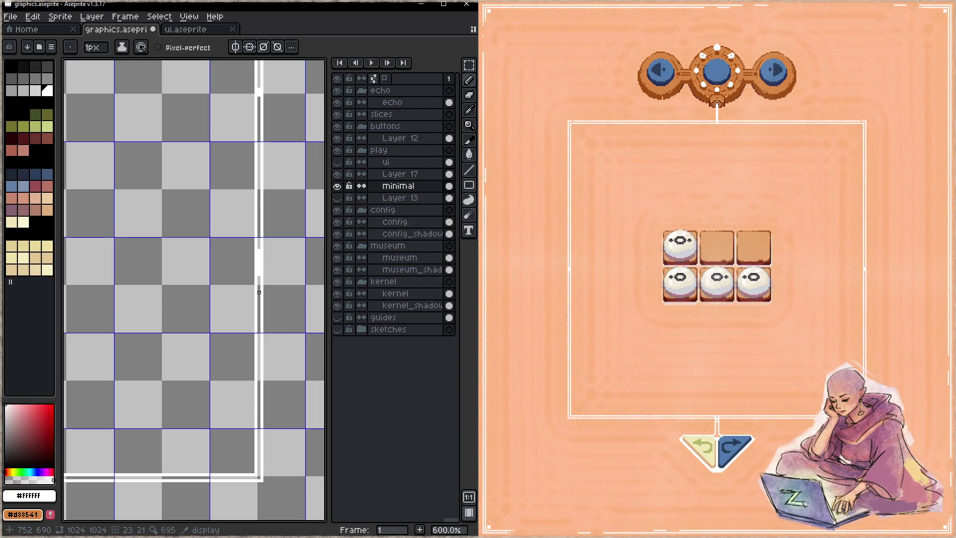
pyautogui.hotkey('ctrl', 's')
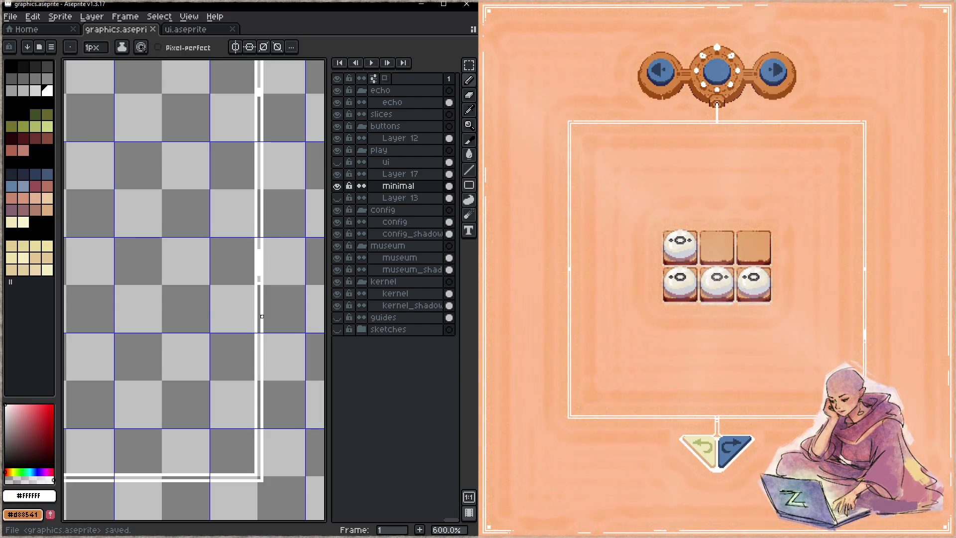
pyautogui.scroll(-3, 241, 420)
pyautogui.moveTo(267, 327); pyautogui.dragTo(224, 325)
pyautogui.hotkey('ctrl', 's')
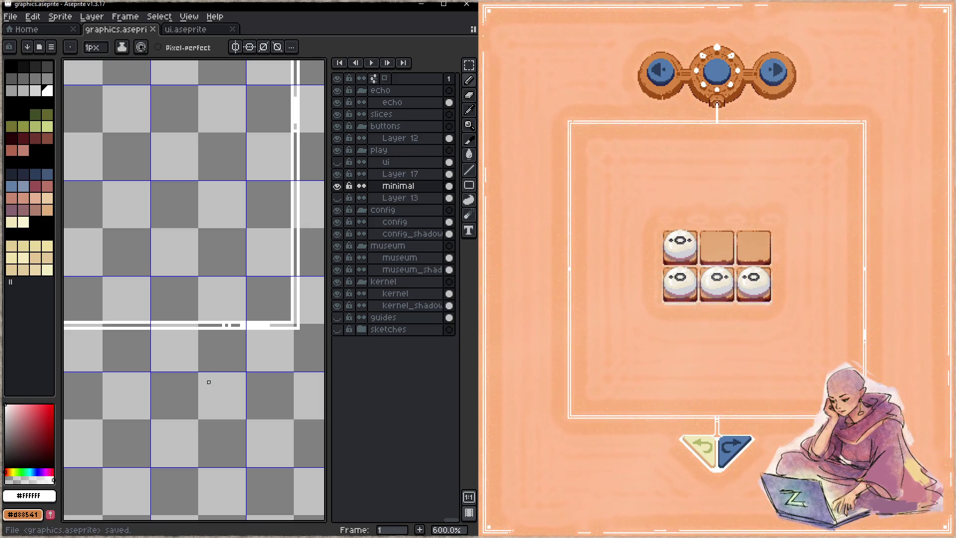
# - Repaint the line below the nav bar as a shaded run, turning part back to white
pyautogui.scroll(3, 241, 414)
pyautogui.scroll(5, 209, 292)
pyautogui.hscroll(-3, 207, 278)
pyautogui.click(189, 237)
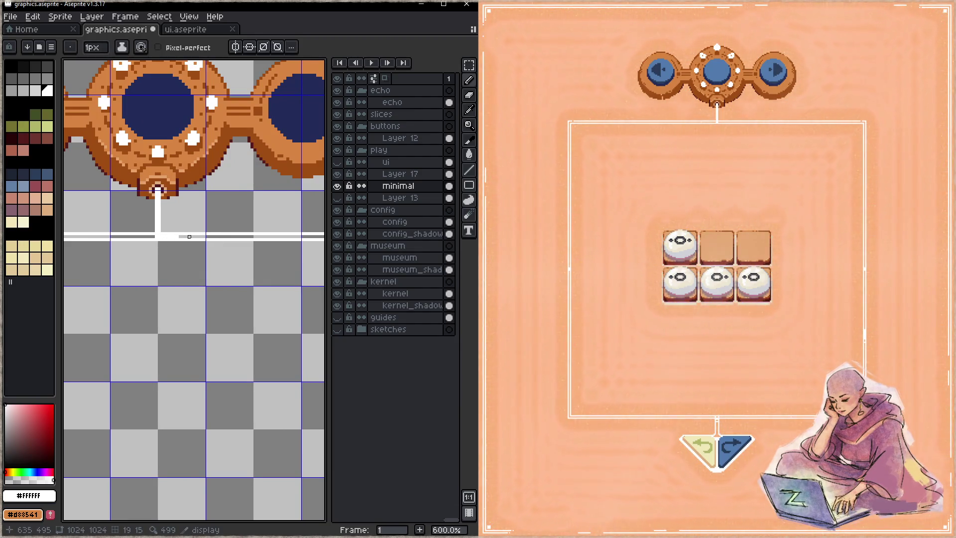
pyautogui.moveTo(189, 237); pyautogui.dragTo(276, 237)
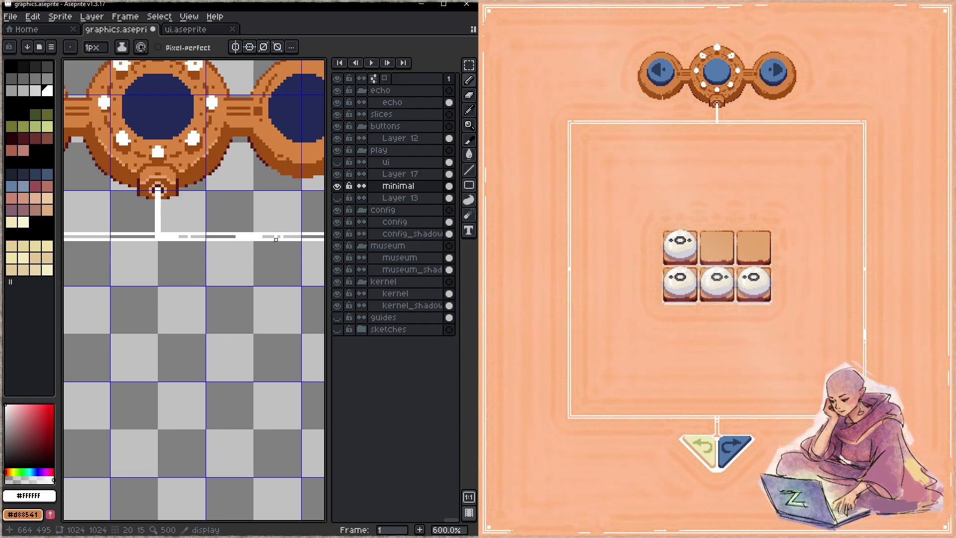
pyautogui.hscroll(-5, 299, 237)
pyautogui.moveTo(306, 238); pyautogui.dragTo(278, 238)
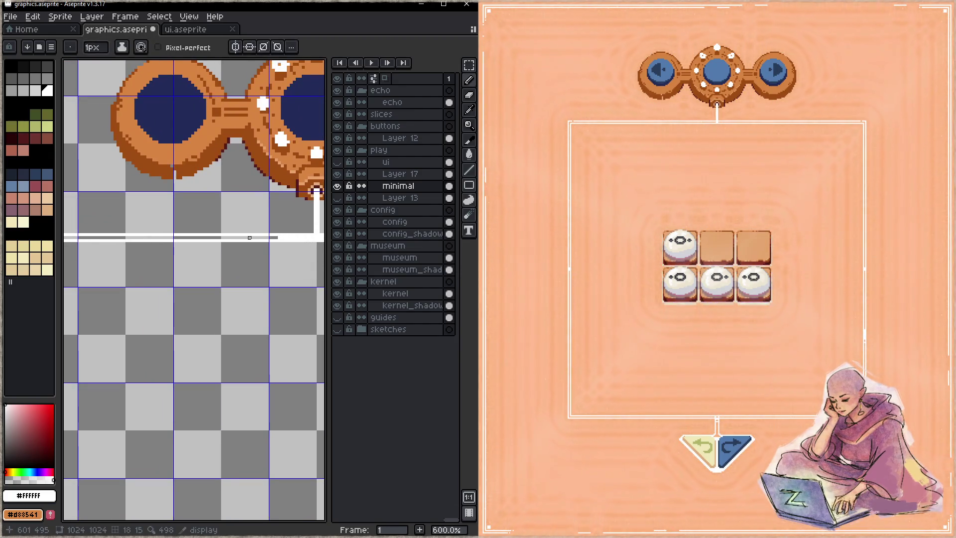
pyautogui.hscroll(-5, 199, 244)
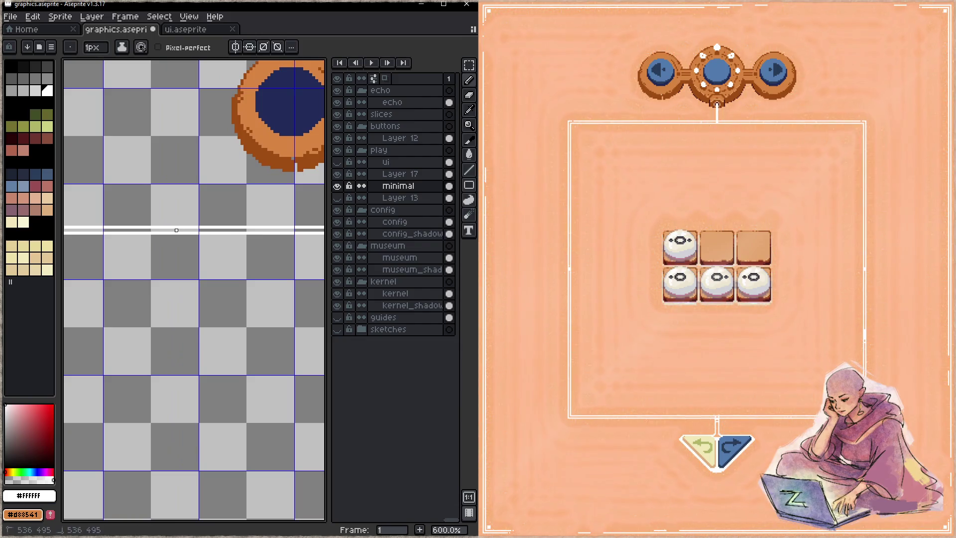
pyautogui.hscroll(-5, 170, 259)
pyautogui.scroll(-2, 220, 241)
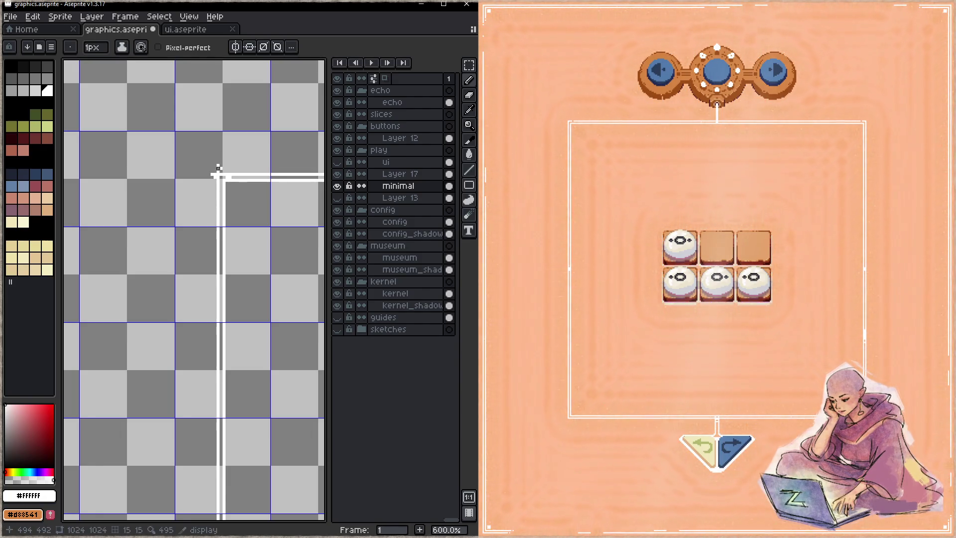
# - Erase a stray pixel at the top-left corner of the white frame and save graphics.aseprite
pyautogui.press('e')
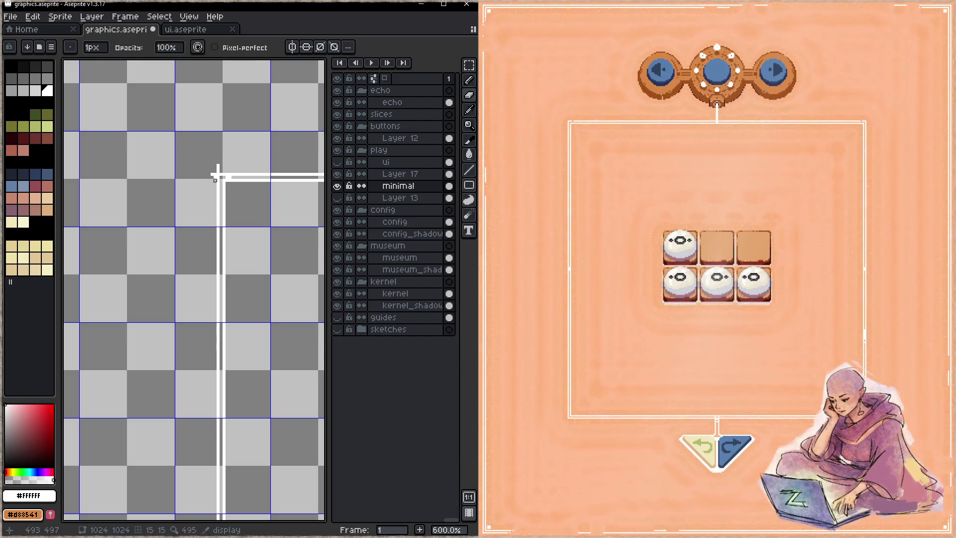
pyautogui.press('b')
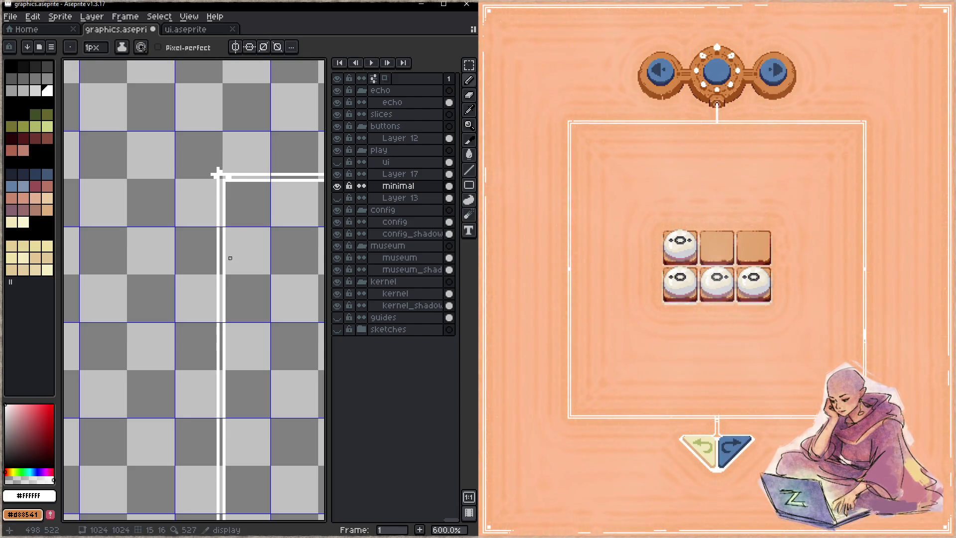
pyautogui.hotkey('ctrl', 's')
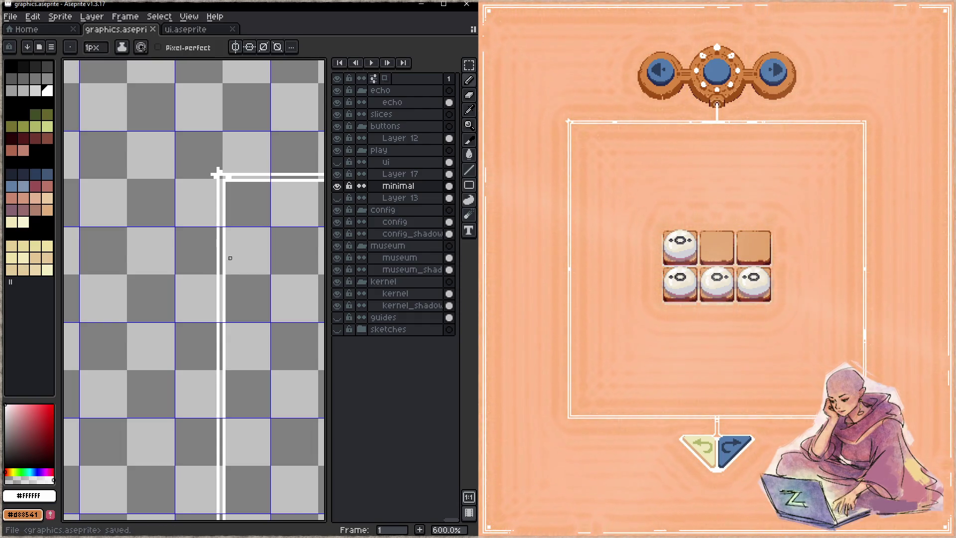
pyautogui.press('e')
pyautogui.click(218, 177)
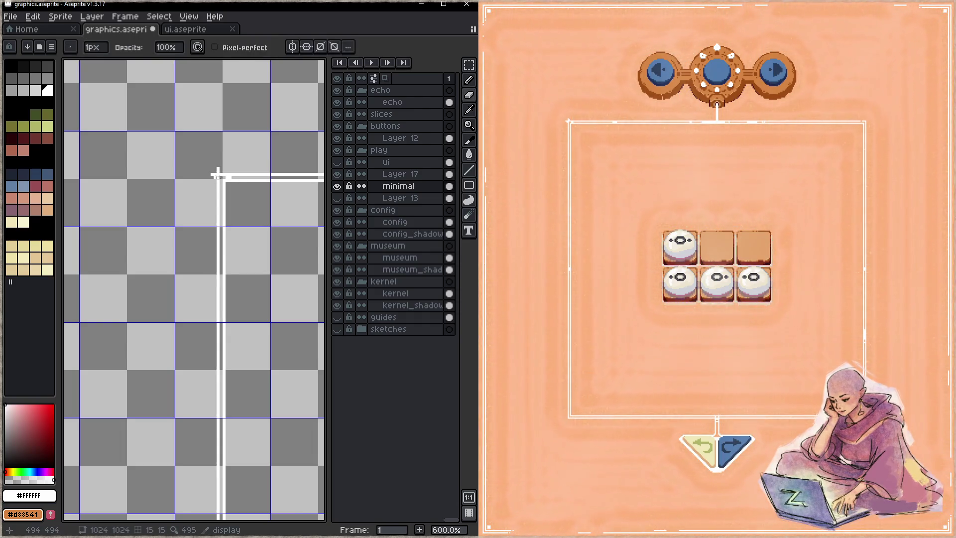
pyautogui.hotkey('ctrl', 's')
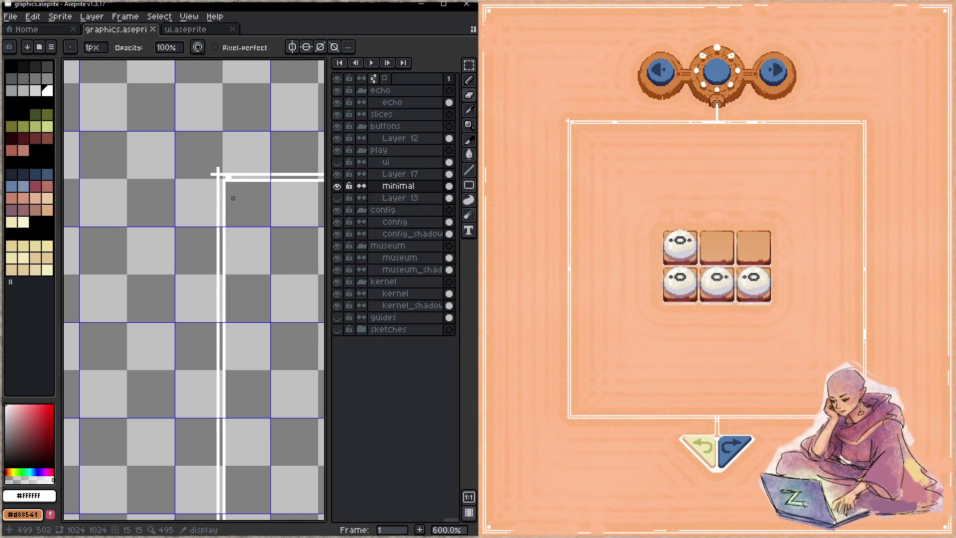
# - Resave graphics.aseprite after further corner tweaks and pan over to the nav bar artwork
pyautogui.press('b')
pyautogui.hotkey('ctrl', 's')
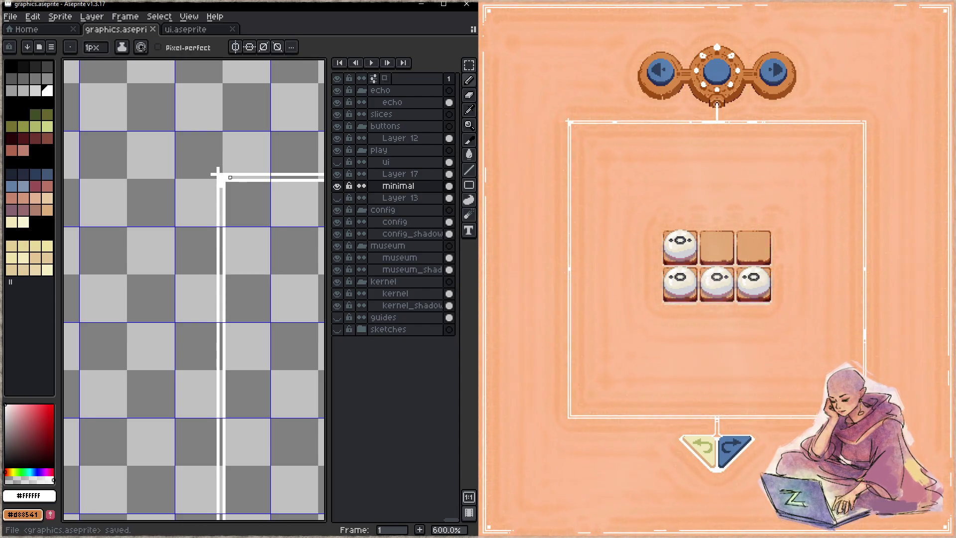
pyautogui.press('e')
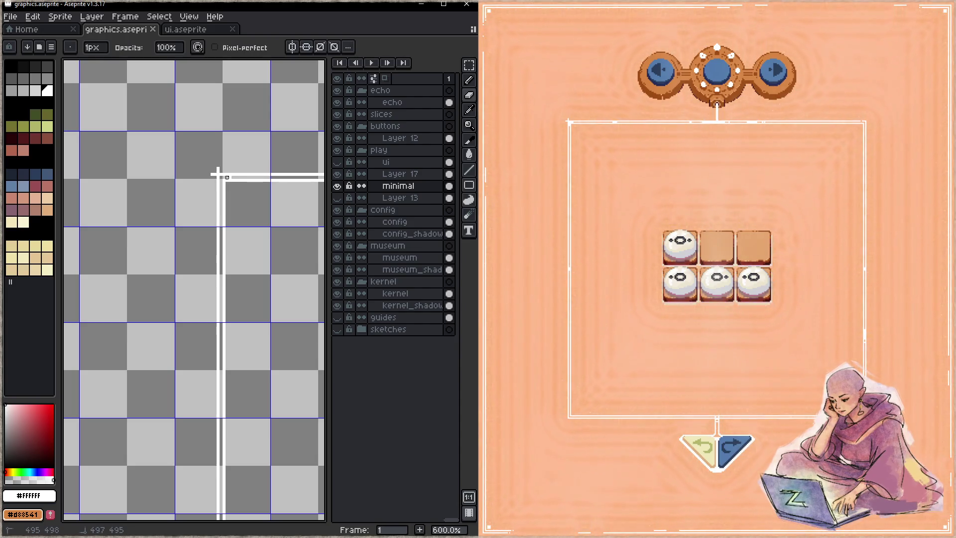
pyautogui.press('b')
pyautogui.hotkey('ctrl', 's')
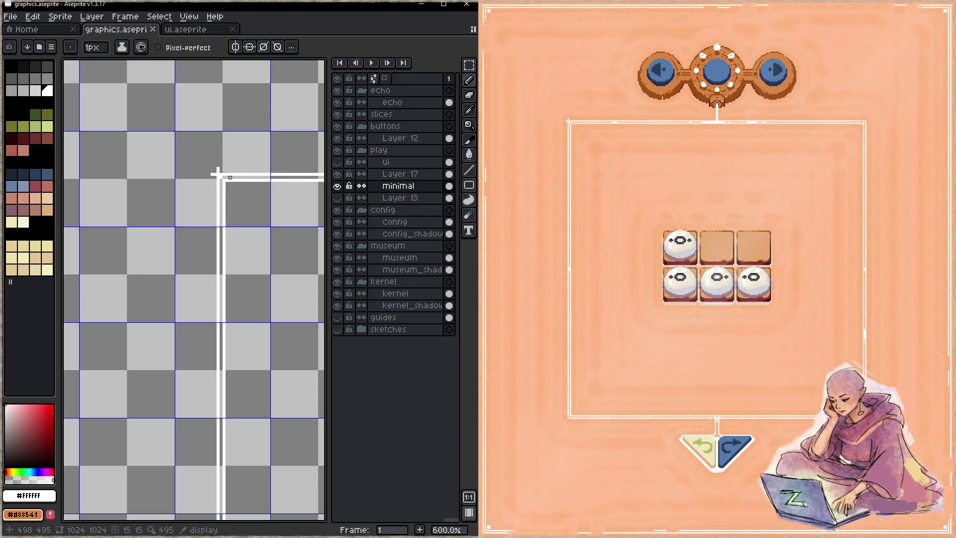
pyautogui.hotkey('ctrl', 's')
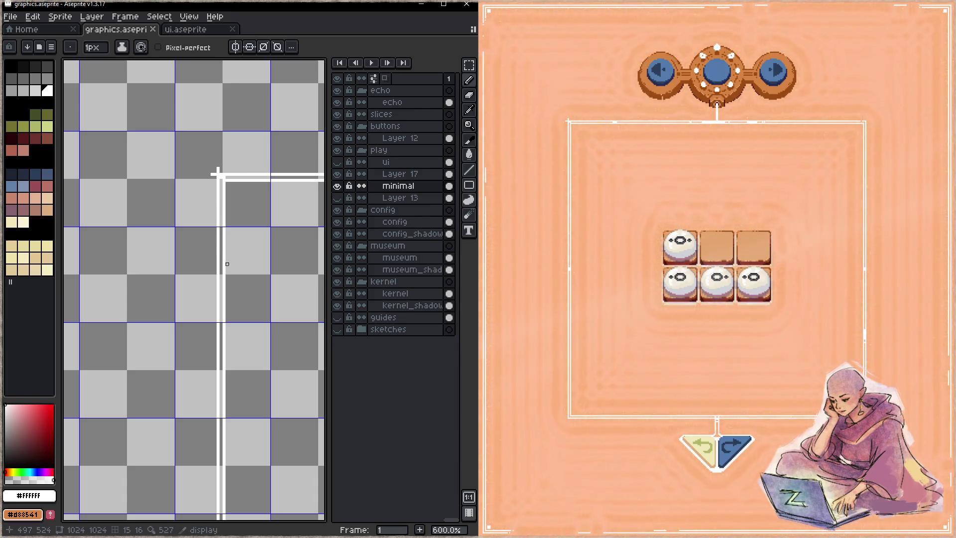
pyautogui.press('h')
pyautogui.moveTo(230, 267); pyautogui.dragTo(130, 269)
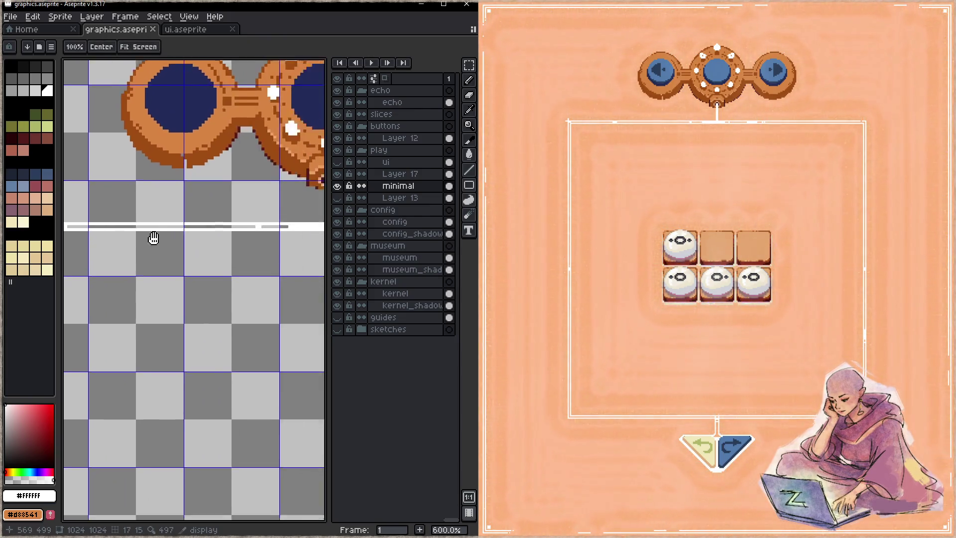
# - Pan around the white outline to inspect its bottom-right corner pixels
pyautogui.hscroll(5, 135, 270)
pyautogui.hscroll(3, 207, 280)
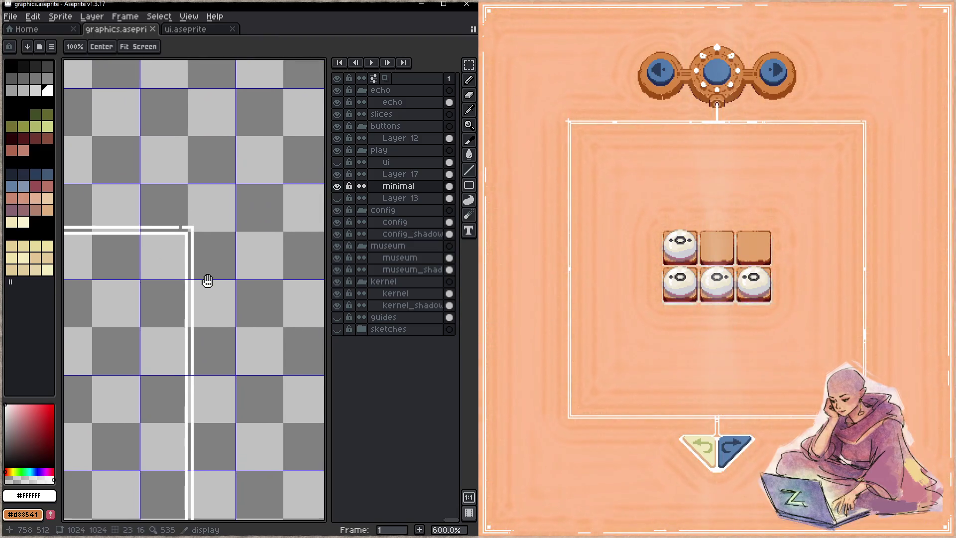
pyautogui.press('b')
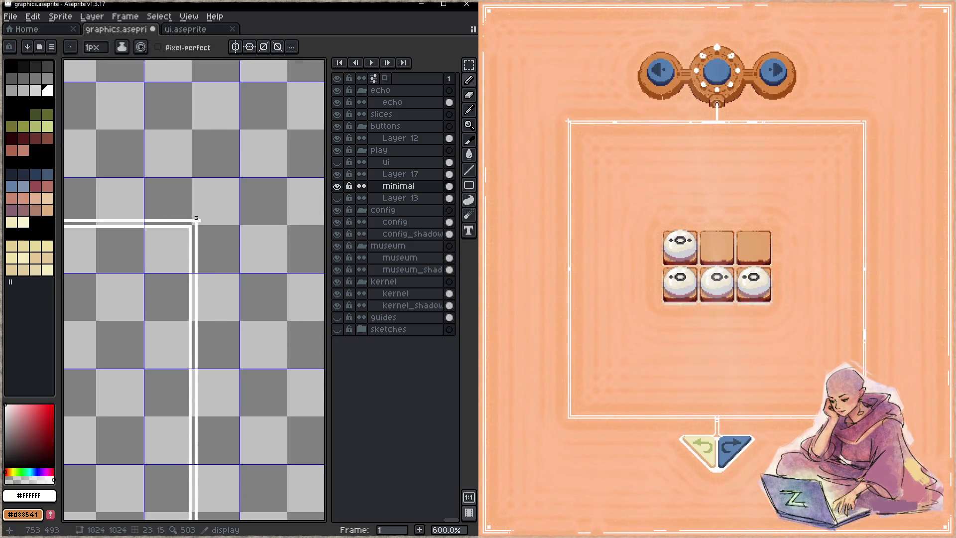
pyautogui.press('h')
pyautogui.moveTo(199, 254); pyautogui.dragTo(190, 142)
pyautogui.moveTo(194, 303)
pyautogui.mouseDown()
pyautogui.moveTo(178, 295)
pyautogui.moveTo(176, 211)
pyautogui.mouseUp()
pyautogui.scroll(-5, 187, 254)
pyautogui.press('b')
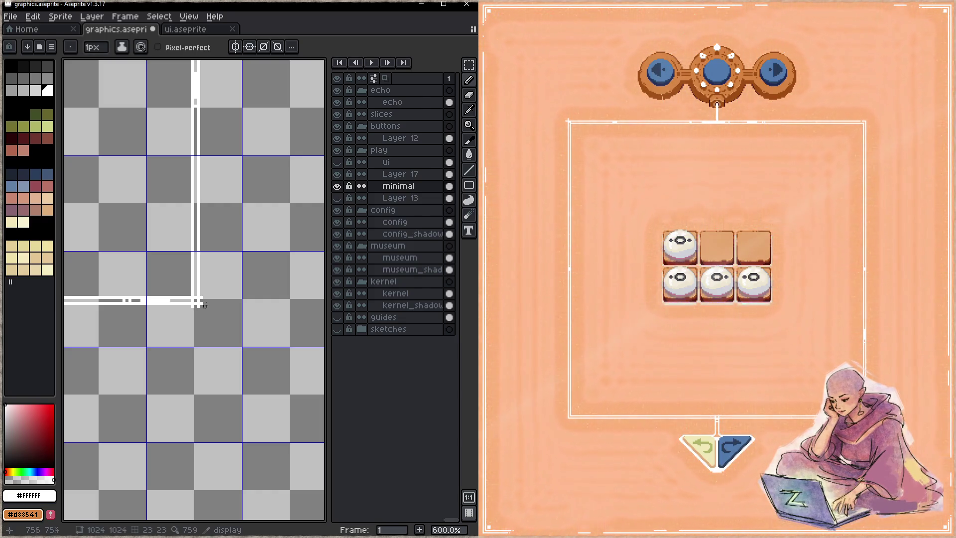
pyautogui.press('h')
pyautogui.scroll(10, 207, 196)
pyautogui.scroll(5, 195, 297)
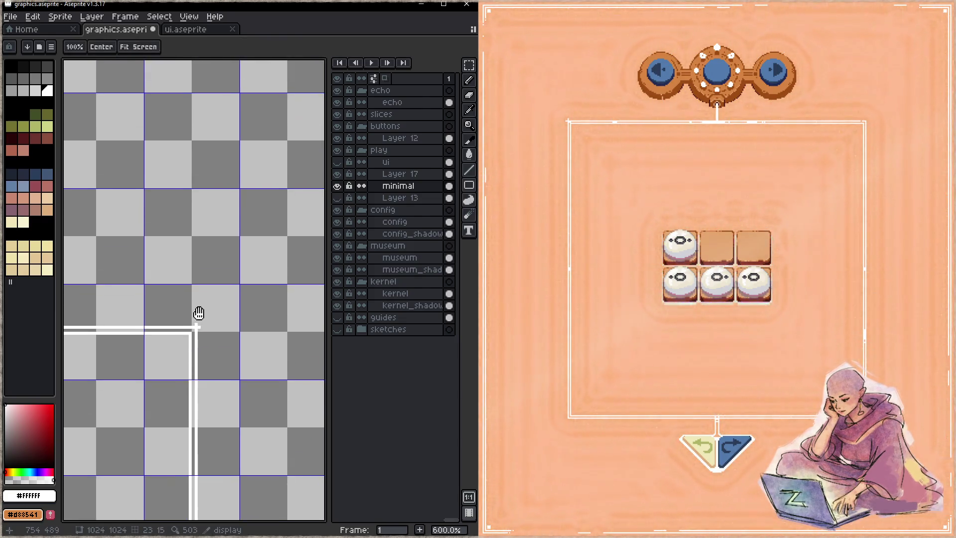
pyautogui.press('b')
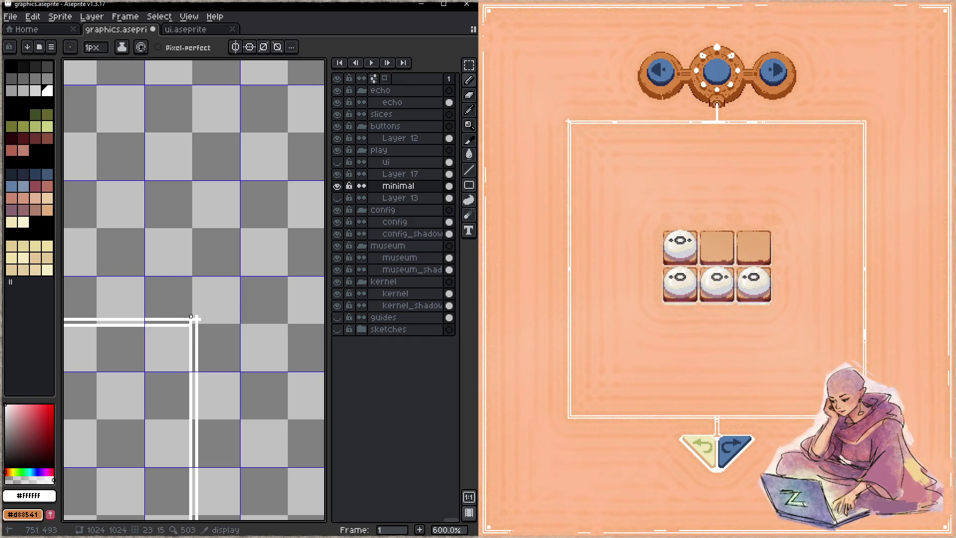
# - Touch up an outline pixel, move to the bottom-left corner, and save graphics.aseprite
pyautogui.press('h')
pyautogui.hscroll(-10, 181, 335)
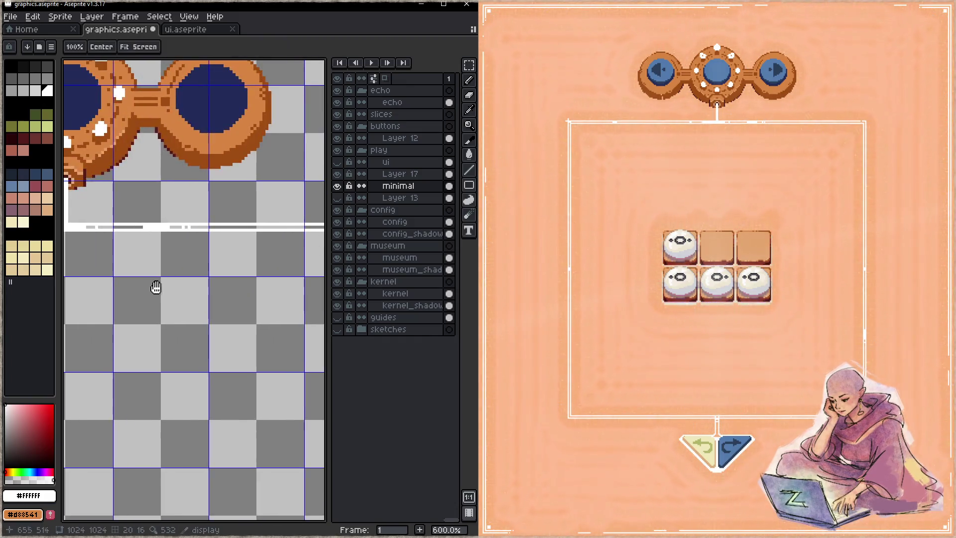
pyautogui.hscroll(-3, 139, 308)
pyautogui.hscroll(-6, 149, 292)
pyautogui.hscroll(2, 153, 292)
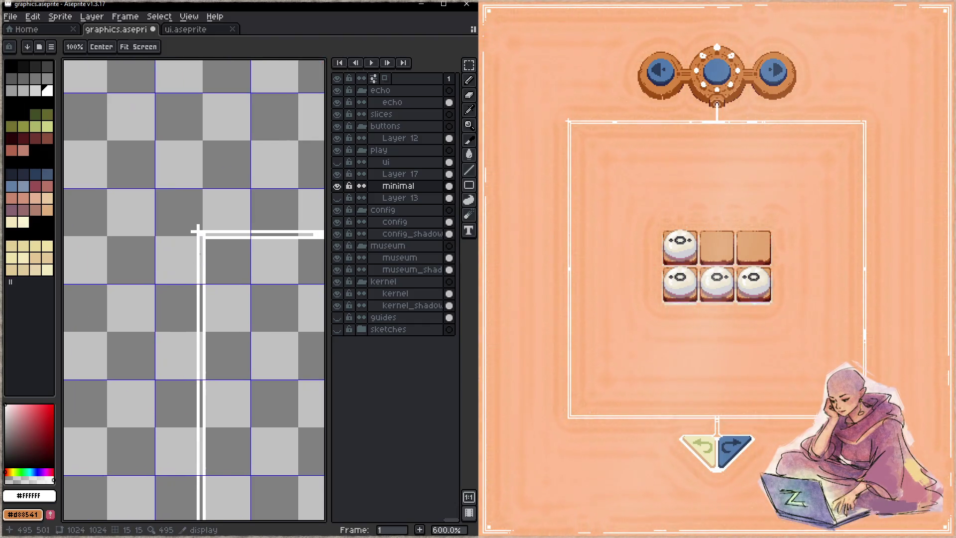
pyautogui.press('b')
pyautogui.click(202, 238)
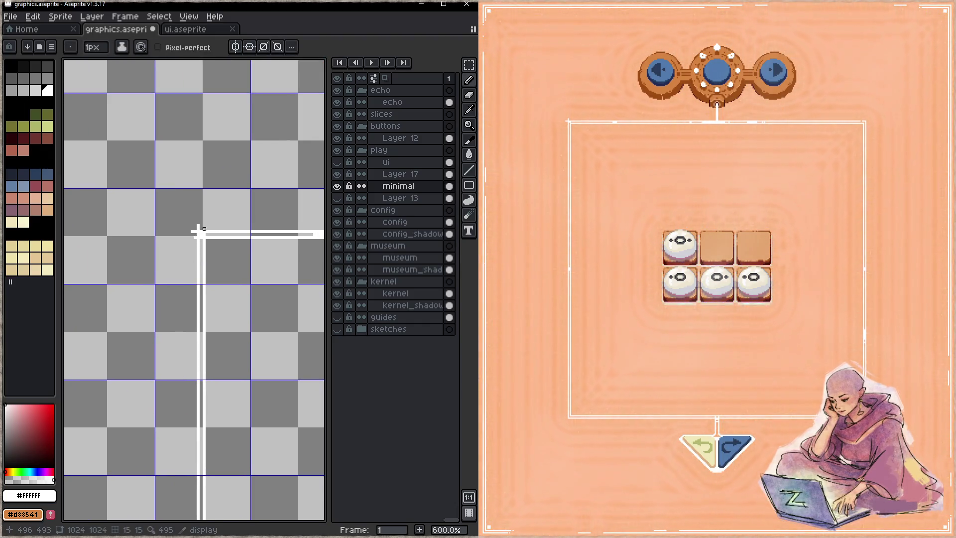
pyautogui.press('alt')
pyautogui.press('alt')
pyautogui.press('space')
pyautogui.scroll(-5, 184, 160)
pyautogui.scroll(-5, 152, 268)
pyautogui.moveTo(153, 316); pyautogui.dragTo(148, 234)
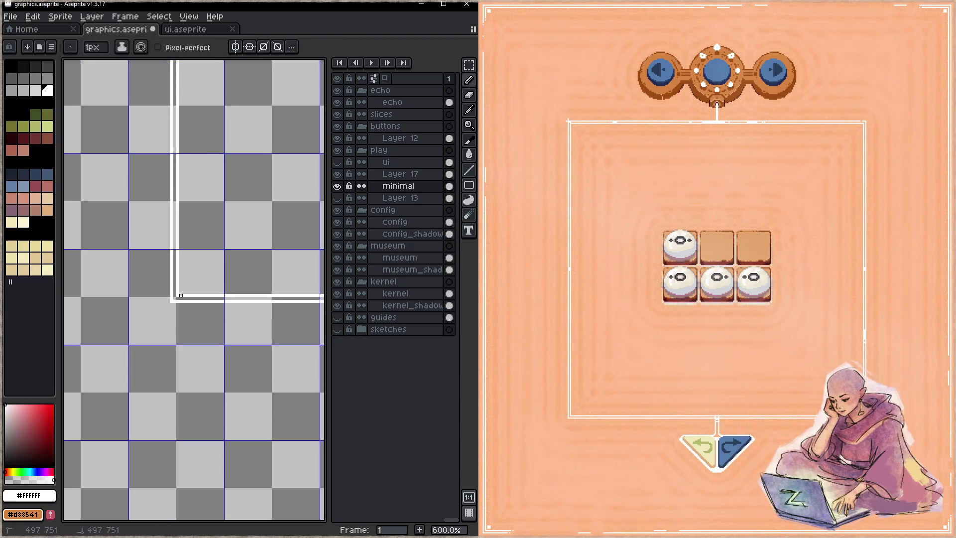
pyautogui.hotkey('ctrl', 's')
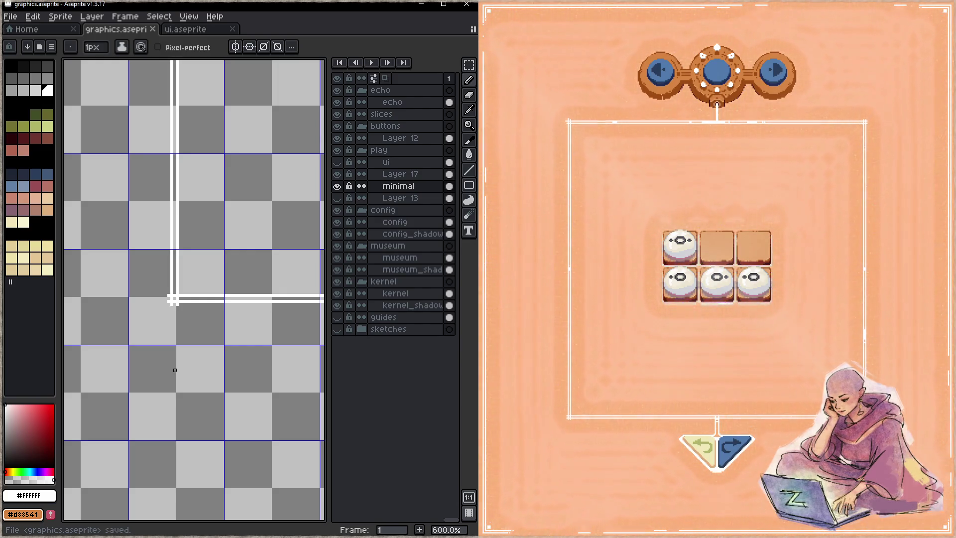
# - Draw a run of white pixels along the frame line near the triangle and save
pyautogui.moveTo(248, 312)
pyautogui.mouseDown()
pyautogui.moveTo(202, 297)
pyautogui.moveTo(209, 325)
pyautogui.mouseUp()
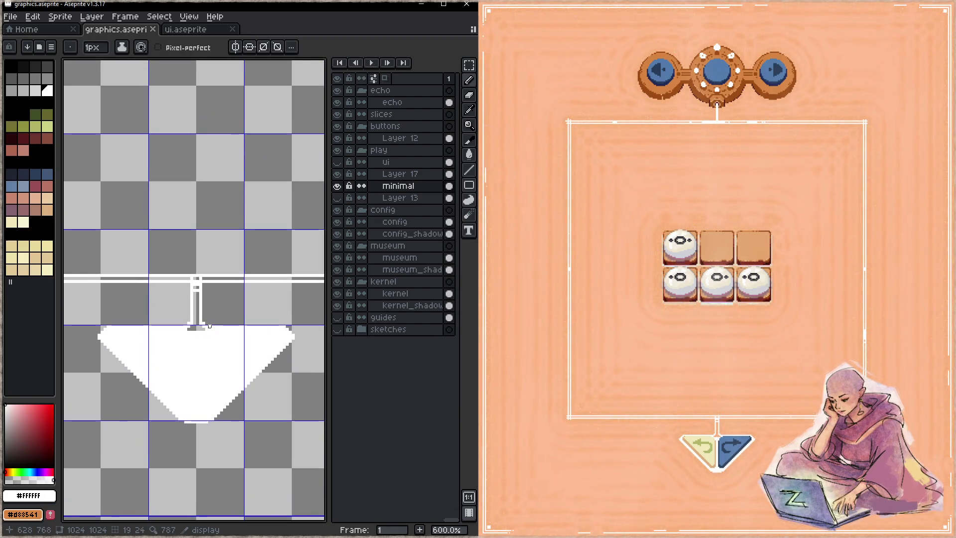
pyautogui.moveTo(198, 278); pyautogui.dragTo(215, 279)
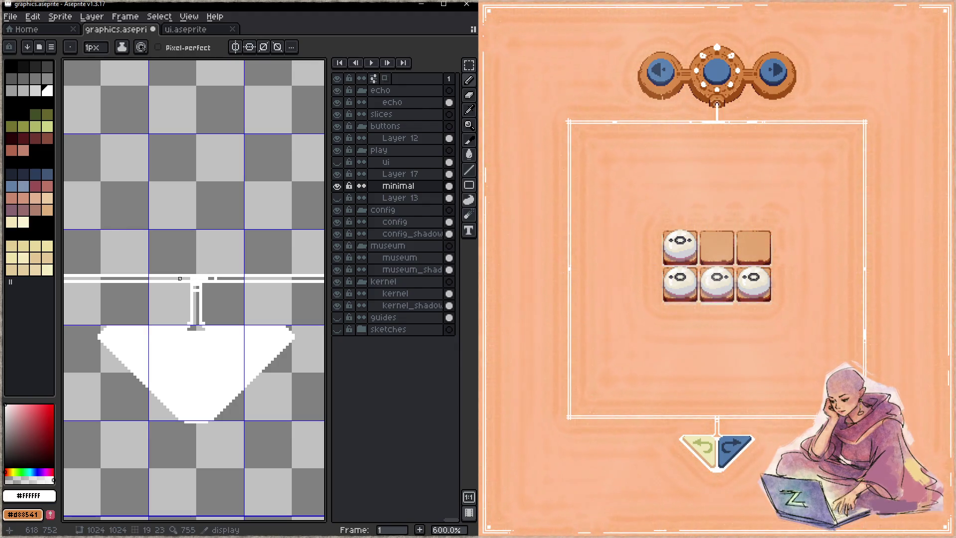
pyautogui.hotkey('ctrl', 's')
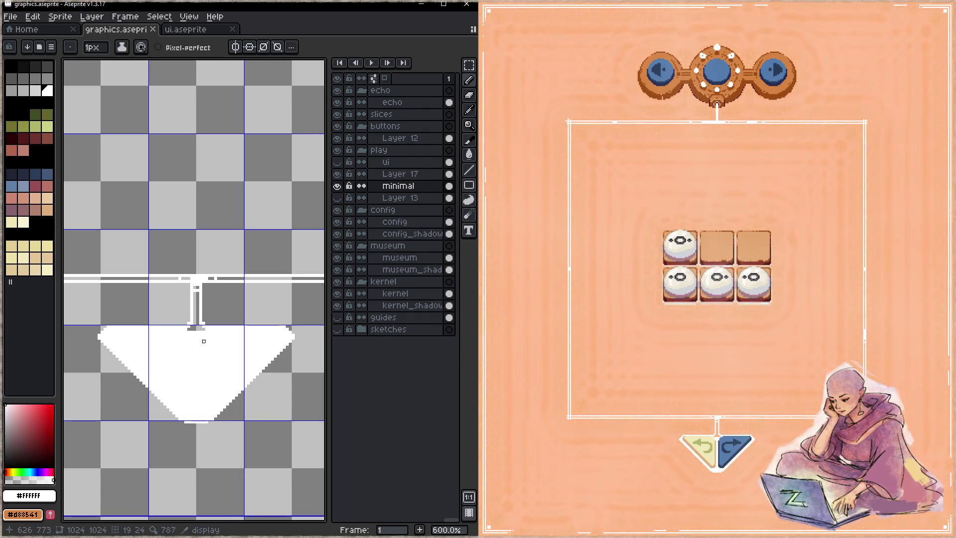
pyautogui.moveTo(167, 264)
pyautogui.mouseDown()
pyautogui.moveTo(111, 310)
pyautogui.moveTo(158, 380)
pyautogui.mouseUp()
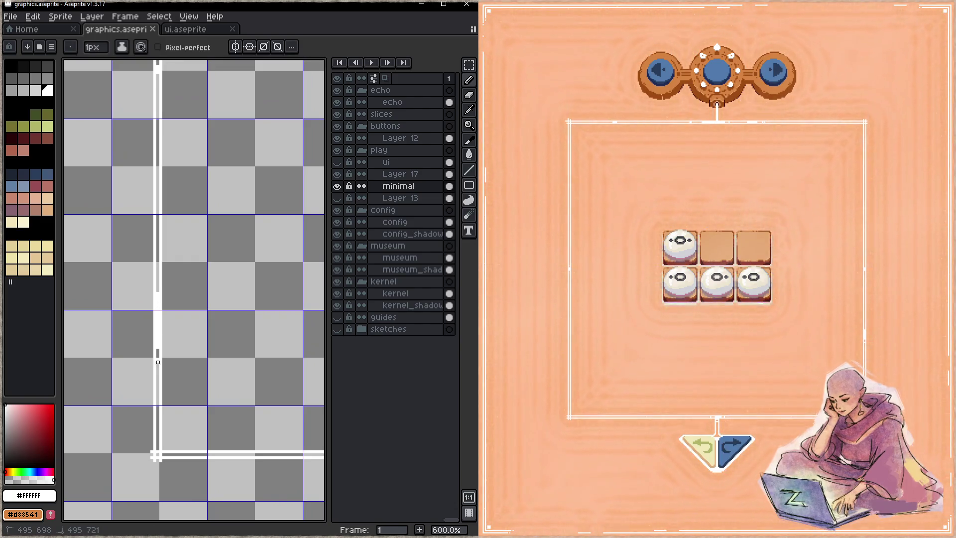
pyautogui.hotkey('ctrl', 's')
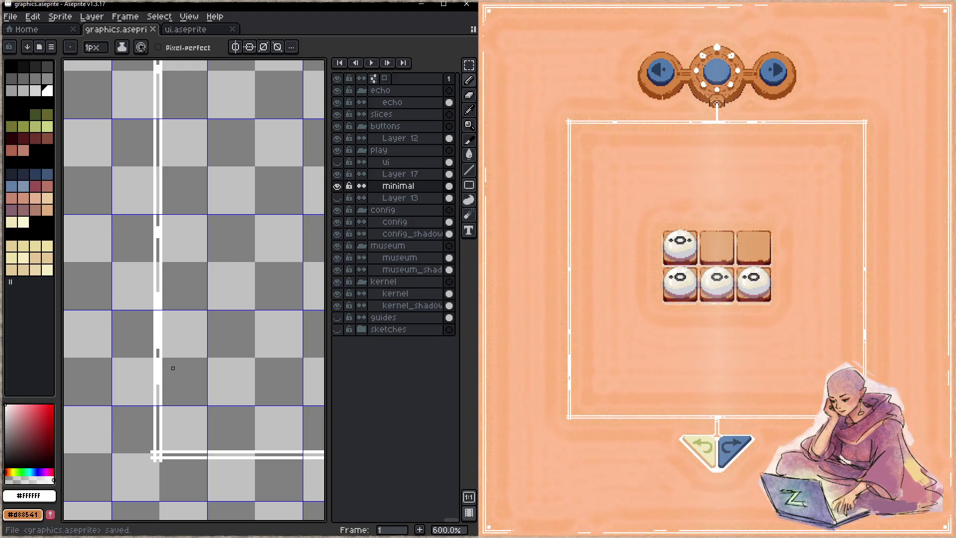
# - Fill a gap in the vertical frame line below the top corner and save
pyautogui.moveTo(280, 411)
pyautogui.mouseDown()
pyautogui.moveTo(171, 354)
pyautogui.moveTo(180, 366)
pyautogui.mouseUp()
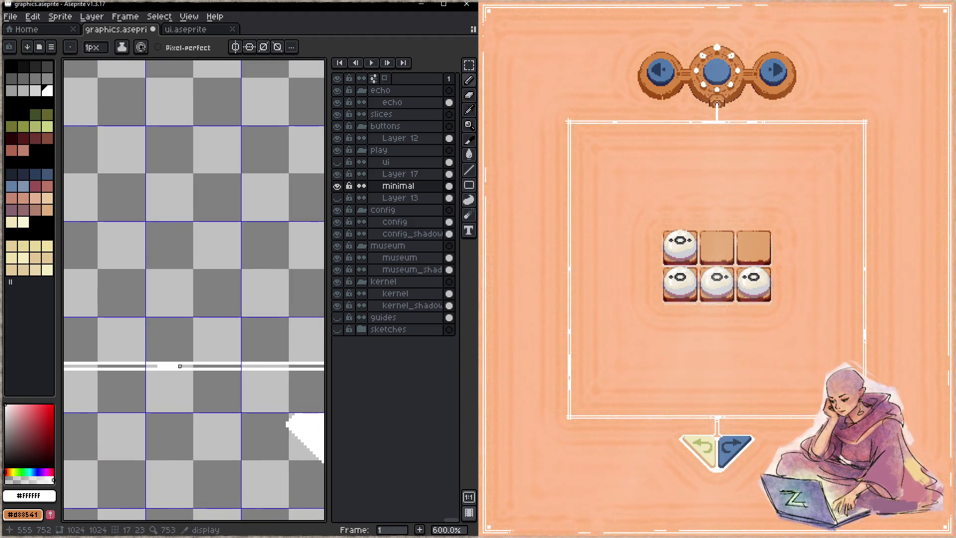
pyautogui.moveTo(257, 356); pyautogui.dragTo(201, 374)
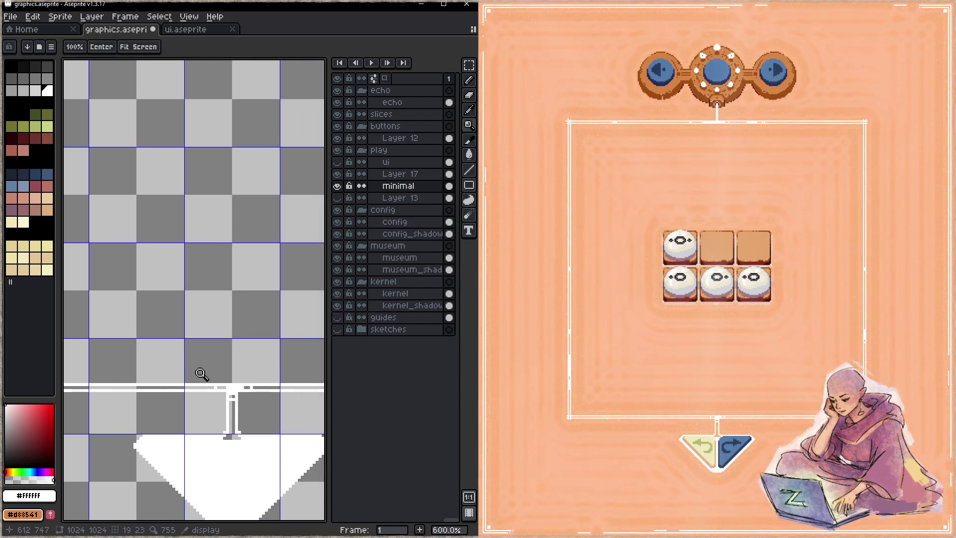
pyautogui.hotkey('ctrl', 's')
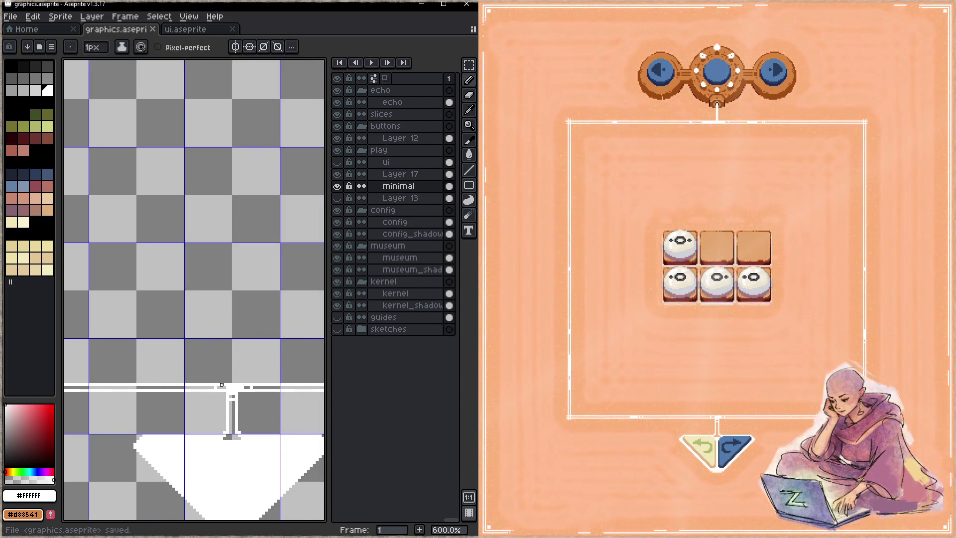
pyautogui.moveTo(214, 246)
pyautogui.mouseDown()
pyautogui.moveTo(189, 237)
pyautogui.moveTo(168, 250)
pyautogui.mouseUp()
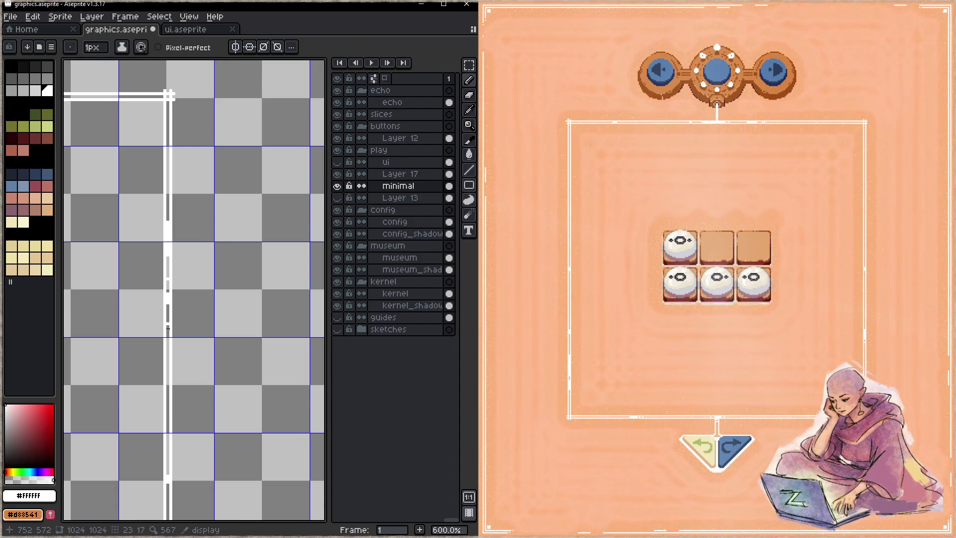
pyautogui.hotkey('ctrl', 's')
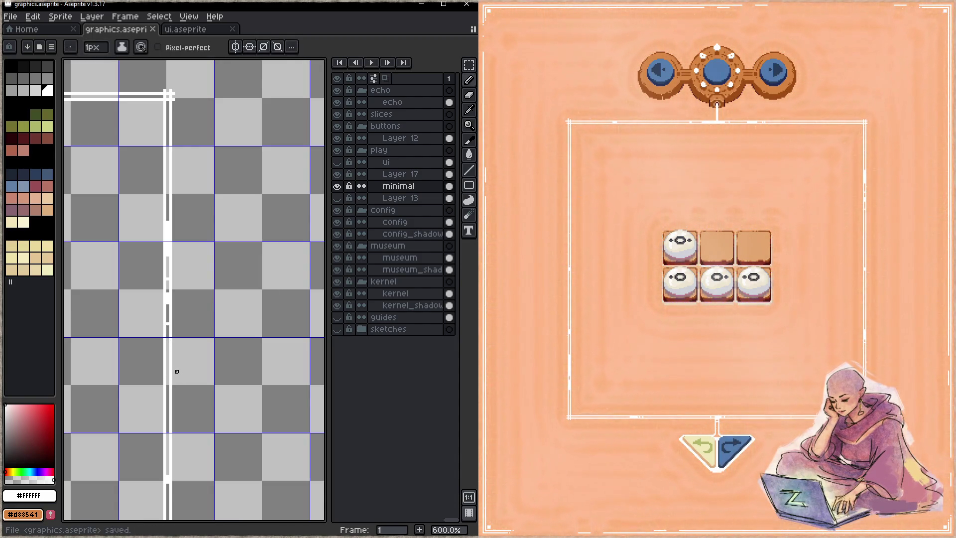
pyautogui.click(168, 212)
pyautogui.hotkey('ctrl', 's')
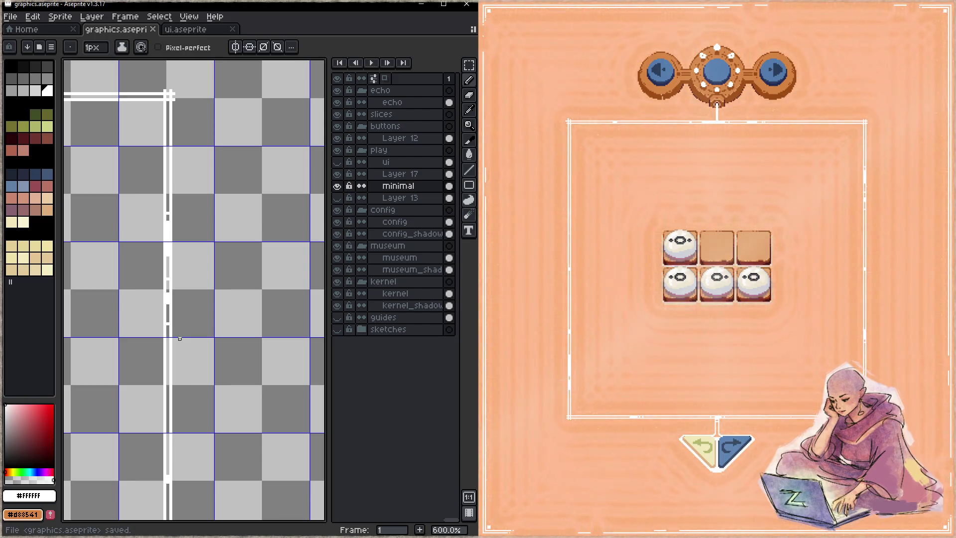
# - Replace the short bar above the triangle with two vertical lines down to it, then save
pyautogui.moveTo(145, 367)
pyautogui.mouseDown()
pyautogui.moveTo(167, 320)
pyautogui.moveTo(158, 314)
pyautogui.moveTo(188, 339)
pyautogui.mouseUp()
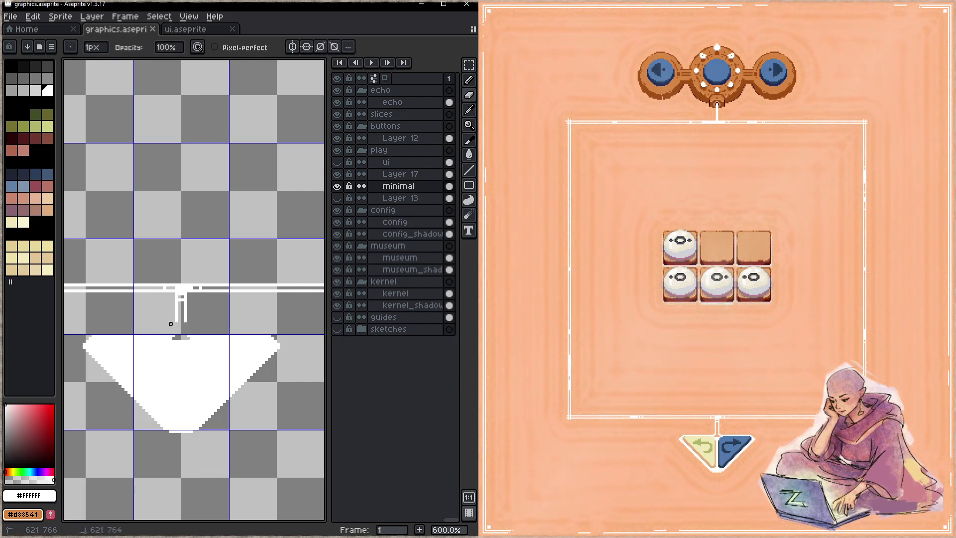
pyautogui.hotkey('ctrl', 'z')
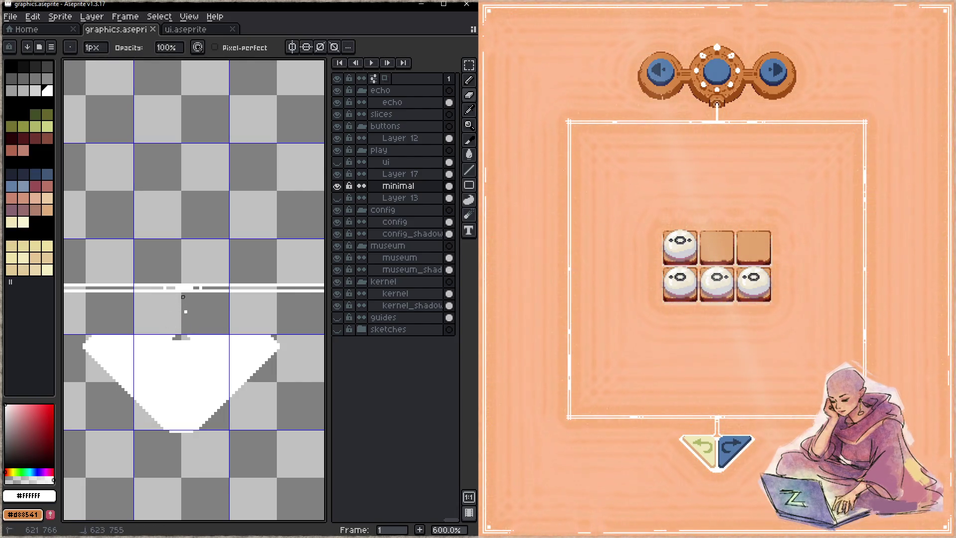
pyautogui.moveTo(180, 335)
pyautogui.mouseDown()
pyautogui.moveTo(183, 297)
pyautogui.moveTo(183, 335)
pyautogui.mouseUp()
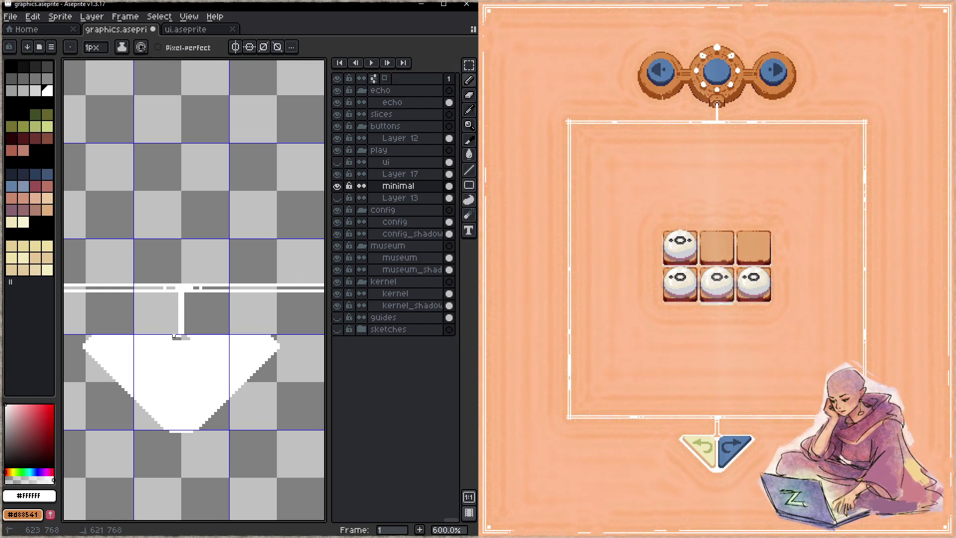
pyautogui.hotkey('ctrl', 's')
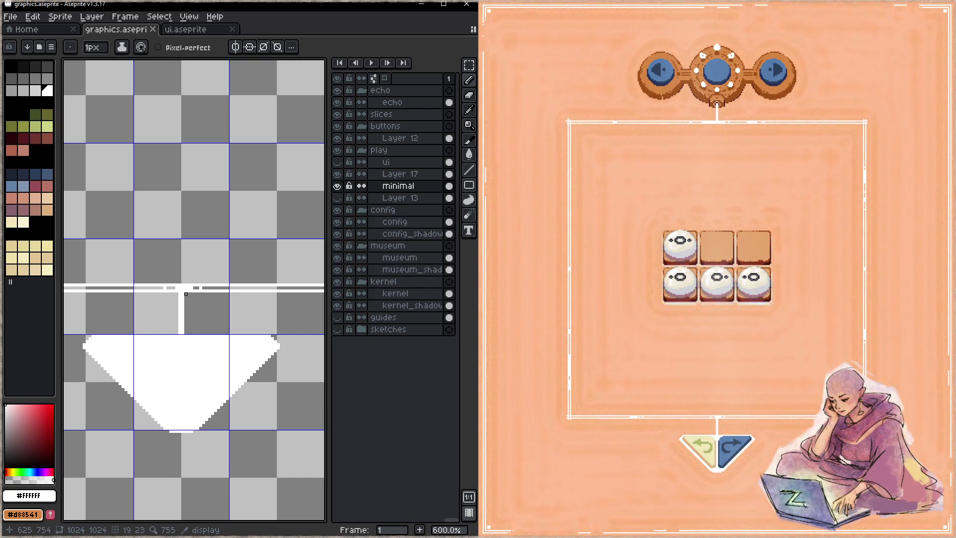
pyautogui.click(189, 294)
pyautogui.click(174, 291)
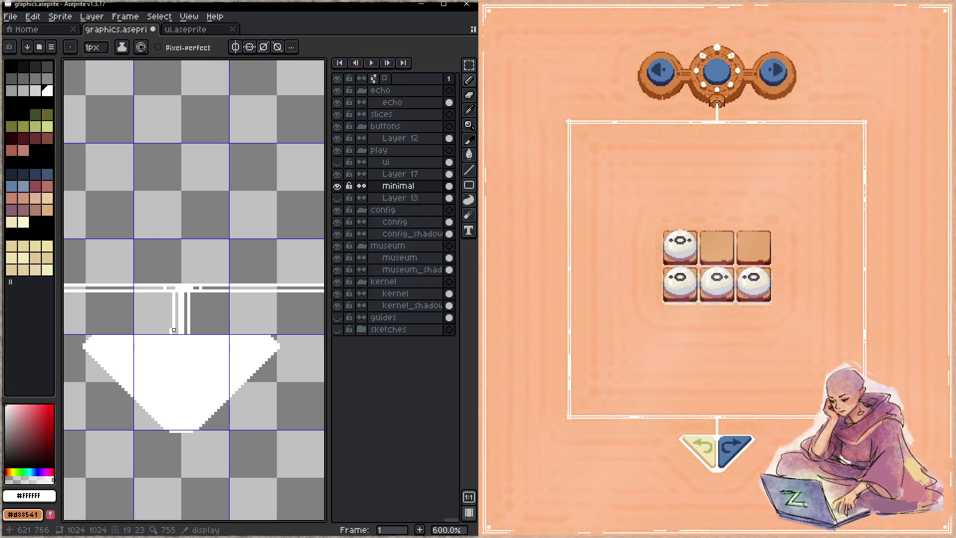
pyautogui.press('e')
pyautogui.hotkey('ctrl', 's')
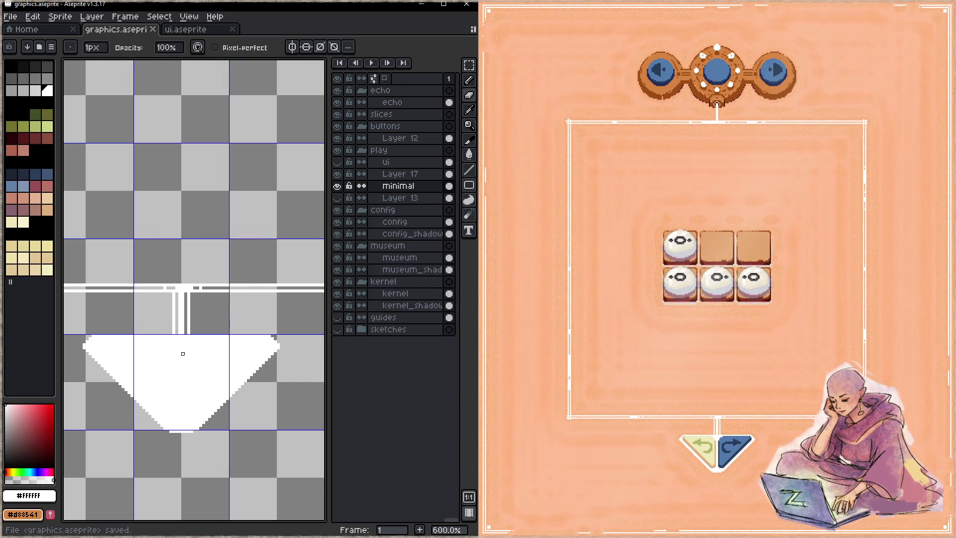
# - Clean the bottom of the two stem lines, fill the gap below them, top the right line, save
pyautogui.click(180, 333)
pyautogui.press('b')
pyautogui.moveTo(176, 333); pyautogui.dragTo(185, 332)
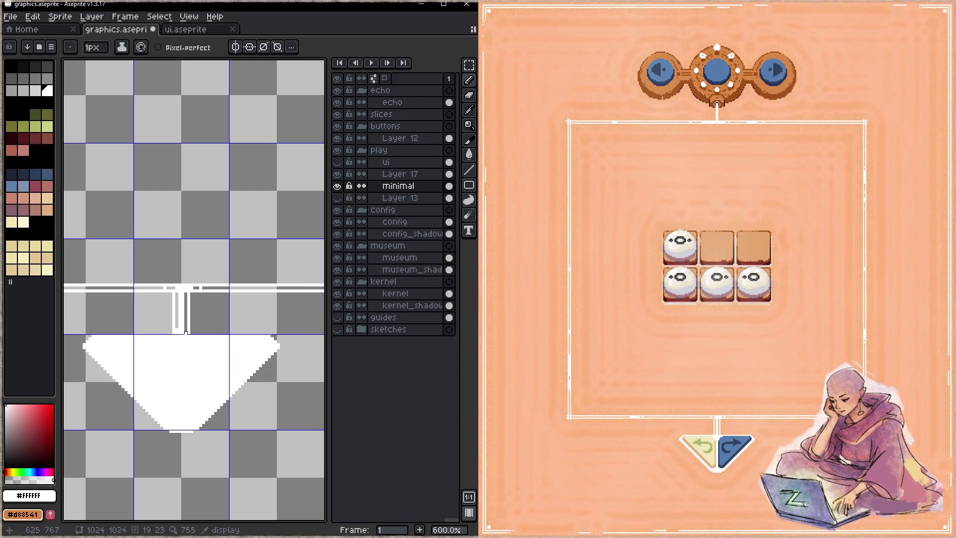
pyautogui.press('shift')
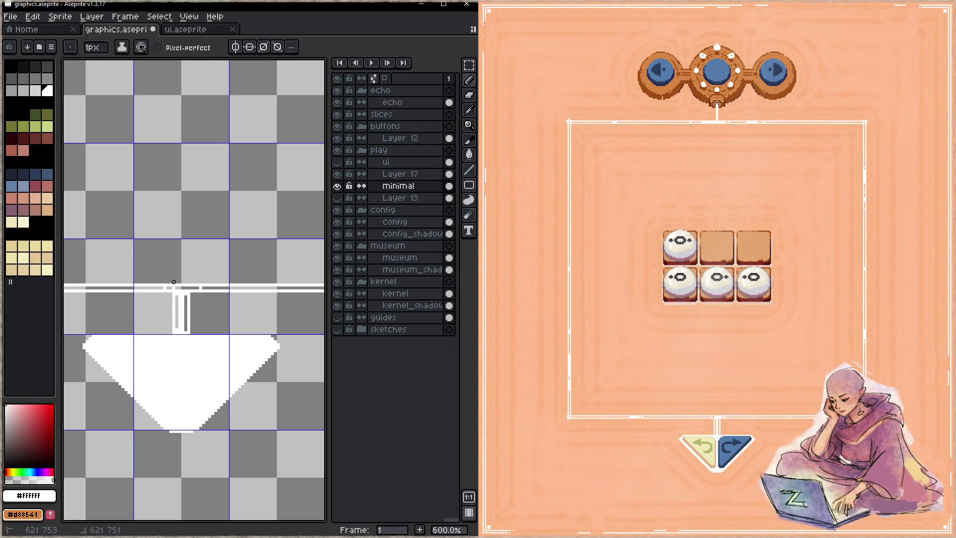
pyautogui.click(189, 282)
pyautogui.hotkey('ctrl', 's')
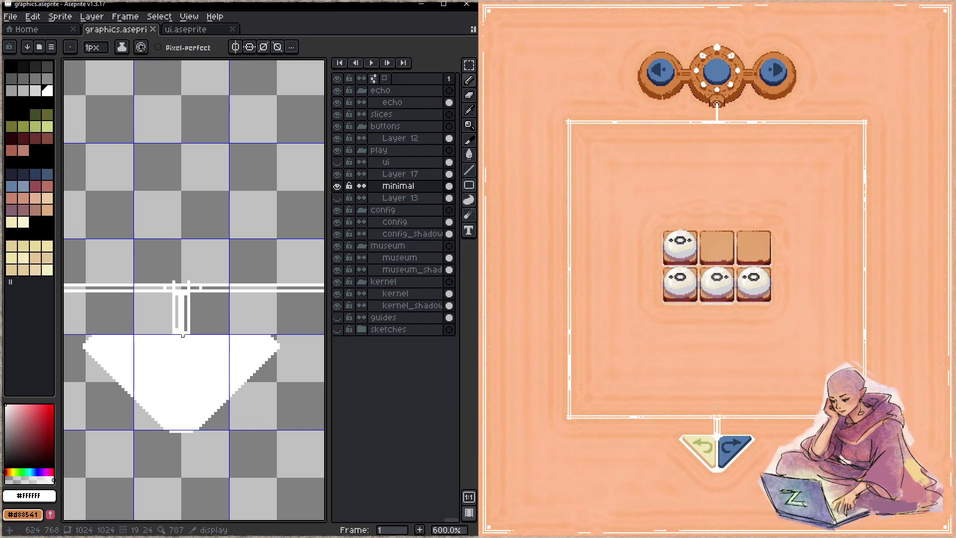
pyautogui.click(180, 342)
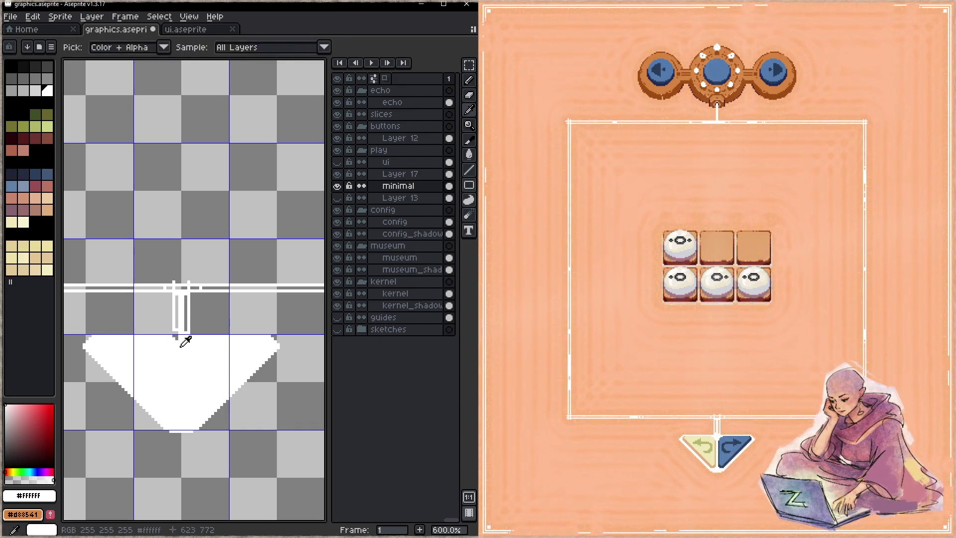
pyautogui.press('b')
pyautogui.hotkey('ctrl', 's')
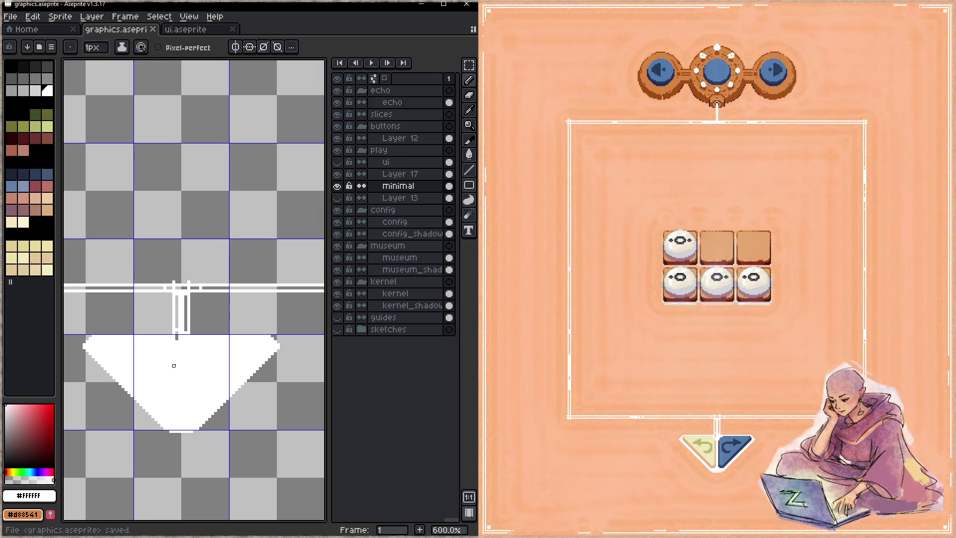
# - Erase stray white pixels around the stem's base and save
pyautogui.click(186, 338)
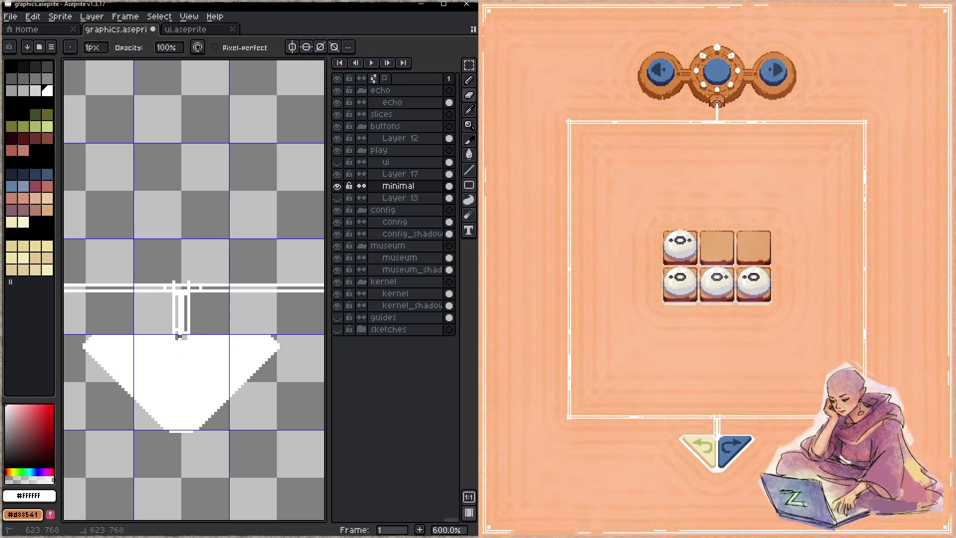
pyautogui.press('h')
pyautogui.hotkey('ctrl', 's')
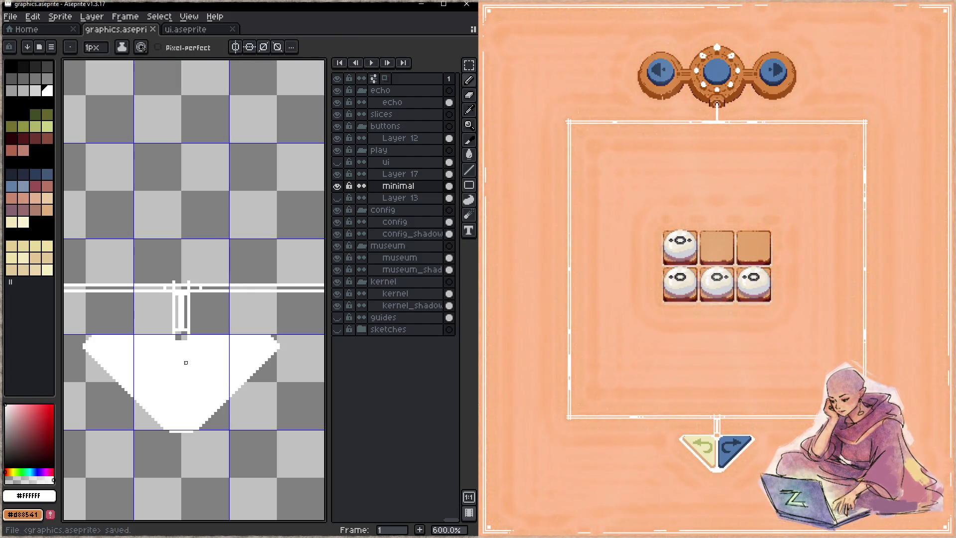
pyautogui.press('e')
pyautogui.click(182, 341)
pyautogui.press('b')
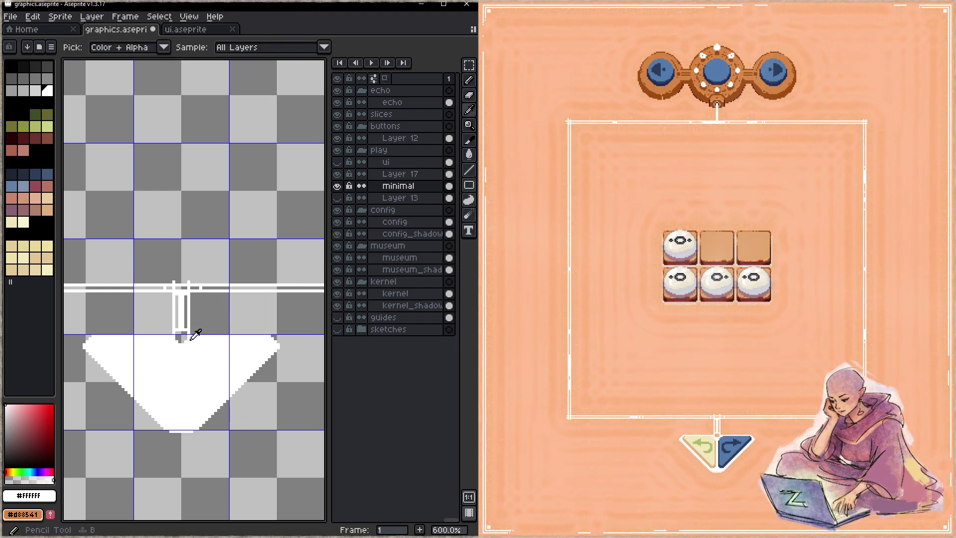
pyautogui.hotkey('ctrl', 's')
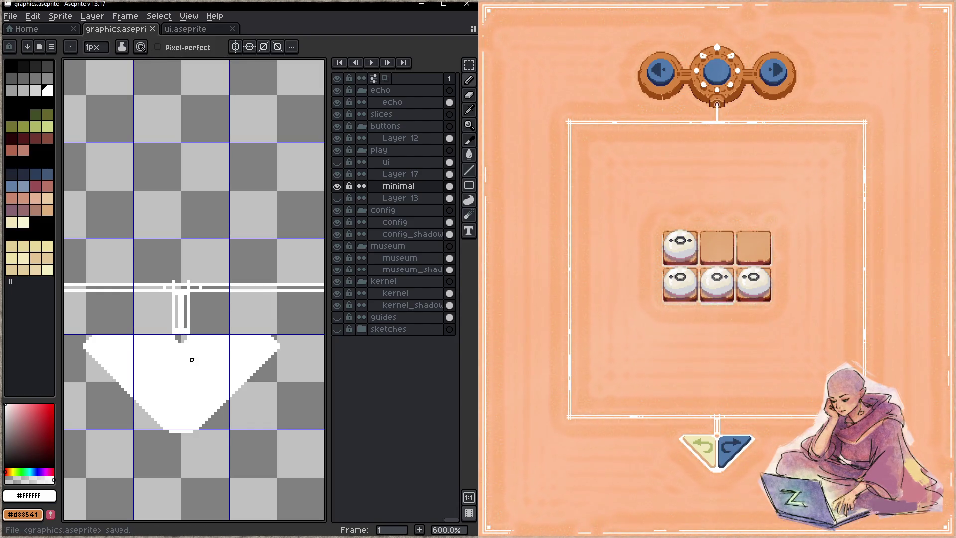
# - Add white pixels at the stem's base, erase the lower right stem bar, and save
pyautogui.click(181, 339)
pyautogui.press('z')
pyautogui.hotkey('ctrl', 's')
pyautogui.press('b')
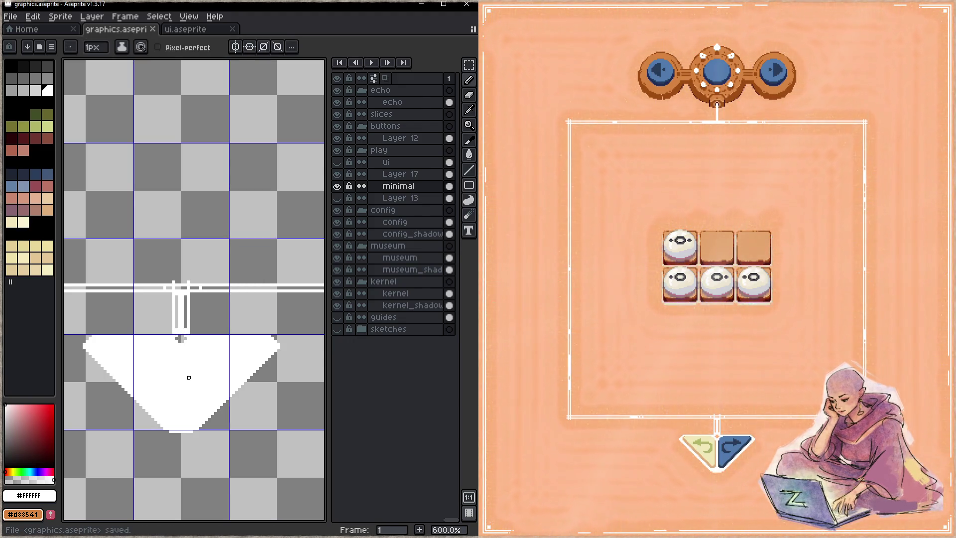
pyautogui.press('e')
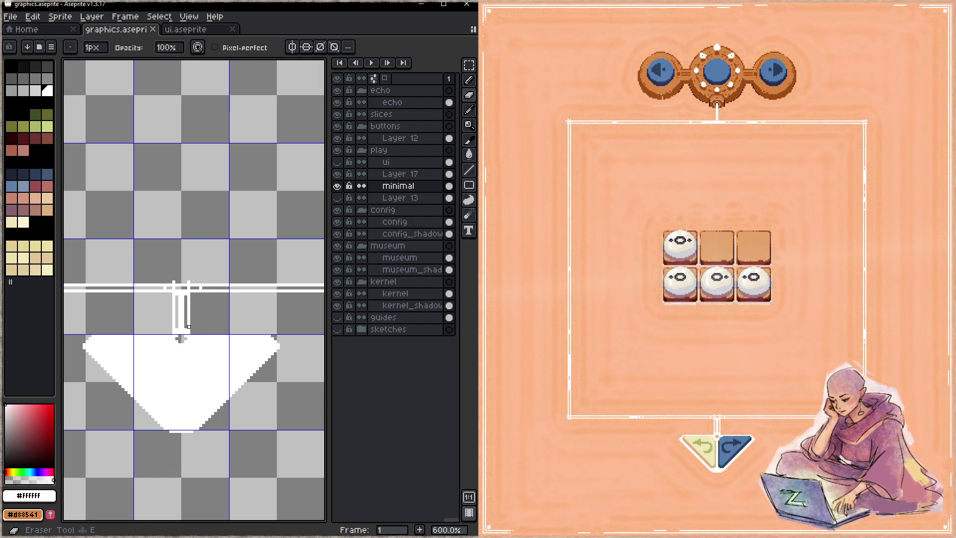
pyautogui.moveTo(189, 327); pyautogui.dragTo(189, 294)
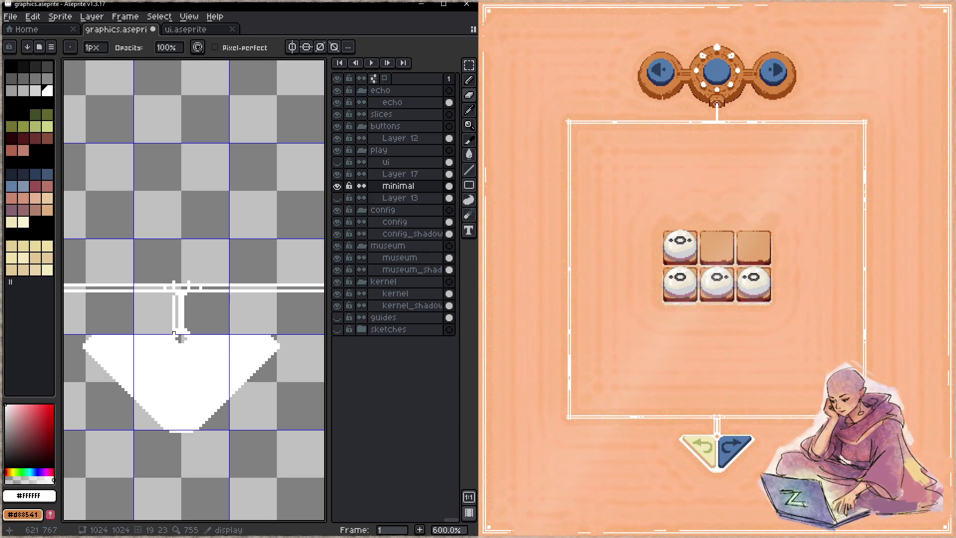
pyautogui.hotkey('ctrl', 's')
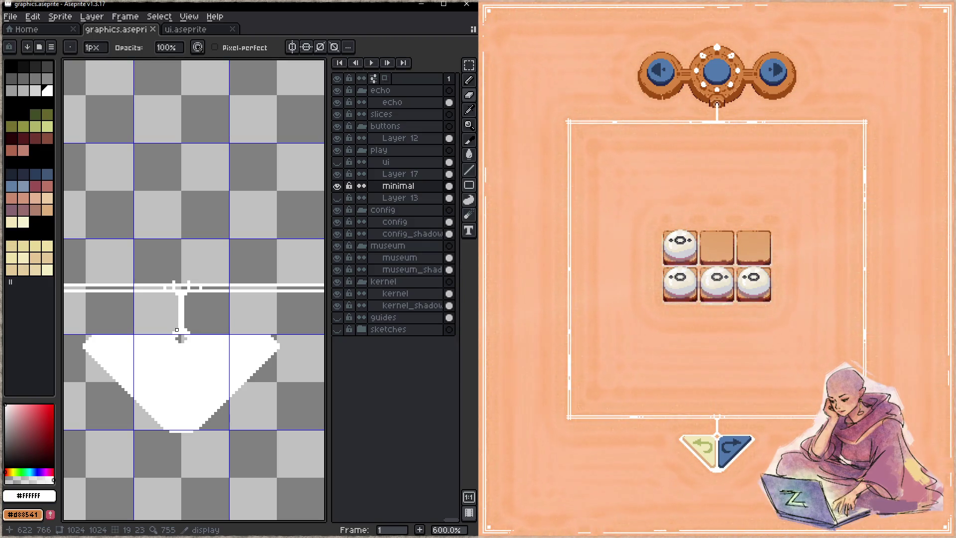
# - Draw a short white run to close the gap in the right stretch of the frame line and save
pyautogui.moveTo(259, 290); pyautogui.dragTo(192, 293)
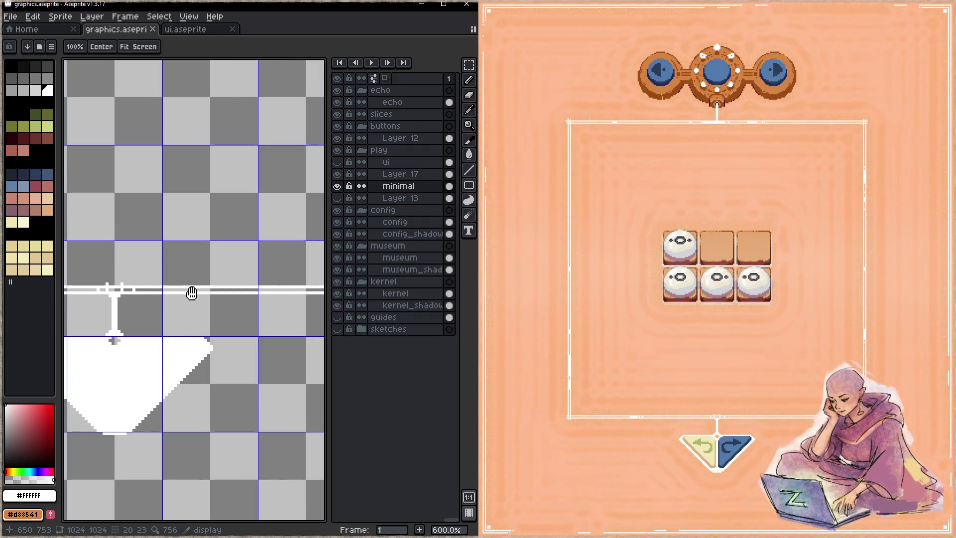
pyautogui.moveTo(192, 293); pyautogui.dragTo(115, 304)
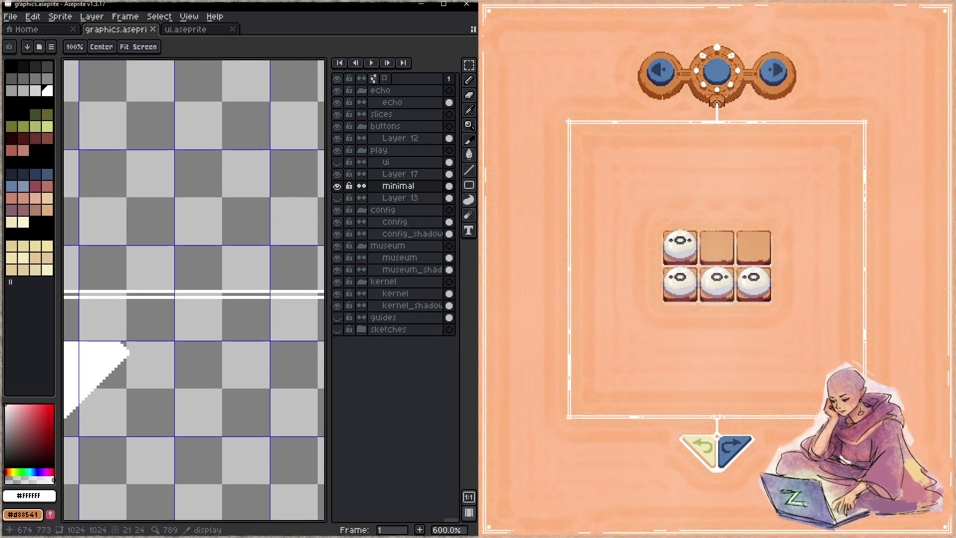
pyautogui.moveTo(259, 295); pyautogui.dragTo(268, 294)
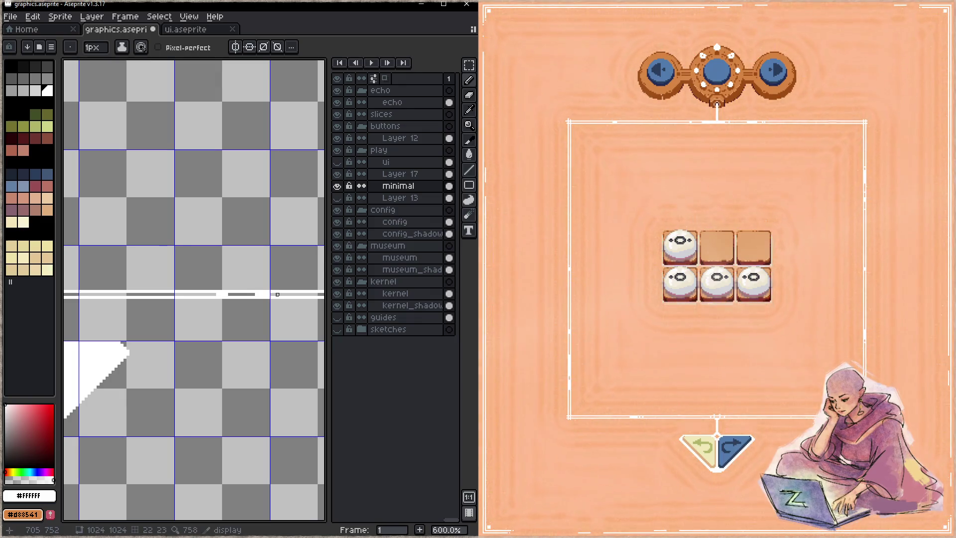
pyautogui.hotkey('ctrl', 's')
pyautogui.press('z')
# - Zoom out, then zoom back in close on the orange nav bar
pyautogui.scroll(-2, 264, 342)
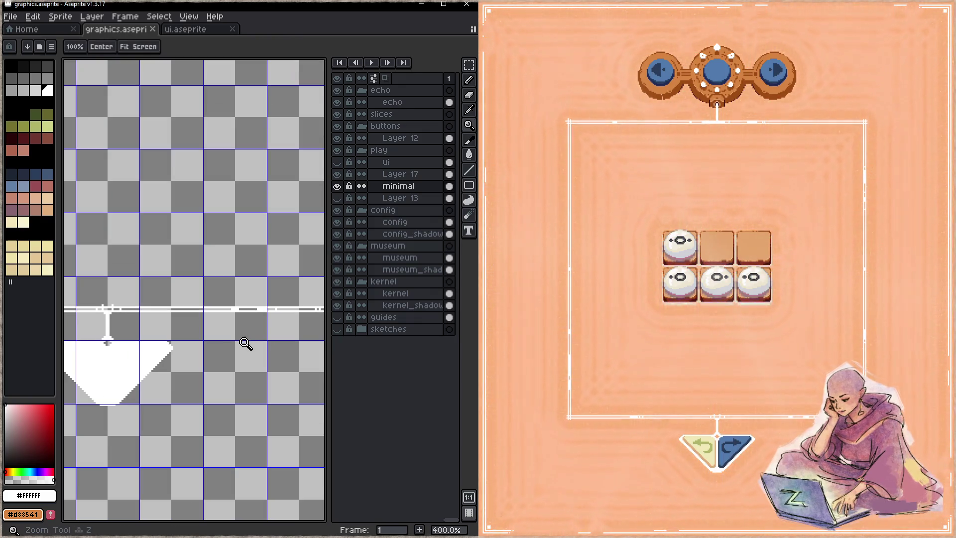
pyautogui.scroll(-4, 242, 345)
pyautogui.scroll(1, 246, 314)
pyautogui.moveTo(246, 313); pyautogui.dragTo(187, 367)
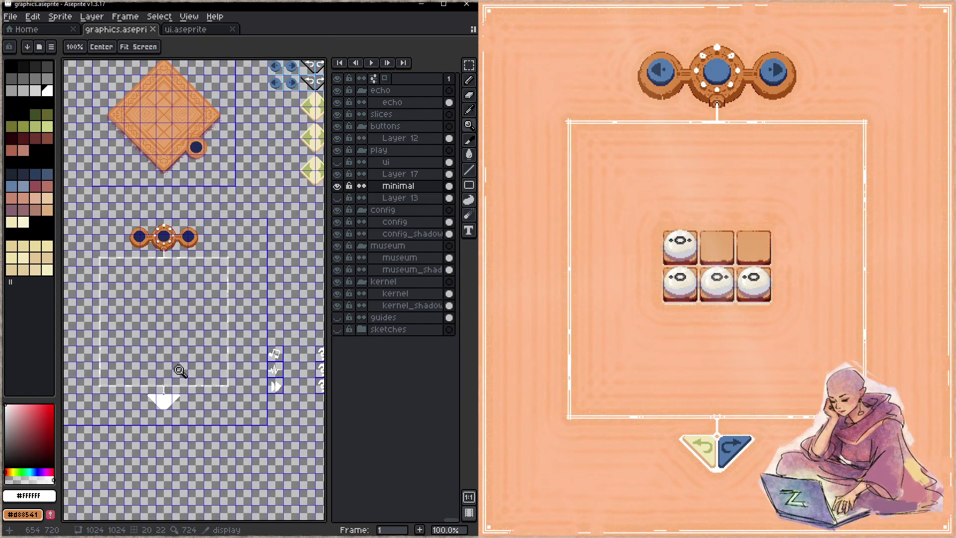
pyautogui.scroll(1, 210, 355)
pyautogui.scroll(2, 224, 348)
pyautogui.scroll(3, 249, 344)
# - Sample outline #541c1b and add a dark pixel to the left ring's diagonal edge
pyautogui.keyDown('alt'); pyautogui.click(234, 344); pyautogui.keyUp('alt')
pyautogui.moveTo(120, 362); pyautogui.dragTo(305, 377)
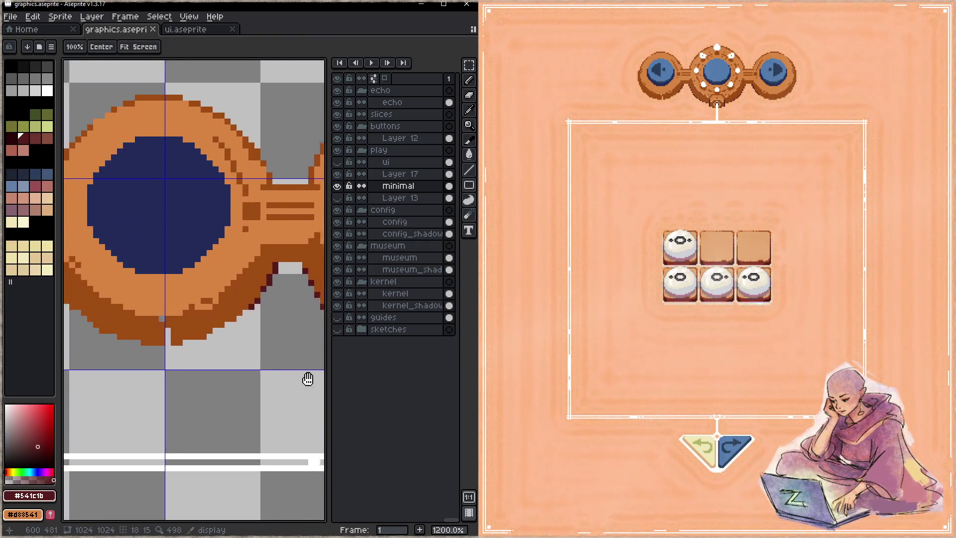
pyautogui.press('b')
pyautogui.keyDown('alt'); pyautogui.click(172, 327); pyautogui.keyUp('alt')
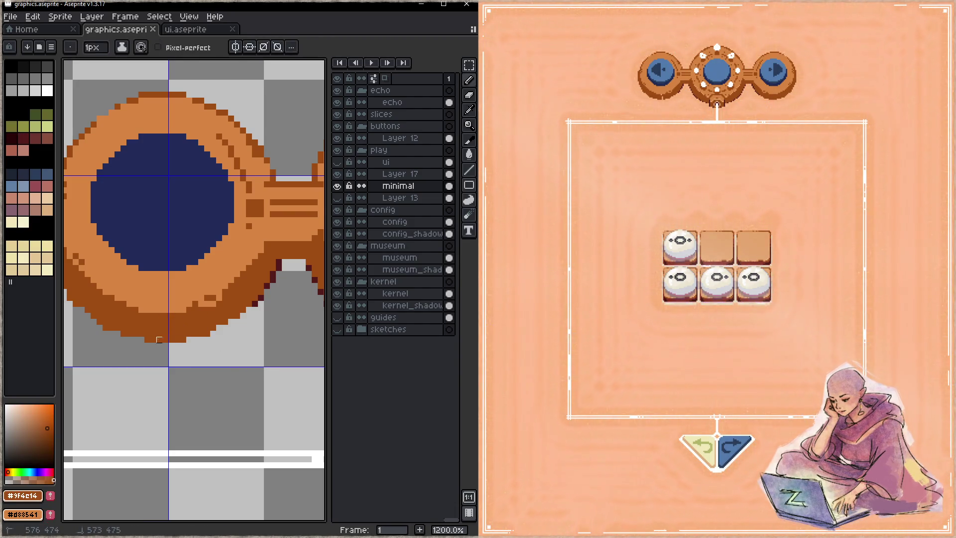
pyautogui.keyDown('alt'); pyautogui.click(250, 304); pyautogui.keyUp('alt')
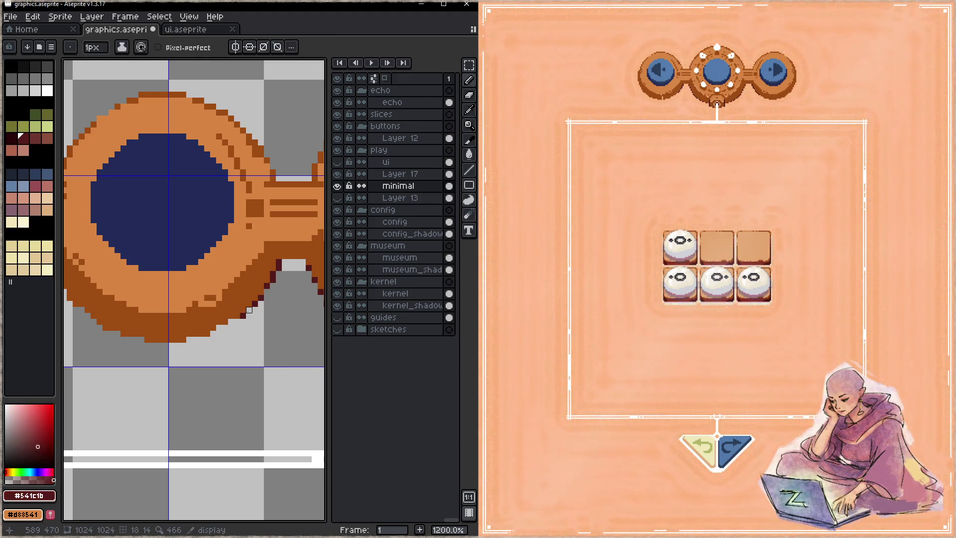
pyautogui.click(225, 327)
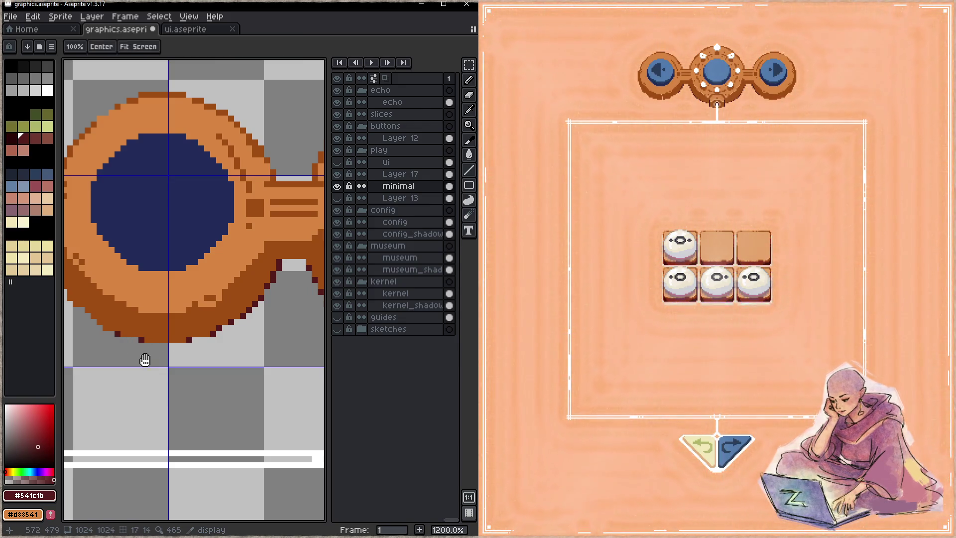
pyautogui.moveTo(117, 328); pyautogui.dragTo(192, 349)
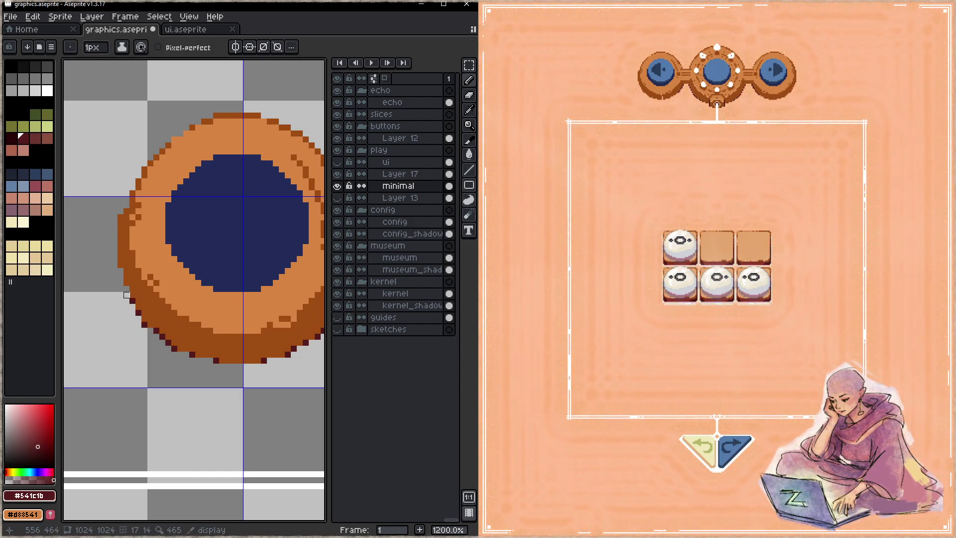
# - Sample the brown shading #9f4e14 at the ring's left edge and save
pyautogui.press('i')
pyautogui.scroll(3, 124, 299)
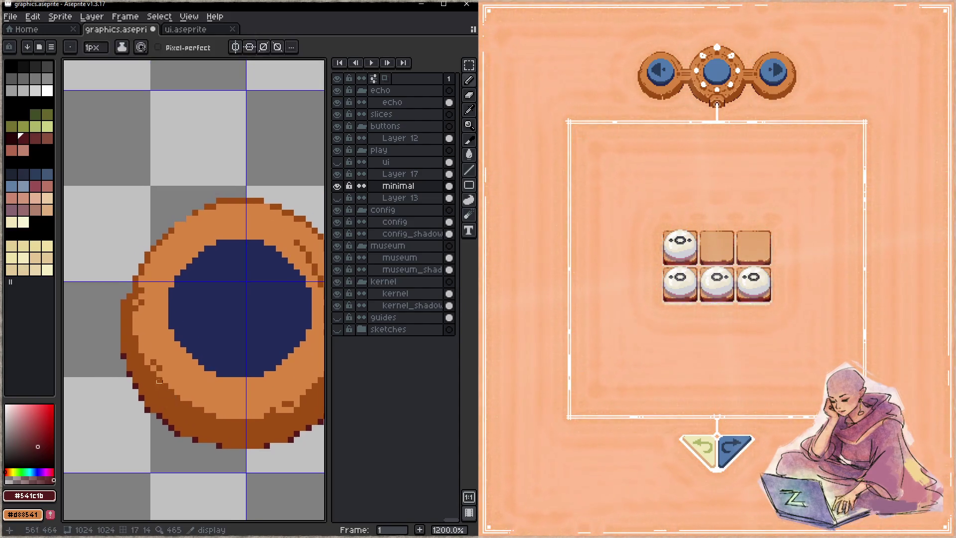
pyautogui.click(125, 303)
pyautogui.press('h')
pyautogui.moveTo(222, 412)
pyautogui.mouseDown()
pyautogui.moveTo(224, 375)
pyautogui.moveTo(182, 386)
pyautogui.mouseUp()
pyautogui.press('b')
pyautogui.hotkey('ctrl', 's')
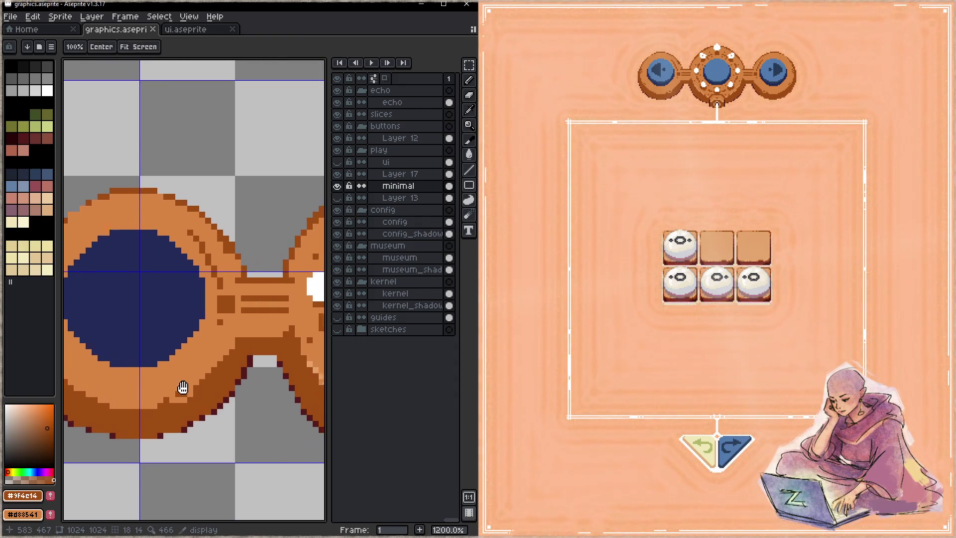
# - Recolour a dark outline pixel to the ring's orange #d88541 and save
pyautogui.press('alt')
pyautogui.keyDown('alt'); pyautogui.click(232, 263); pyautogui.keyUp('alt')
pyautogui.click(221, 247)
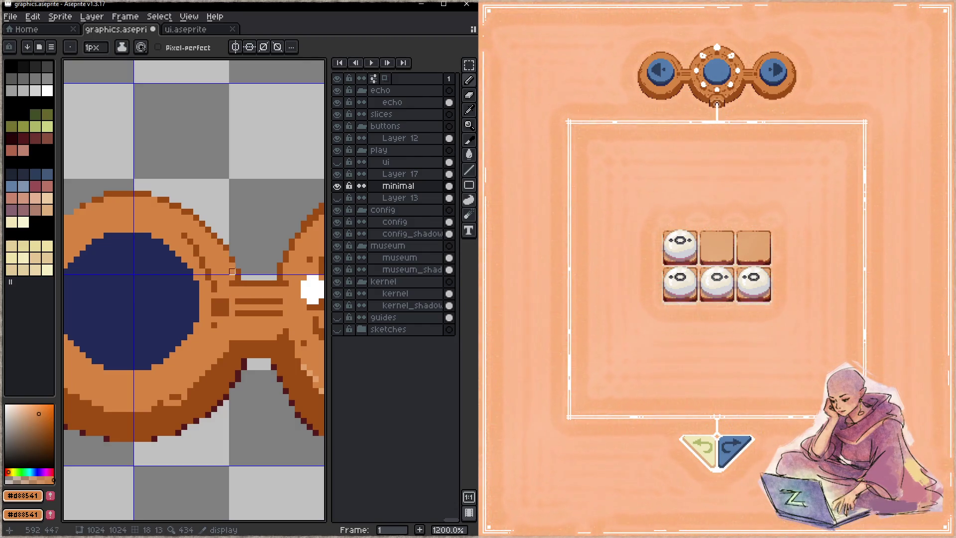
pyautogui.keyDown('alt'); pyautogui.click(232, 319); pyautogui.keyUp('alt')
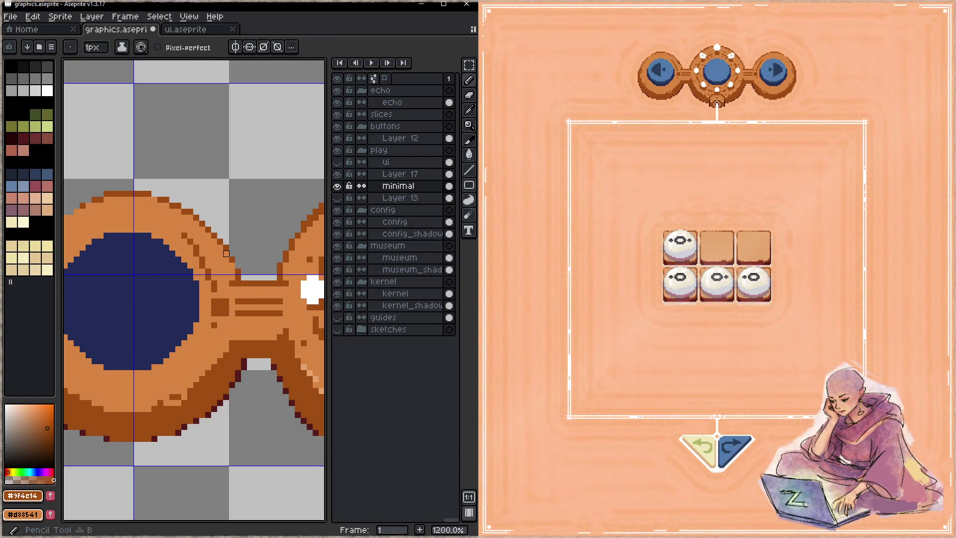
pyautogui.press('z')
pyautogui.hotkey('ctrl', 's')
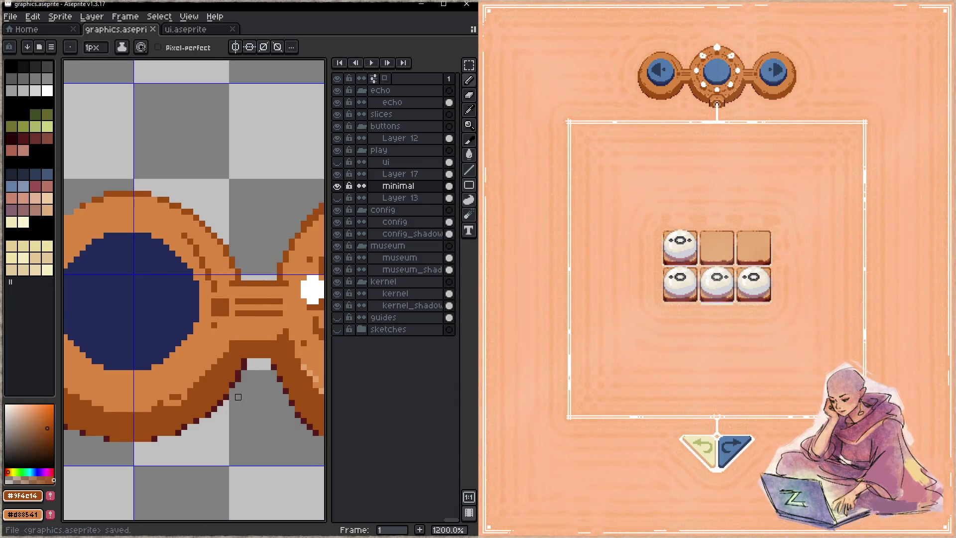
# - Erase stray pixels along the ring's top edge, add a dark outline pixel, and save
pyautogui.moveTo(238, 403); pyautogui.dragTo(294, 412)
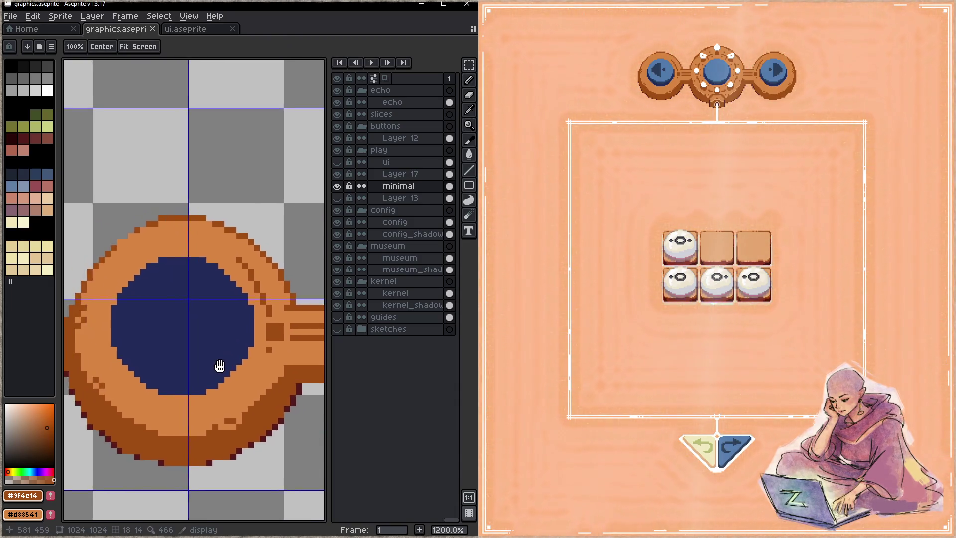
pyautogui.moveTo(171, 224)
pyautogui.mouseDown()
pyautogui.moveTo(177, 218)
pyautogui.moveTo(158, 224)
pyautogui.mouseUp()
pyautogui.press('b')
pyautogui.click(201, 224)
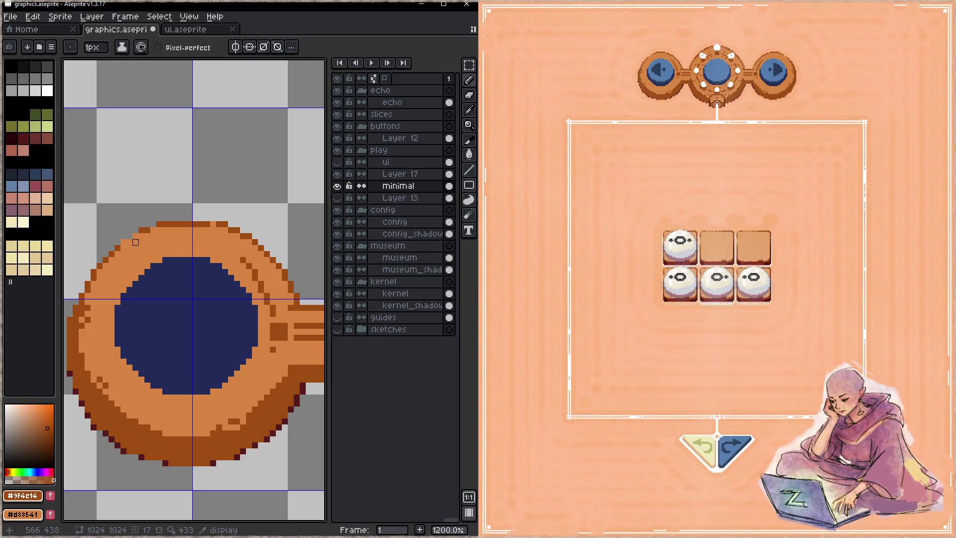
pyautogui.hotkey('ctrl', 's')
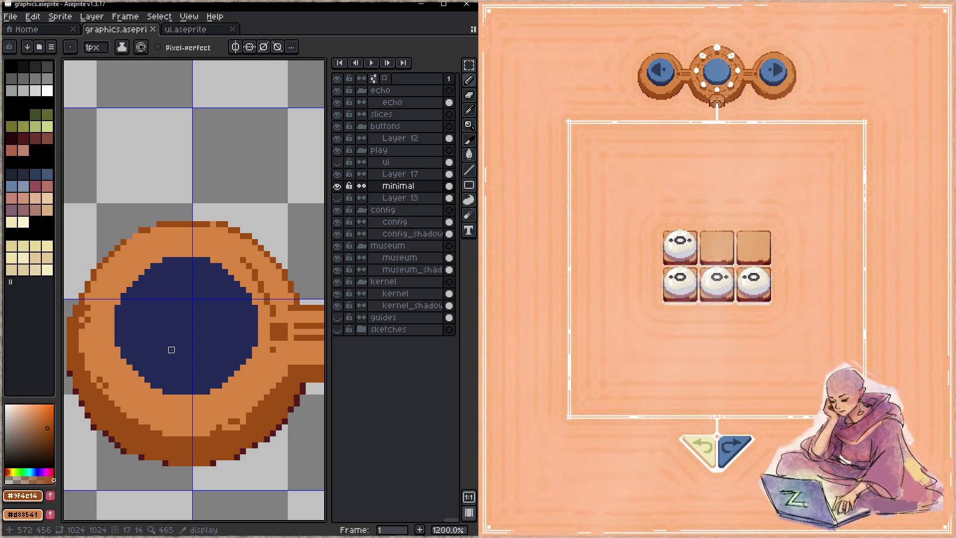
pyautogui.press('z')
pyautogui.moveTo(207, 325); pyautogui.dragTo(183, 333)
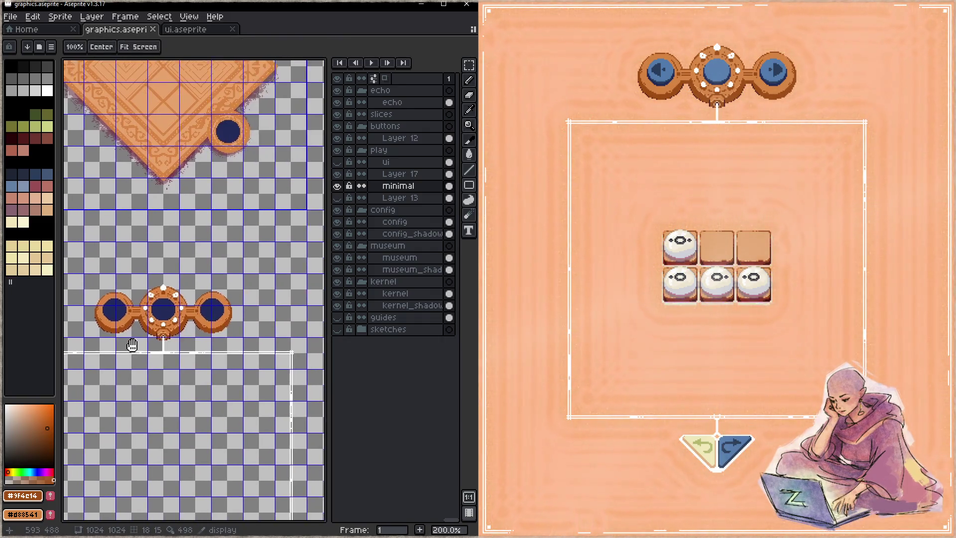
# - Lasso and erase the old right ring of the nav bar
pyautogui.hscroll(-5, 183, 332)
pyautogui.press('Tab')
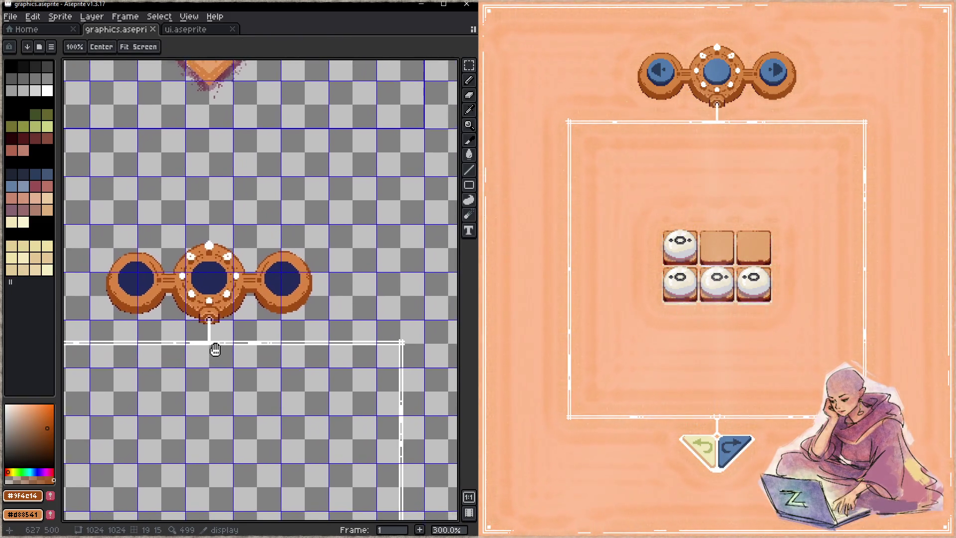
pyautogui.press('q')
pyautogui.moveTo(271, 239); pyautogui.dragTo(299, 212)
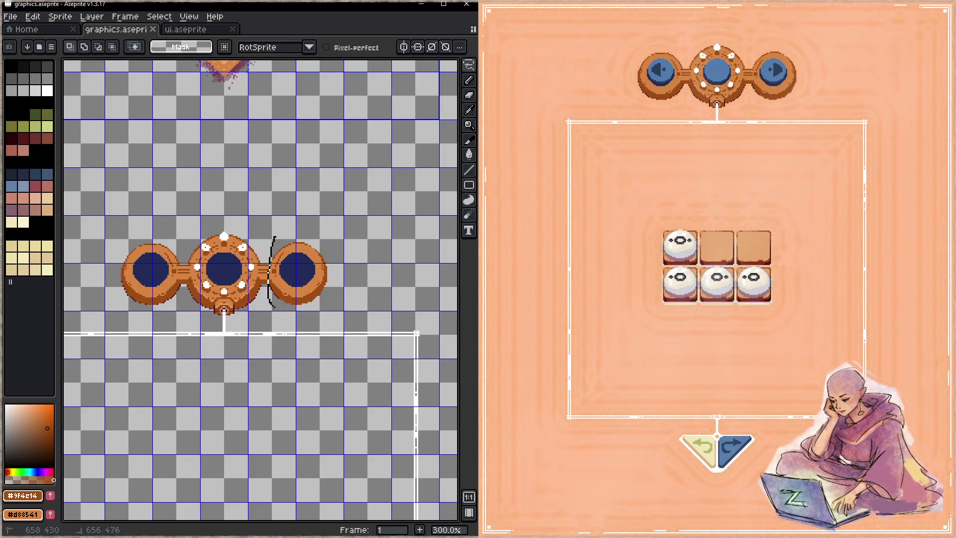
pyautogui.press('Delete')
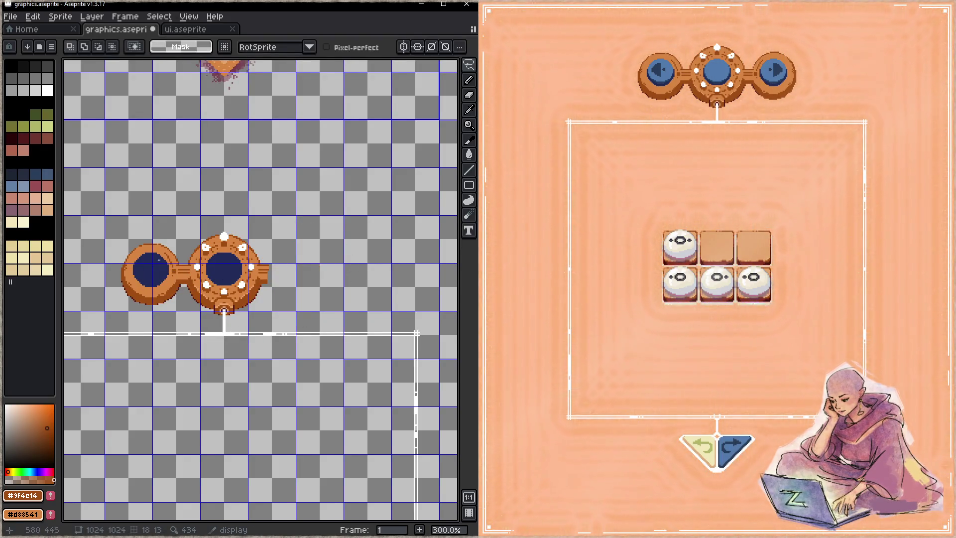
# - Copy the left ring to the right of the centre ring and save graphics.aseprite
pyautogui.moveTo(183, 249); pyautogui.dragTo(180, 239)
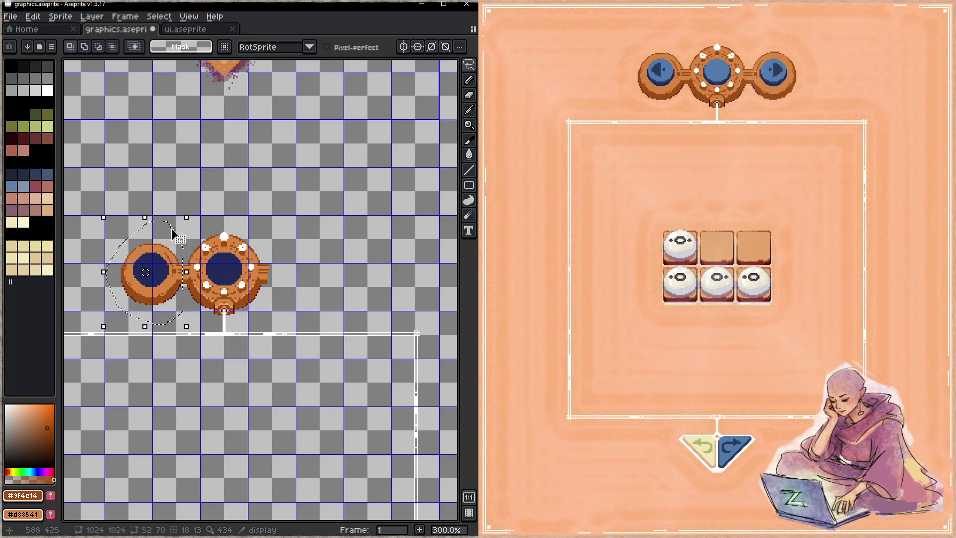
pyautogui.moveTo(170, 305); pyautogui.dragTo(313, 306)
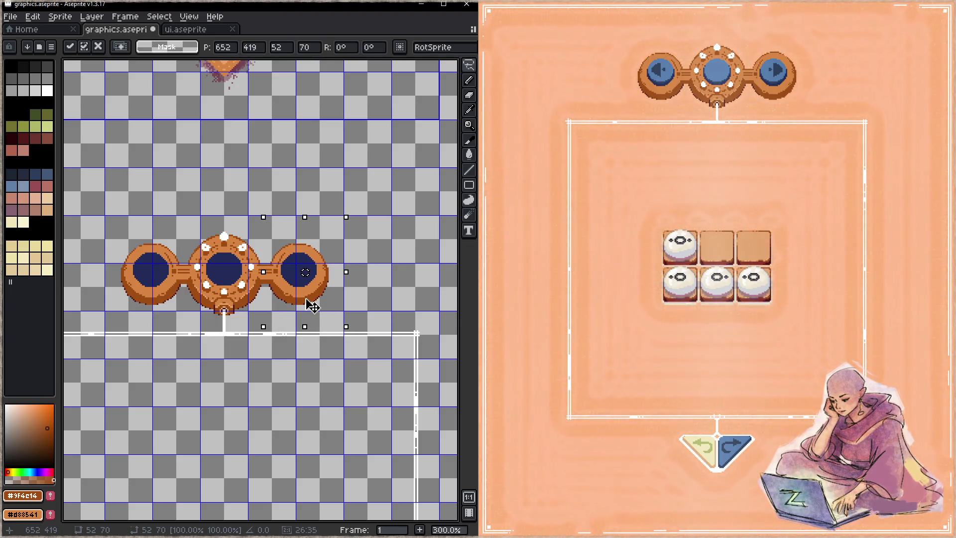
pyautogui.hotkey('ctrl', 'd')
pyautogui.hotkey('ctrl', 's')
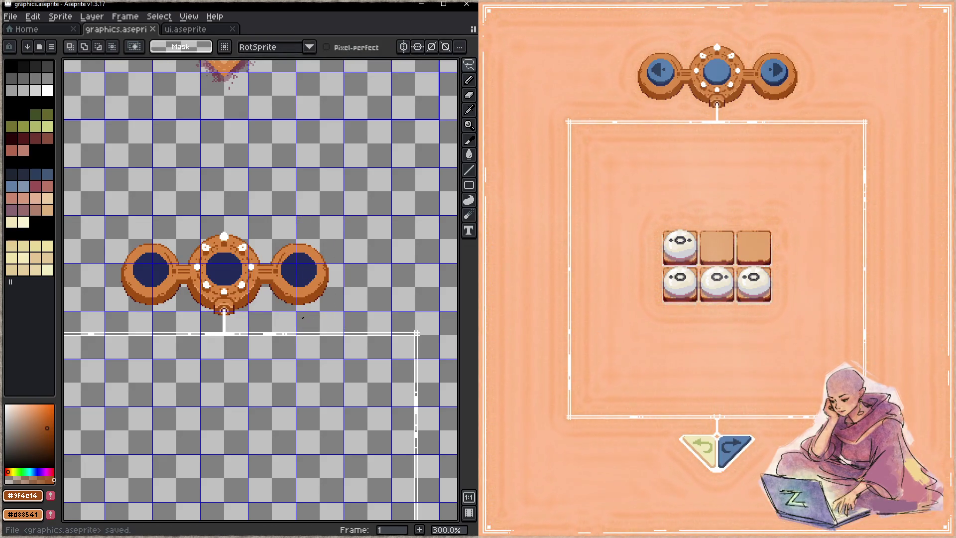
# - Nudge the new right ring slightly left, then slightly right, saving after each adjustment
pyautogui.hotkey('ctrl', 'shift', 'd')
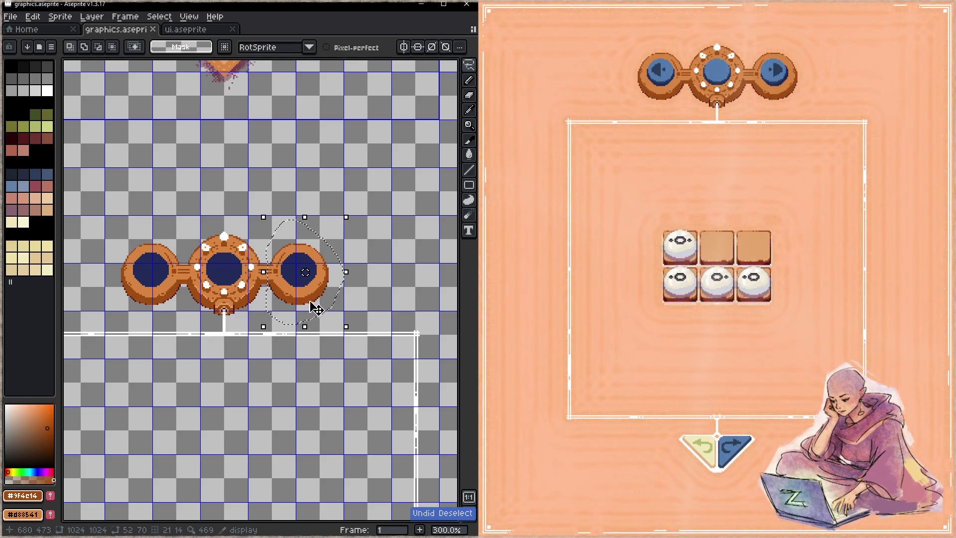
pyautogui.moveTo(324, 312); pyautogui.dragTo(321, 311)
pyautogui.hotkey('ctrl', 'd')
pyautogui.hotkey('ctrl', 's')
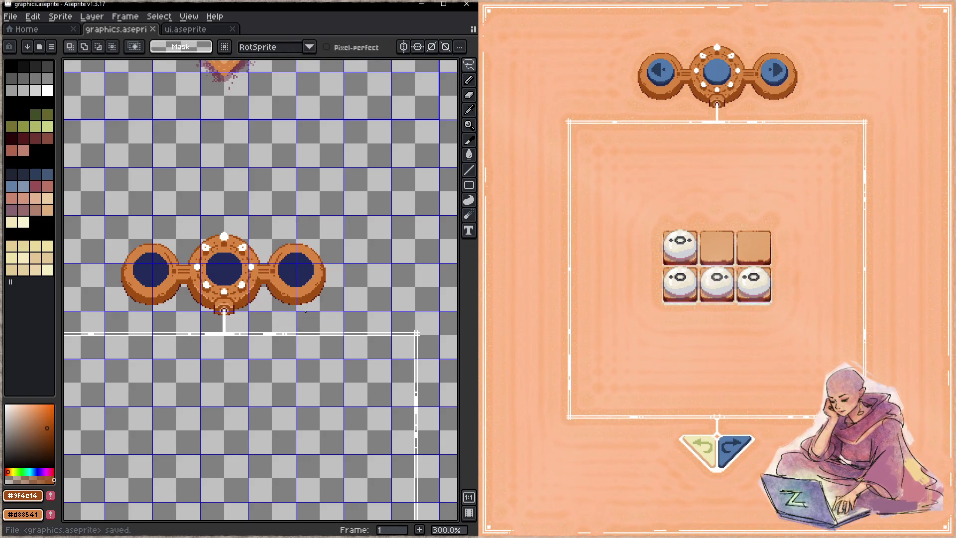
pyautogui.hotkey('ctrl', 'shift', 'd')
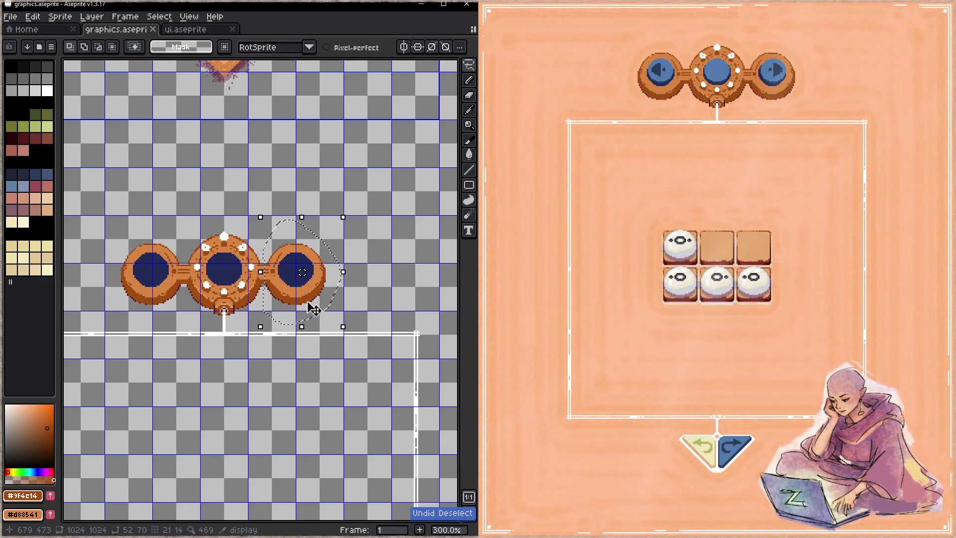
pyautogui.moveTo(314, 305); pyautogui.dragTo(317, 308)
pyautogui.hotkey('ctrl', 'd')
pyautogui.hotkey('ctrl', 's')
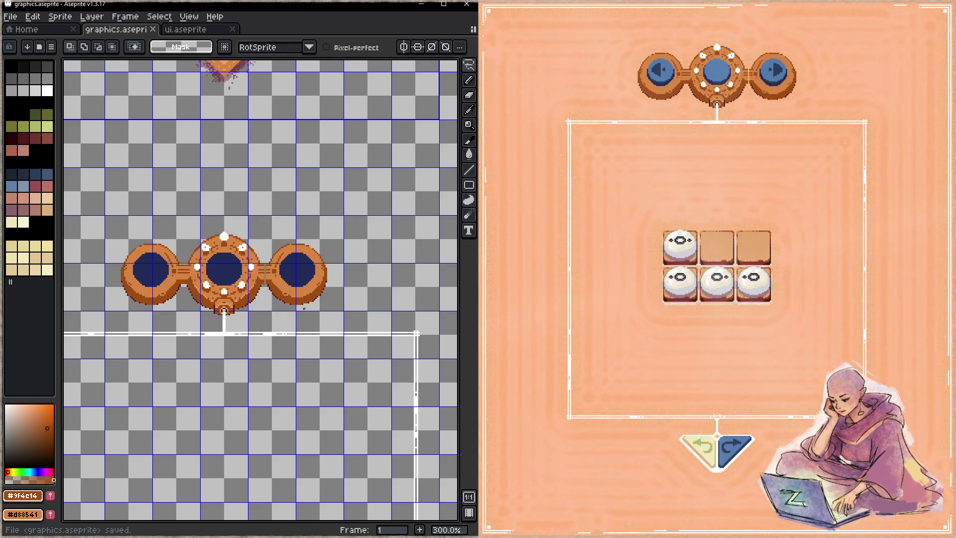
# - Zoom in on the nav bar, then switch to the ui.aseprite document
pyautogui.press('z')
pyautogui.doubleClick(247, 308)
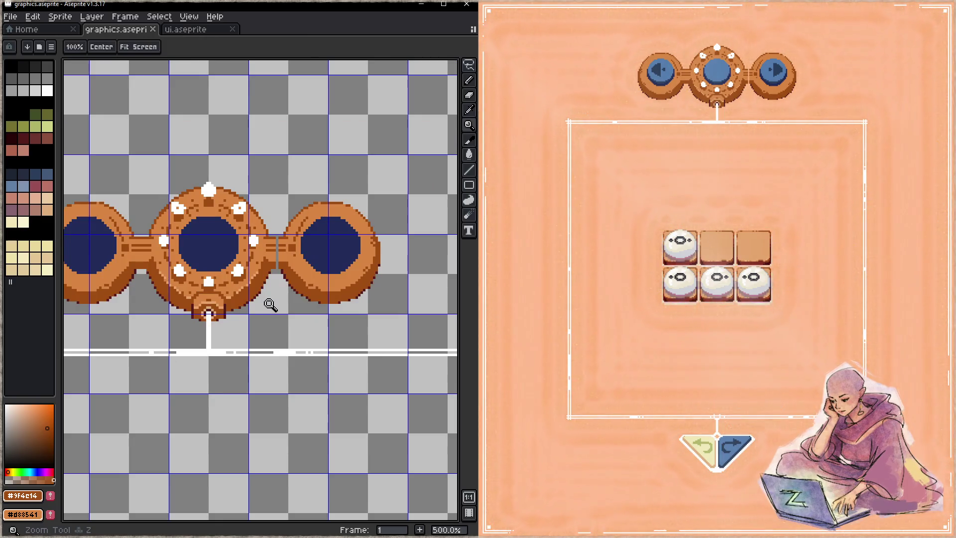
pyautogui.click(202, 31)
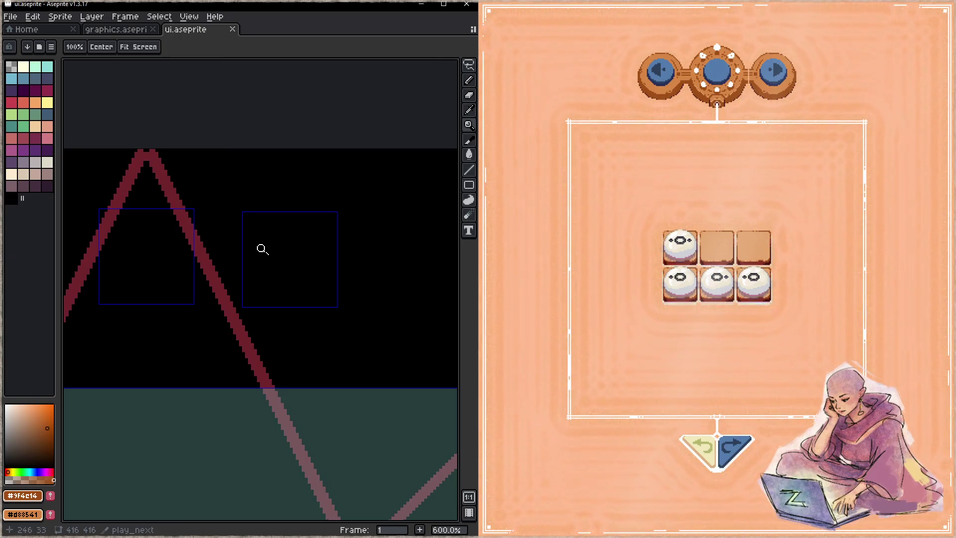
# - With the Slice tool, move play_next down 1 px, save ui.aseprite, and return to graphics.aseprite
pyautogui.moveTo(260, 249); pyautogui.dragTo(294, 247)
pyautogui.hotkey('shift', 'c')
pyautogui.scroll(1, 298, 249)
pyautogui.click(305, 246)
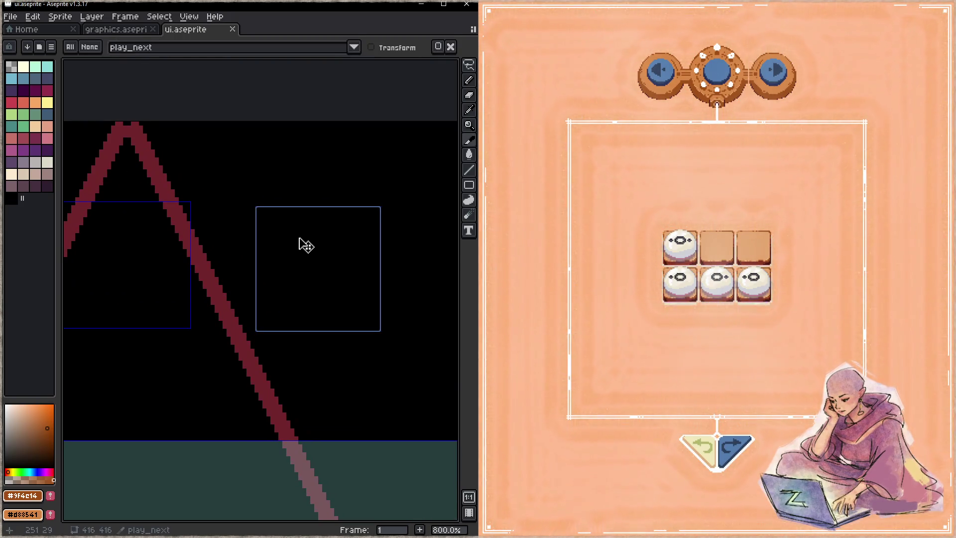
pyautogui.press('Down')
pyautogui.click(204, 253)
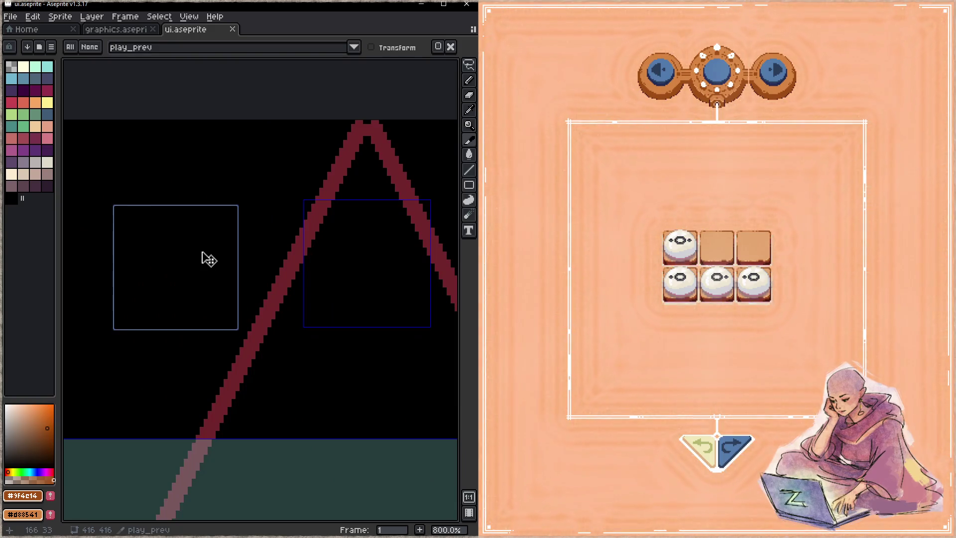
pyautogui.moveTo(324, 268); pyautogui.dragTo(269, 252)
pyautogui.hotkey('ctrl', 's')
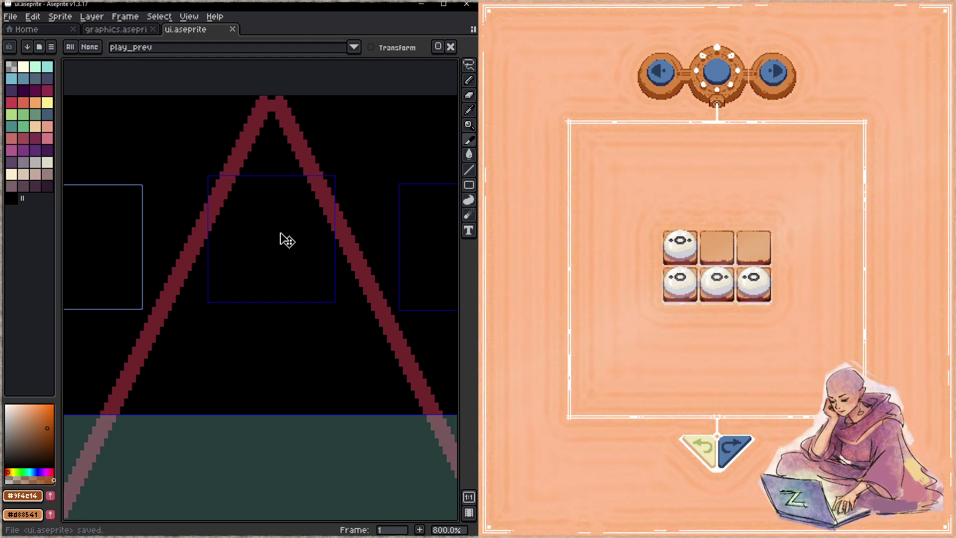
pyautogui.click(105, 30)
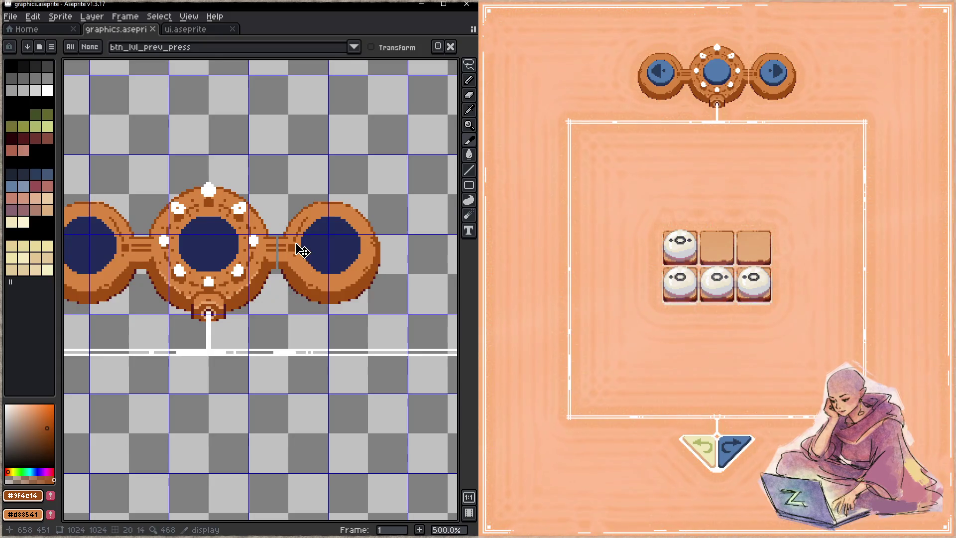
# - Fill the connector's grey pixels between the centre and right rings with orange #d88541
pyautogui.moveTo(311, 326); pyautogui.dragTo(342, 316)
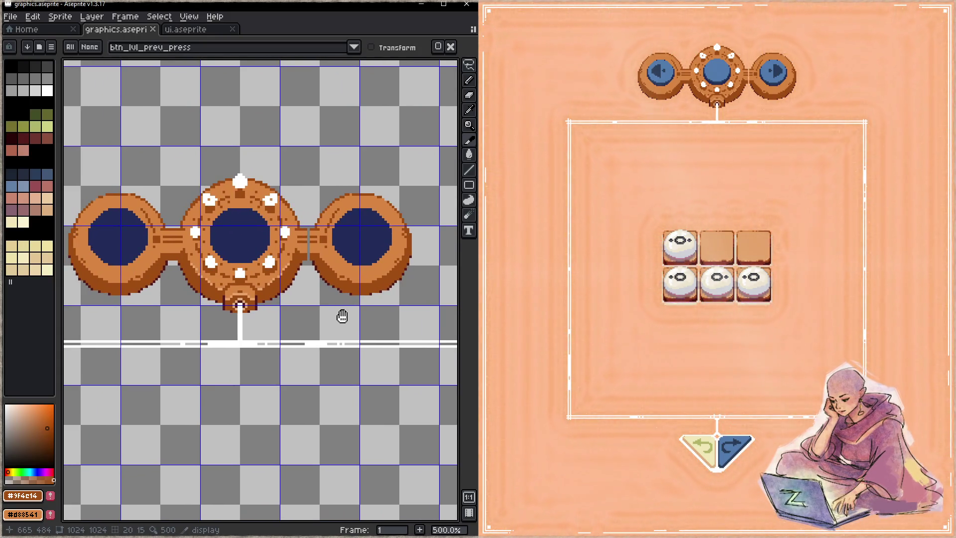
pyautogui.moveTo(343, 317); pyautogui.dragTo(290, 325)
pyautogui.scroll(1, 252, 265)
pyautogui.scroll(2, 214, 252)
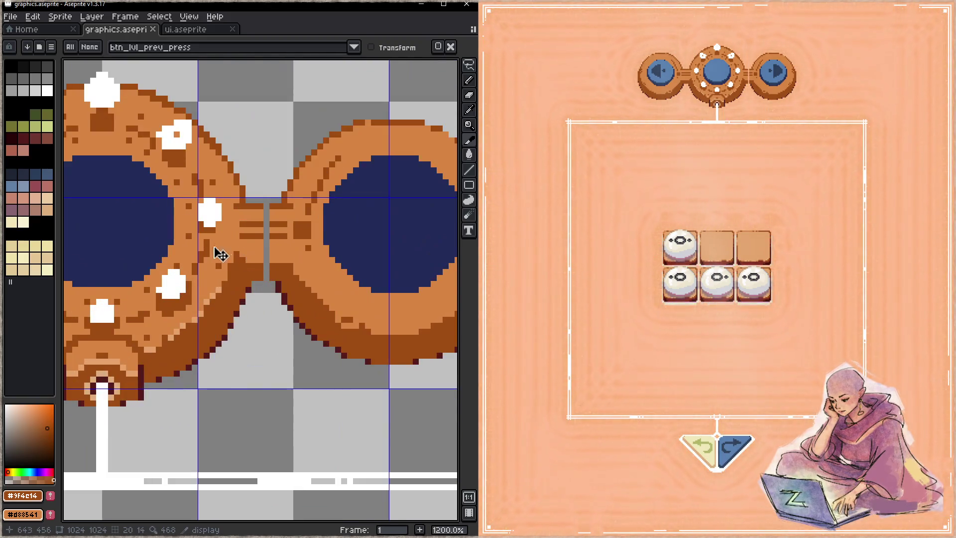
pyautogui.moveTo(214, 252); pyautogui.dragTo(340, 246)
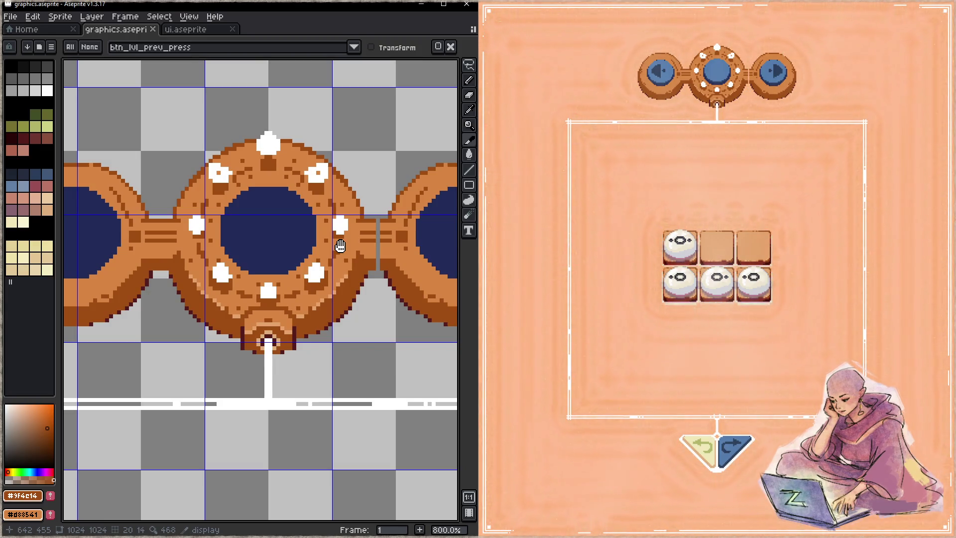
pyautogui.moveTo(340, 246); pyautogui.dragTo(218, 252)
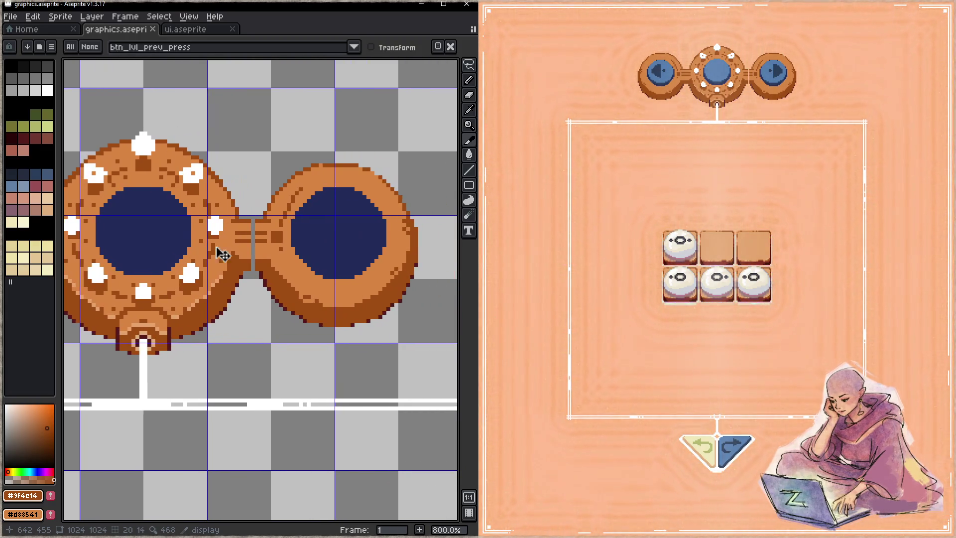
pyautogui.scroll(2, 260, 231)
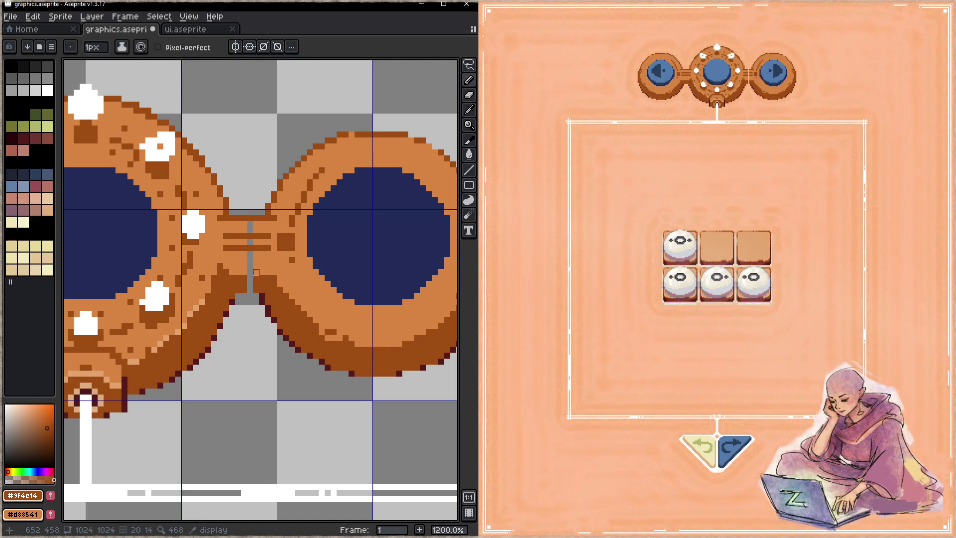
pyautogui.keyDown('alt'); pyautogui.click(250, 278); pyautogui.keyUp('alt')
pyautogui.press('g')
pyautogui.click(250, 259)
pyautogui.click(250, 237)
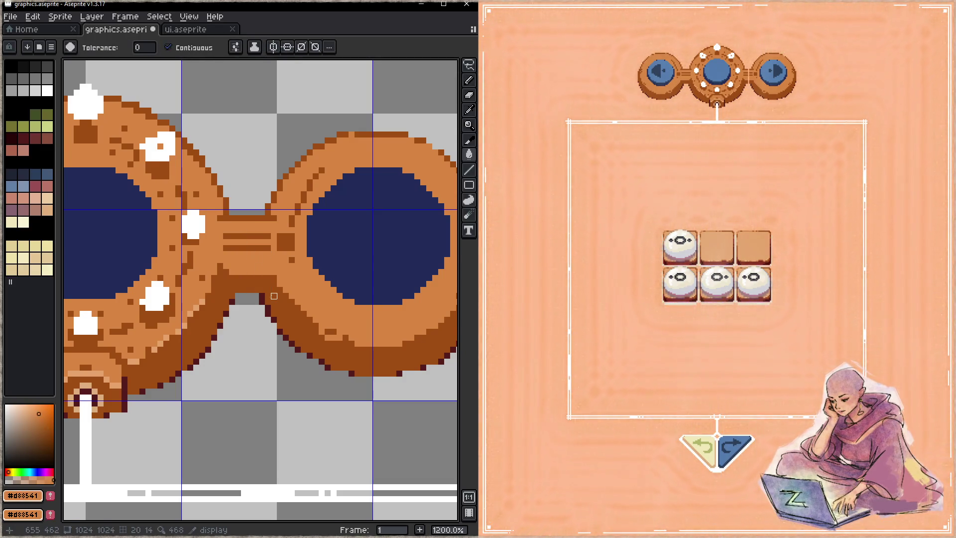
pyautogui.scroll(-3, 268, 297)
pyautogui.scroll(3, 269, 297)
# - Pencil dark brown #541c1b along the connector's underside and save graphics.aseprite
pyautogui.press('b')
pyautogui.keyDown('alt'); pyautogui.click(273, 297); pyautogui.keyUp('alt')
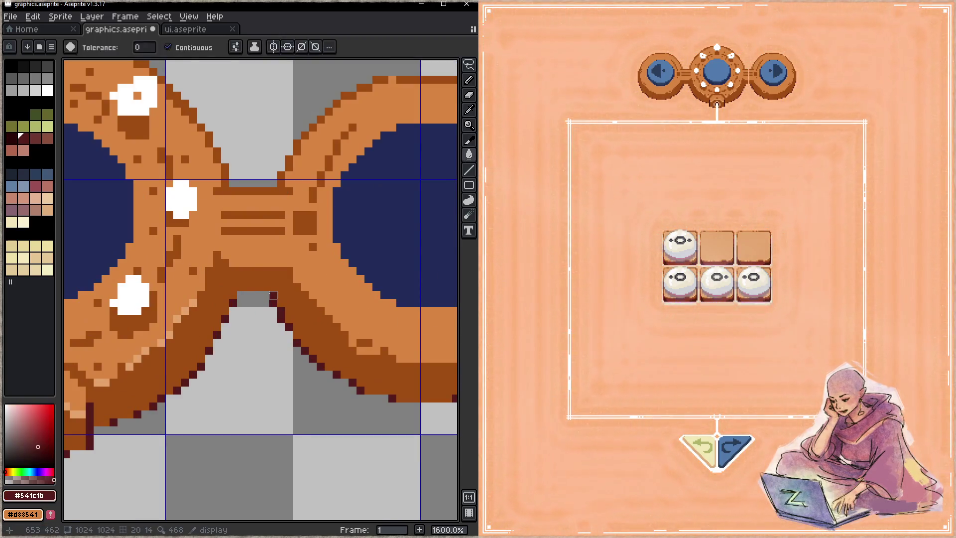
pyautogui.moveTo(265, 295); pyautogui.dragTo(241, 295)
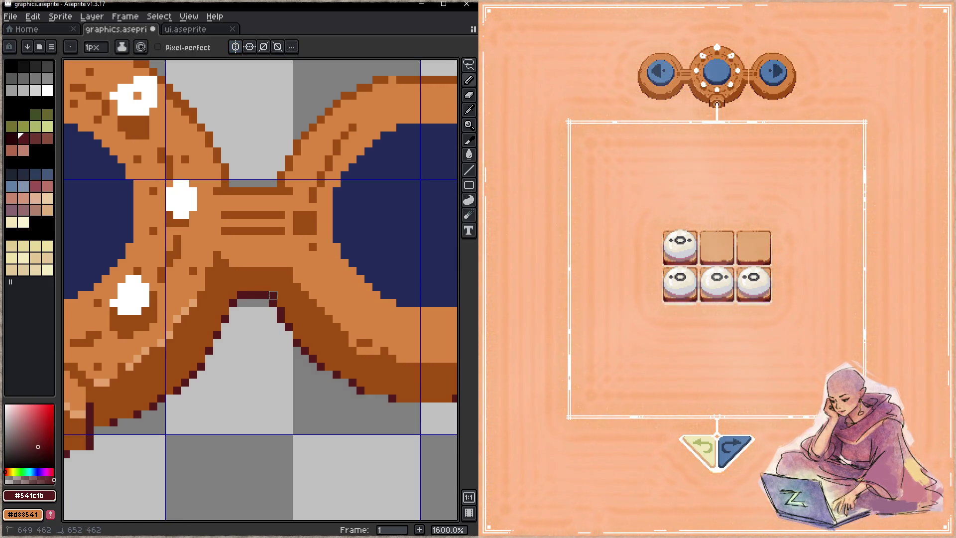
pyautogui.hotkey('ctrl', 's')
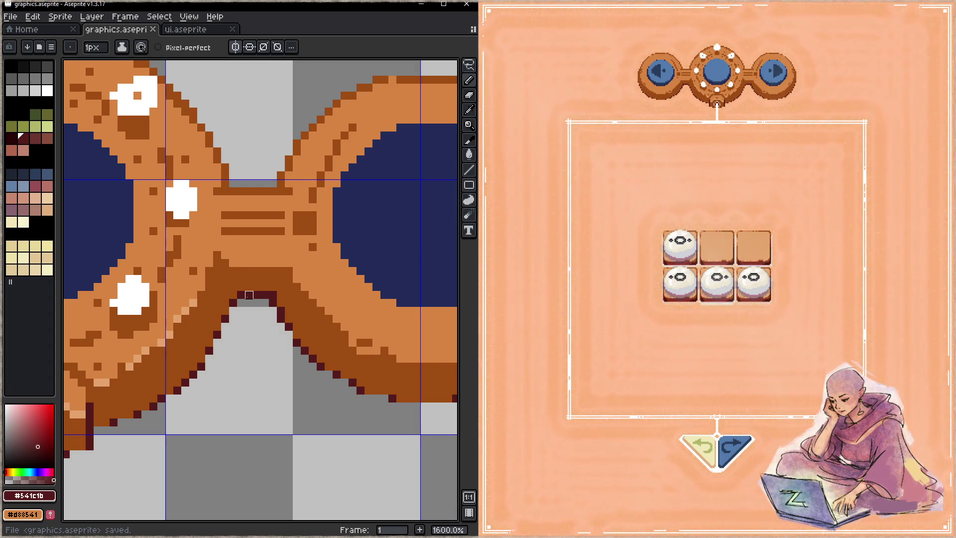
pyautogui.scroll(-1, 249, 294)
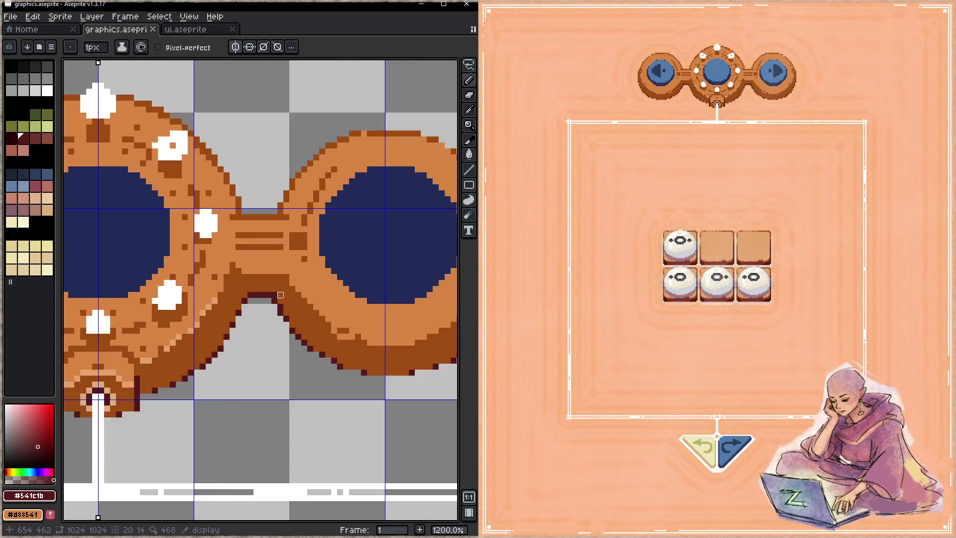
pyautogui.scroll(-1, 249, 295)
pyautogui.scroll(-1, 244, 295)
pyautogui.scroll(-1, 241, 295)
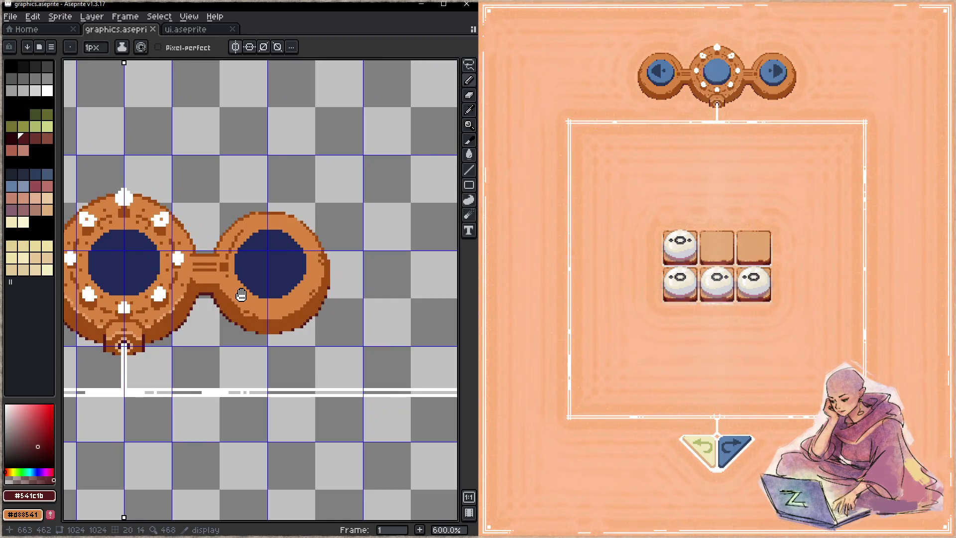
# - Stamp navy #222b59 over the orange edges of the ring's centre and save
pyautogui.click(825, 100)
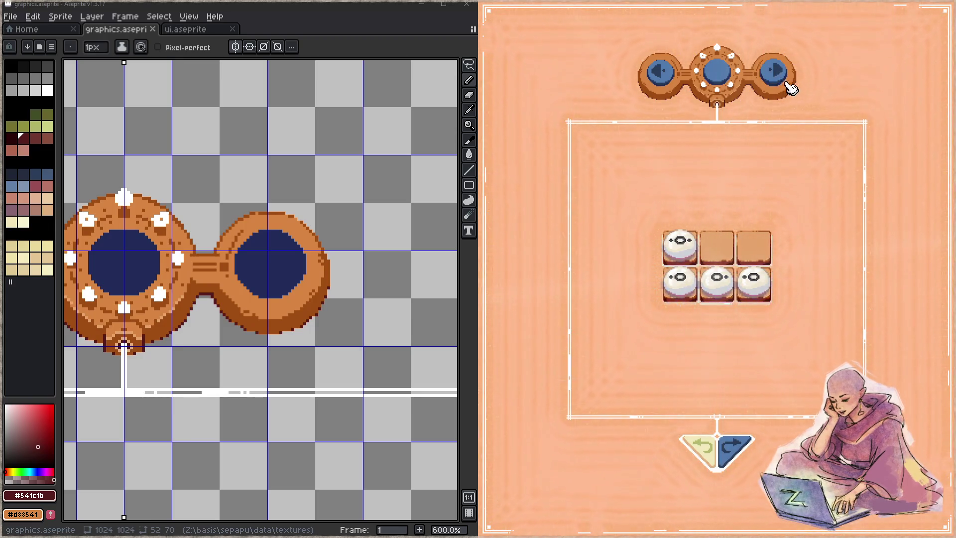
pyautogui.scroll(4, 282, 263)
pyautogui.keyDown('alt'); pyautogui.click(211, 286); pyautogui.keyUp('alt')
pyautogui.scroll(4, 260, 283)
pyautogui.scroll(15, 259, 281)
pyautogui.scroll(3, 249, 265)
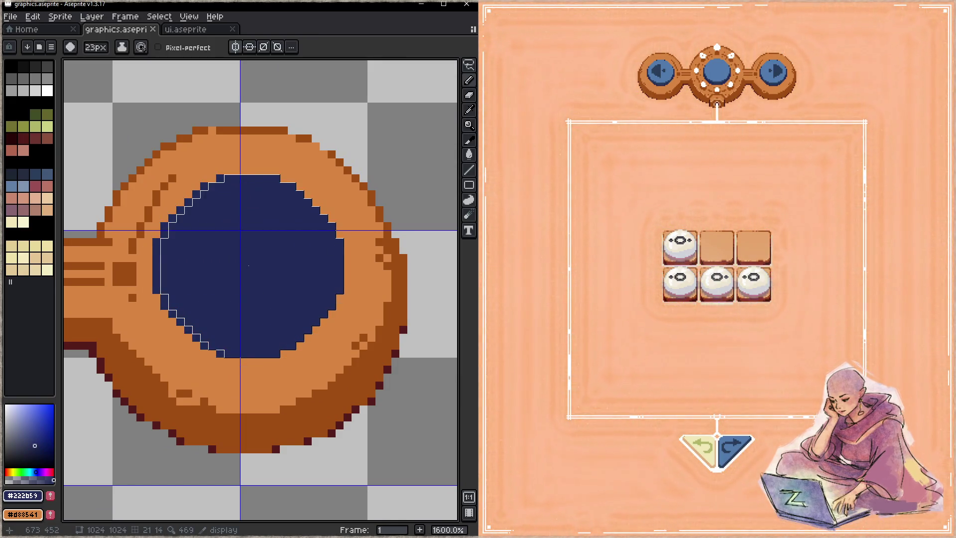
pyautogui.scroll(1, 245, 264)
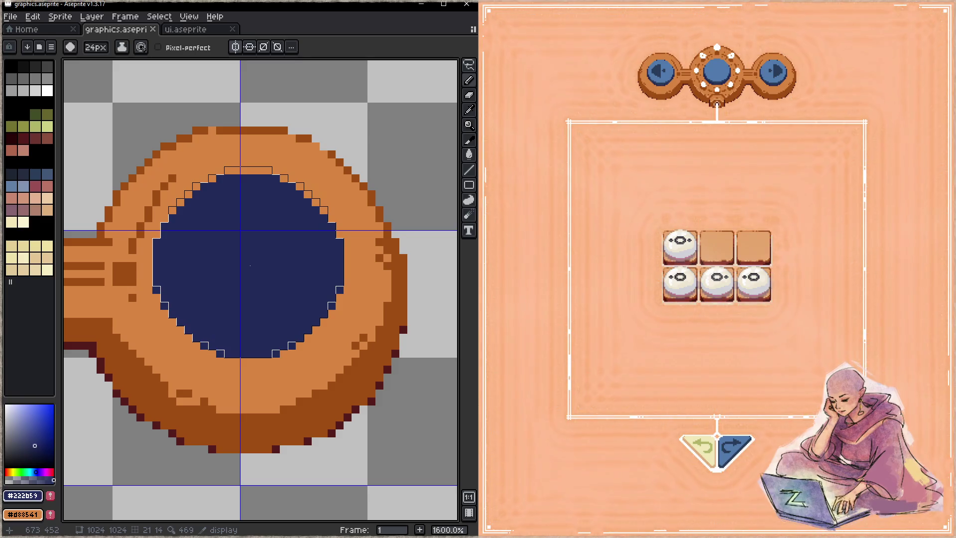
pyautogui.click(250, 273)
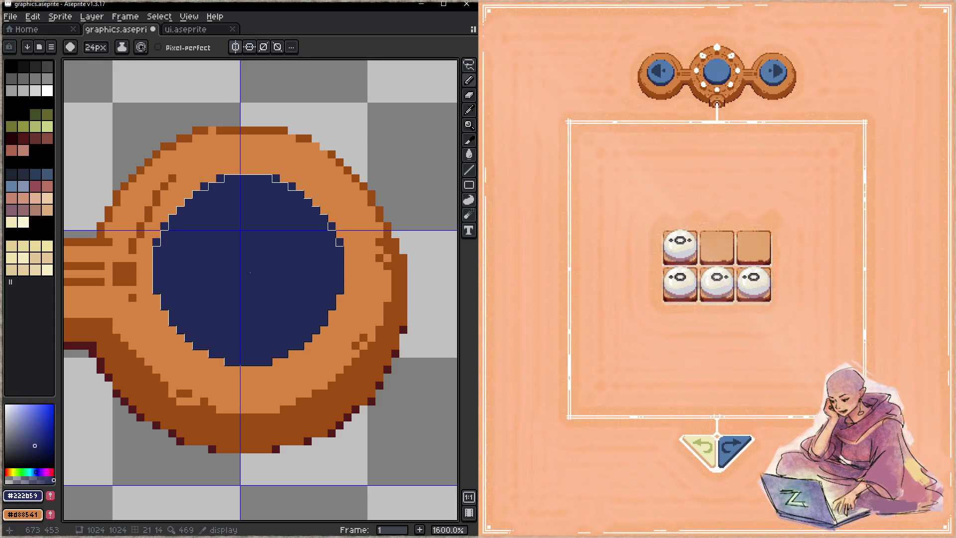
pyautogui.hotkey('ctrl', 's')
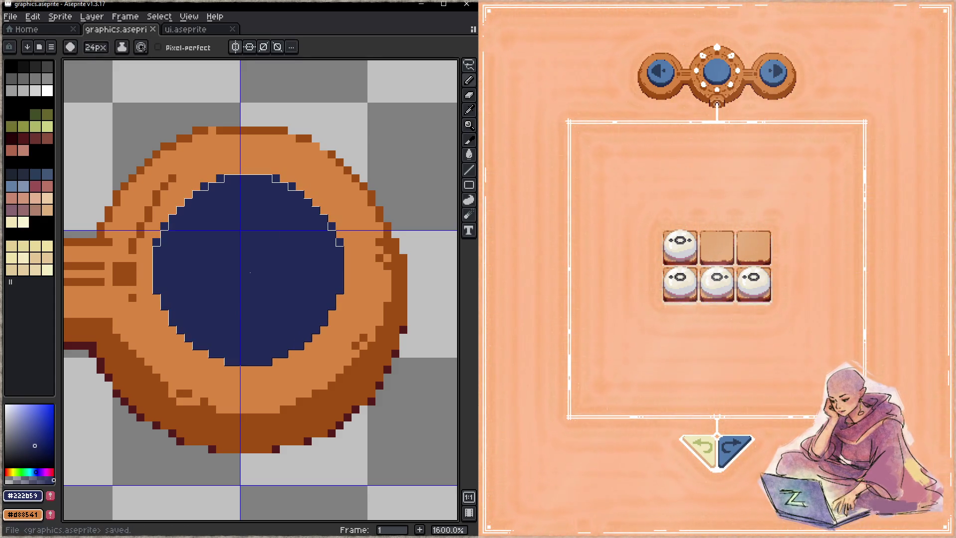
# - Round out the navy centre with another stamp, then shrink the brush to 1 px
pyautogui.click(250, 273)
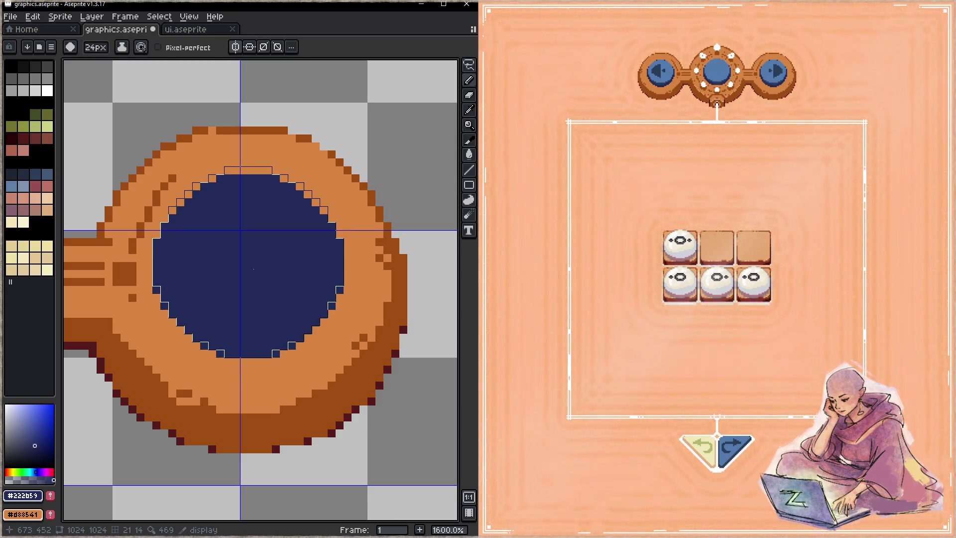
pyautogui.press('-')
pyautogui.press('-')
pyautogui.press('-')
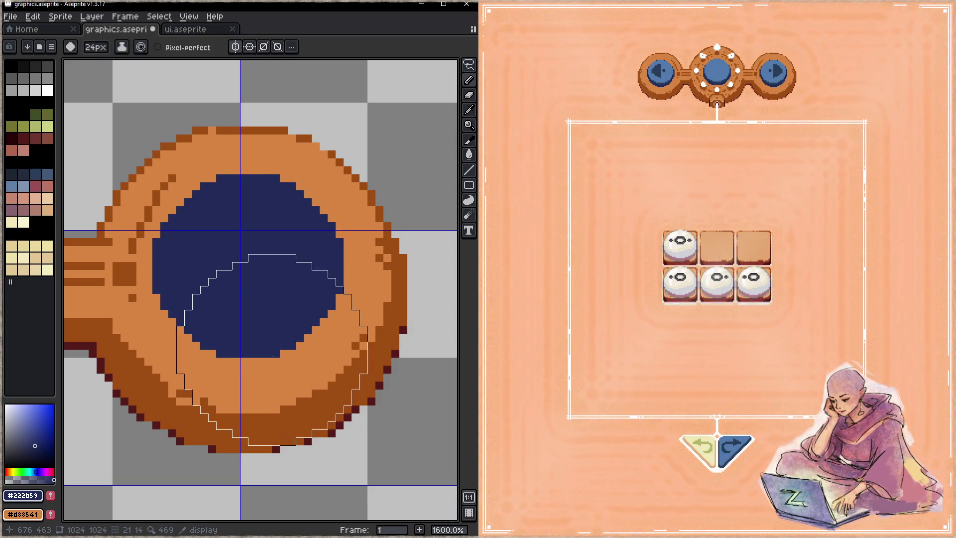
pyautogui.press('-')
pyautogui.press('-')
pyautogui.press('-')
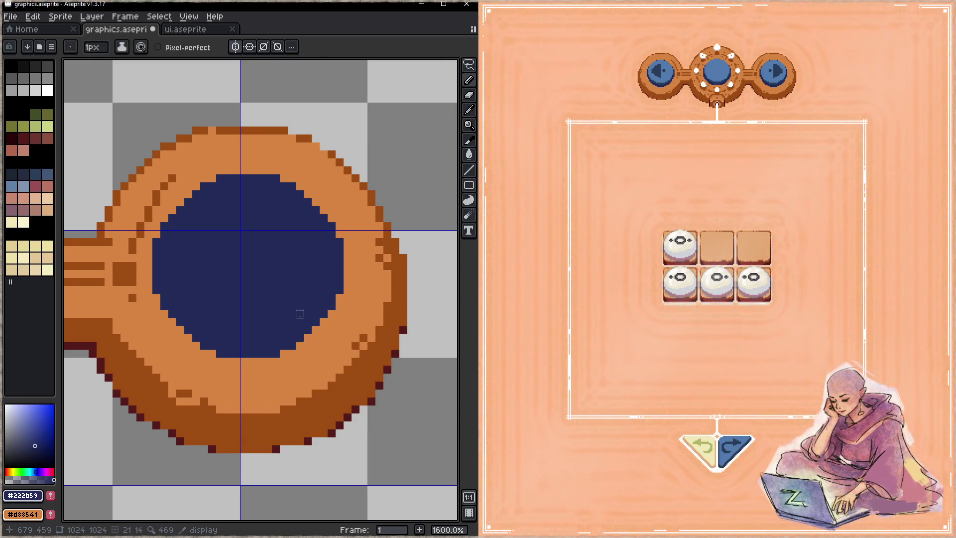
pyautogui.scroll(-4, 299, 314)
pyautogui.scroll(-3, 324, 274)
pyautogui.scroll(2, 263, 190)
pyautogui.scroll(1, 263, 189)
pyautogui.scroll(1, 253, 268)
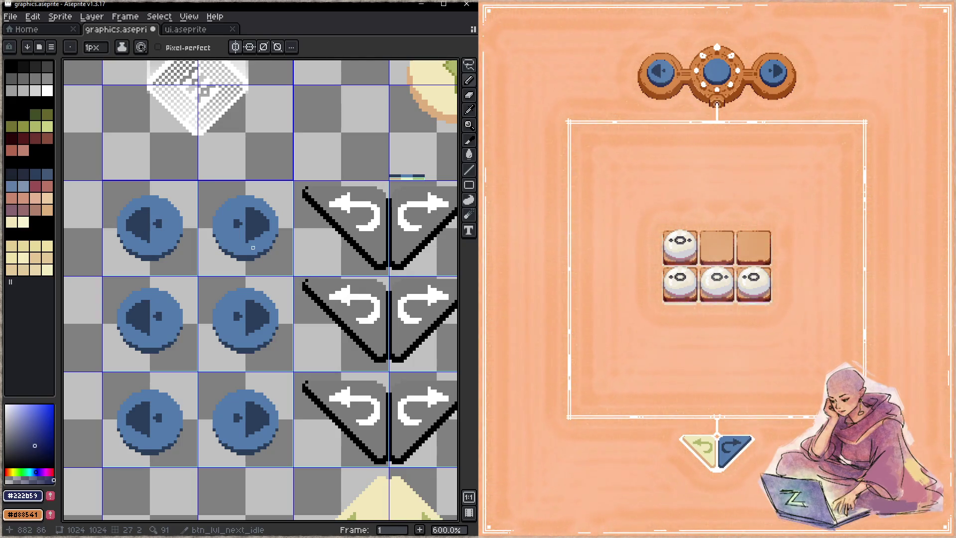
# - Select the second blue arrow button with a rectangular selection
pyautogui.press('m')
pyautogui.moveTo(206, 182); pyautogui.dragTo(288, 272)
pyautogui.press('Tab')
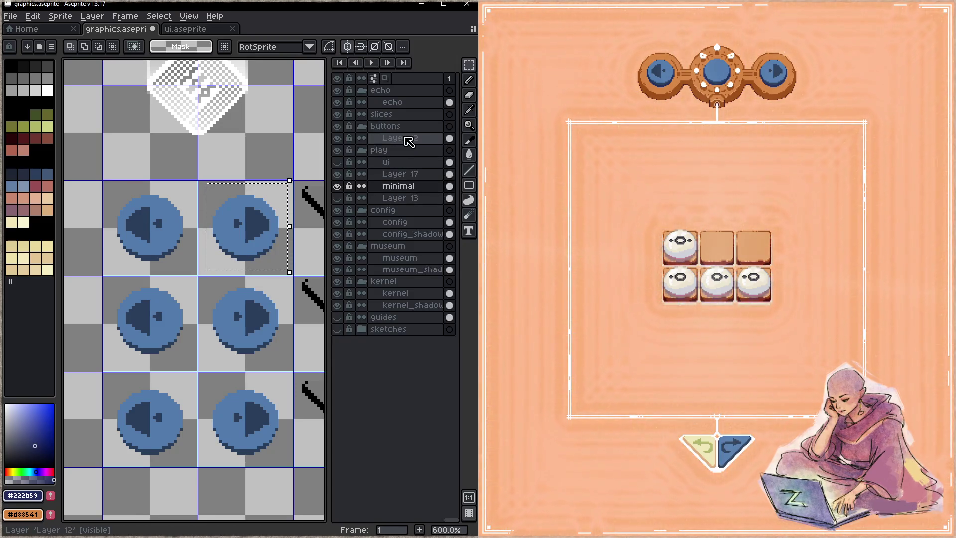
pyautogui.press('Tab')
pyautogui.scroll(-5, 269, 258)
pyautogui.scroll(1, 378, 184)
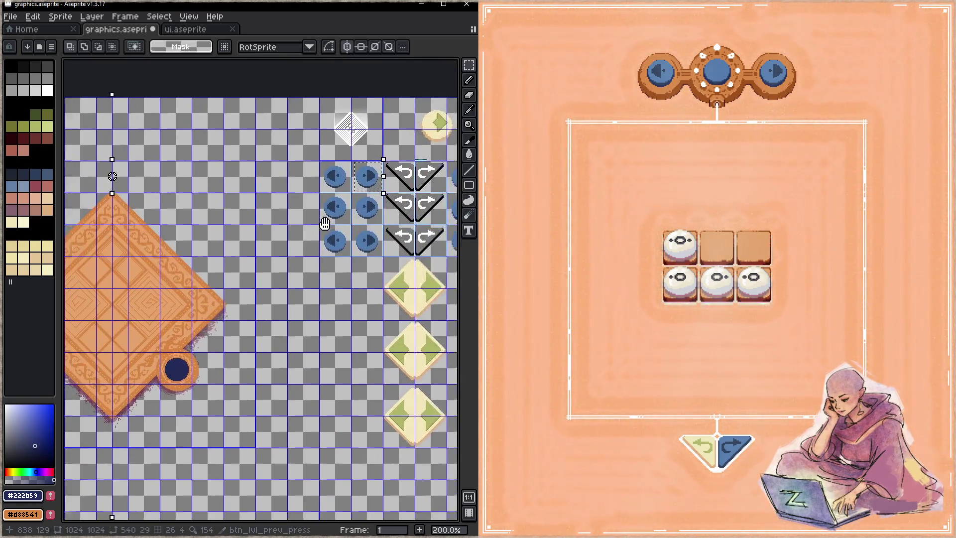
pyautogui.scroll(1, 413, 167)
# - Move the arrow button onto the right orange ring, one pixel lower, and commit it
pyautogui.moveTo(413, 166); pyautogui.dragTo(214, 468)
pyautogui.scroll(3, 320, 278)
pyautogui.scroll(1, 324, 229)
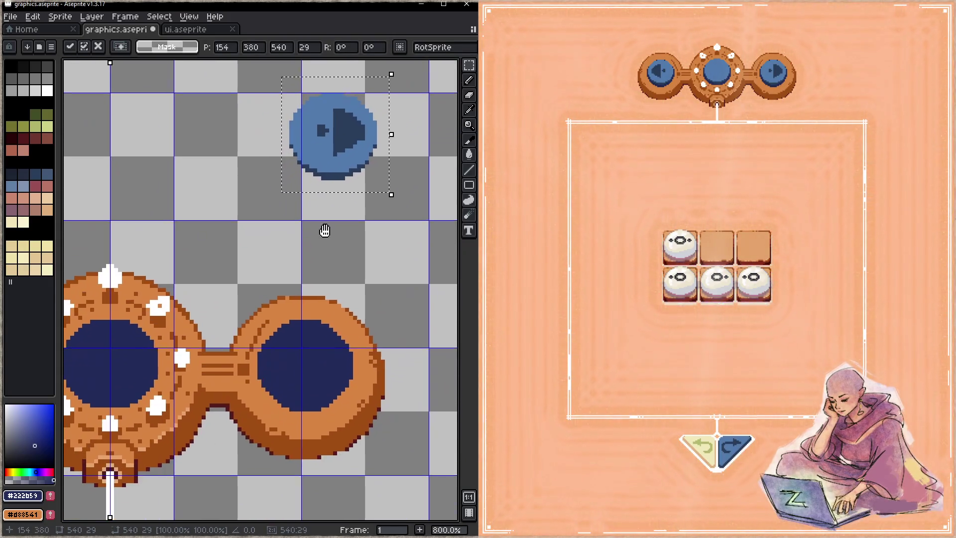
pyautogui.moveTo(363, 164); pyautogui.dragTo(334, 386)
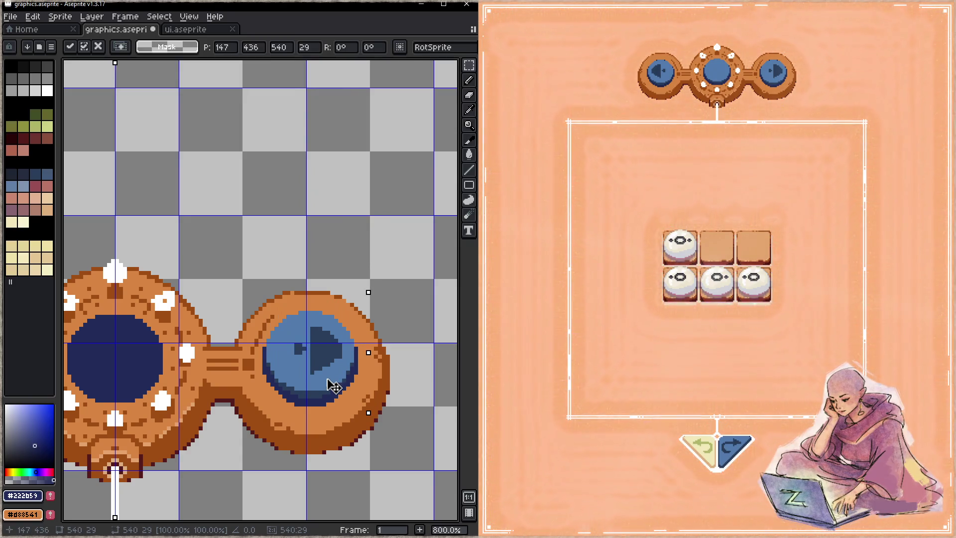
pyautogui.moveTo(334, 387); pyautogui.dragTo(334, 391)
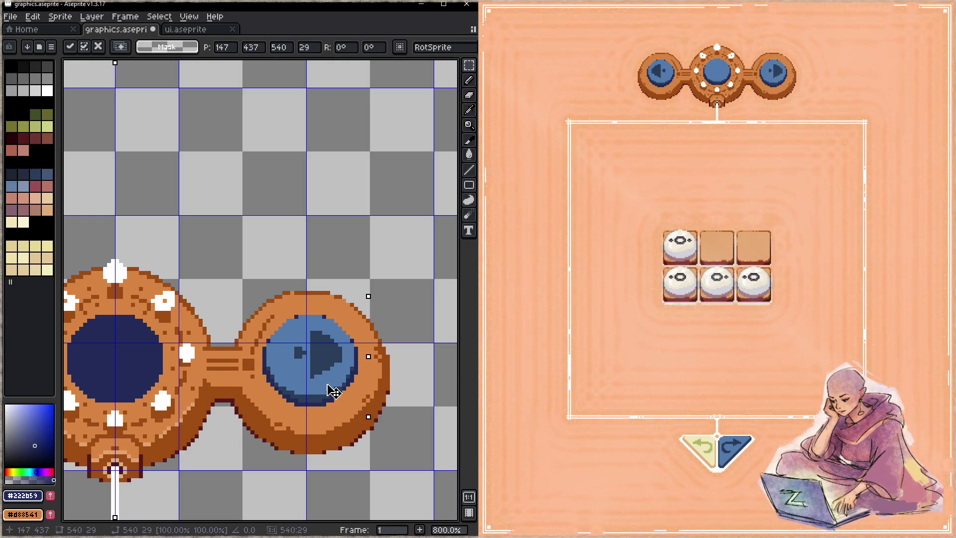
pyautogui.scroll(1, 333, 391)
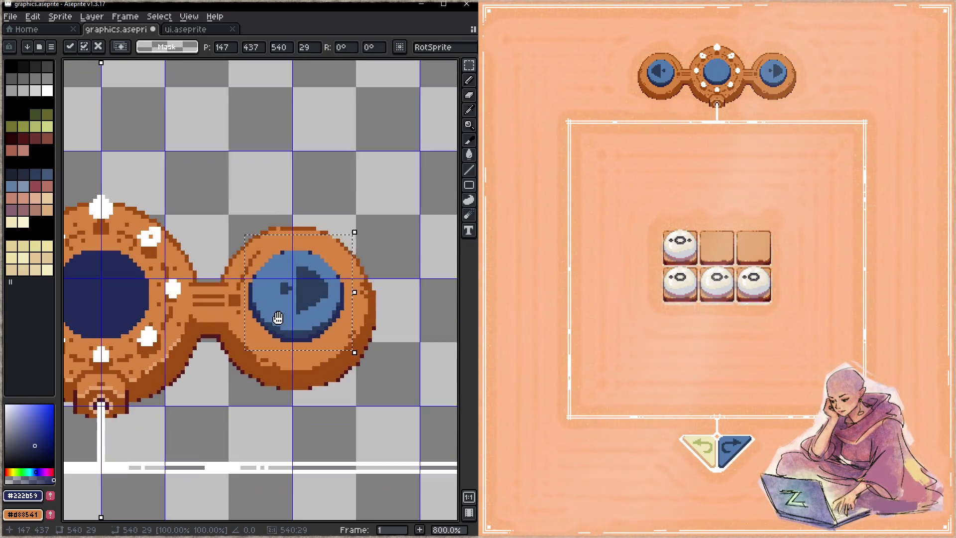
pyautogui.scroll(1, 299, 359)
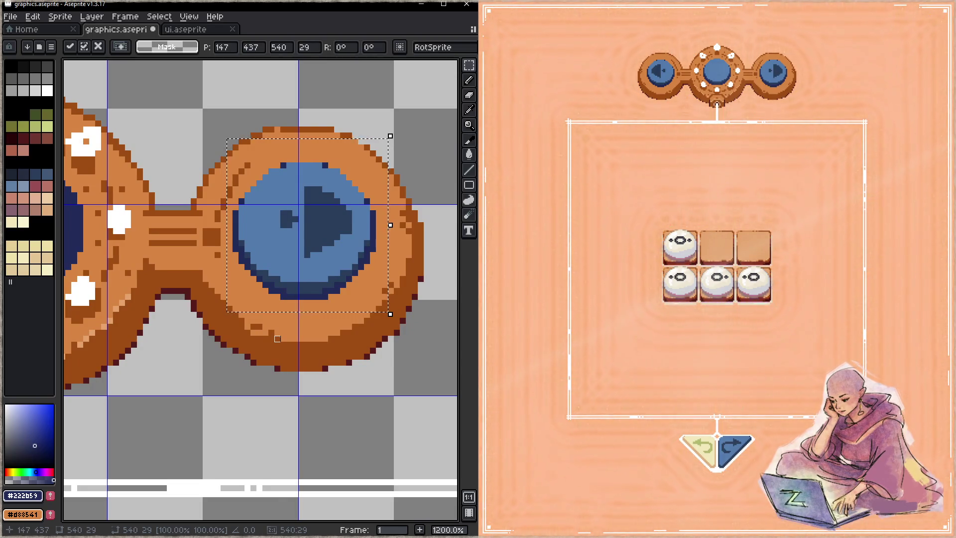
pyautogui.hotkey('ctrl', 'd')
# - Touch up a pixel on the ring's lower edge with the pencil
pyautogui.press('Tab')
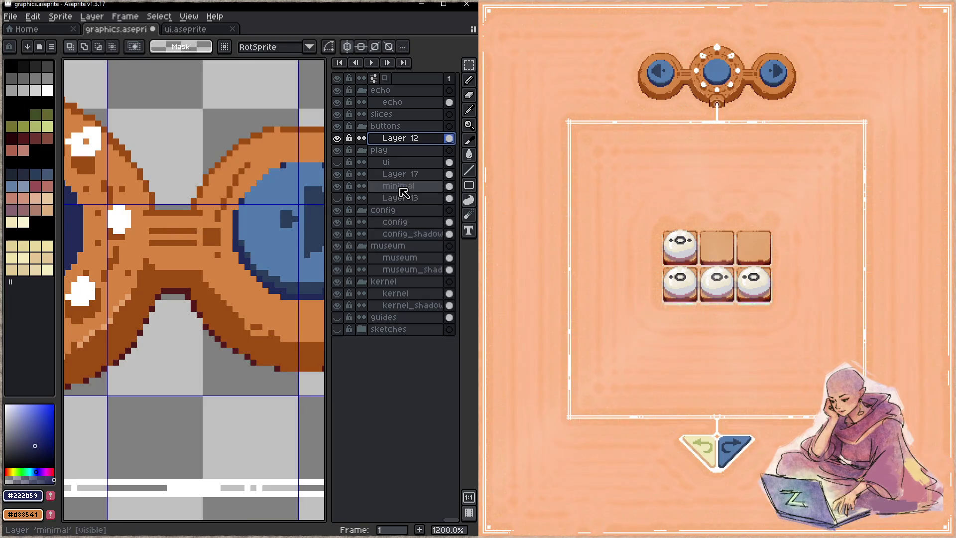
pyautogui.press('Tab')
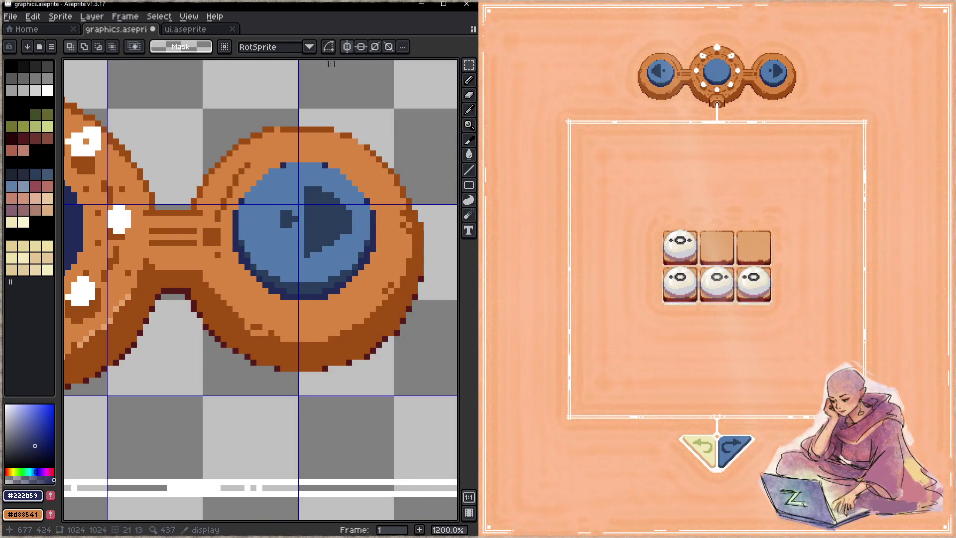
pyautogui.scroll(-2, 249, 215)
pyautogui.scroll(3, 224, 252)
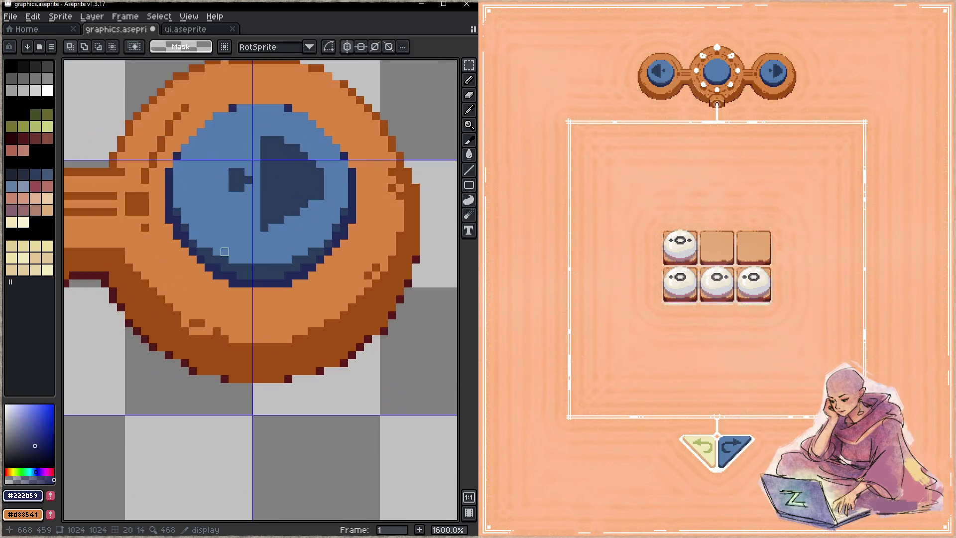
pyautogui.press('b')
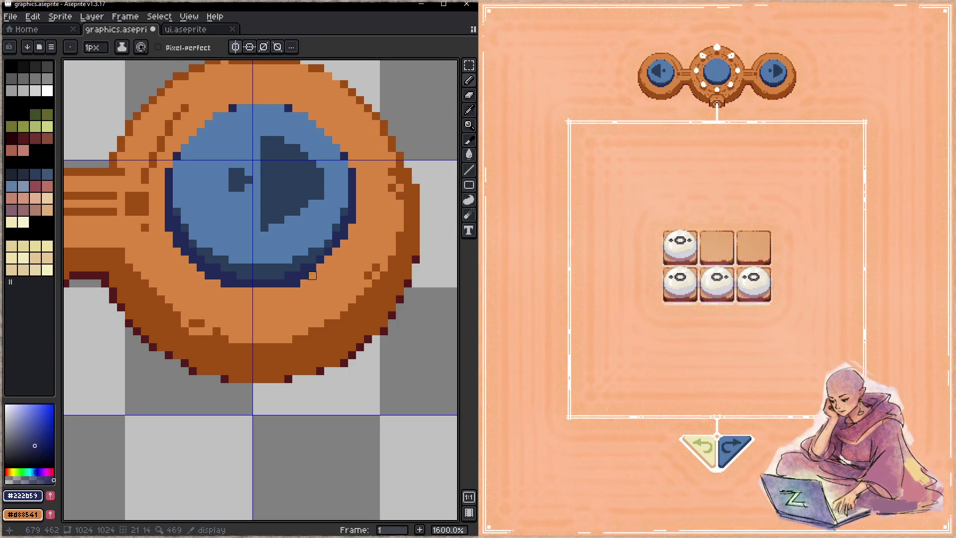
pyautogui.click(328, 260)
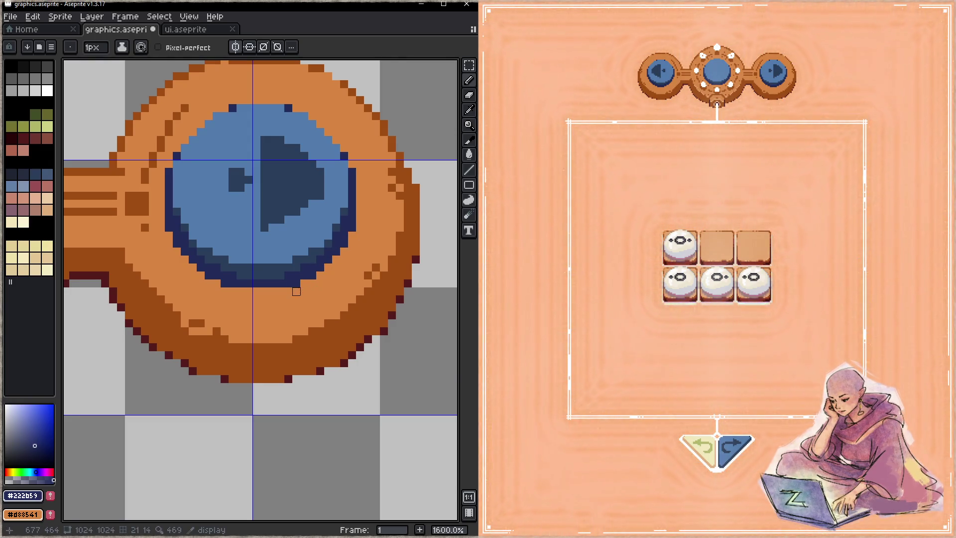
# - Cut the blue button art from Layer 12 and paste it into Layer 17
pyautogui.press('Tab')
pyautogui.press('Tab')
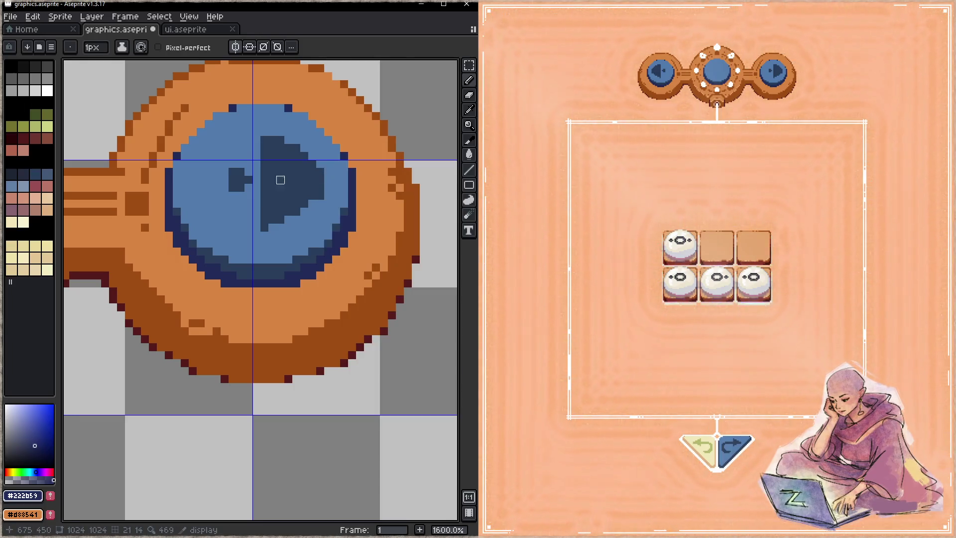
pyautogui.press('q')
pyautogui.moveTo(251, 92)
pyautogui.mouseDown()
pyautogui.moveTo(281, 76)
pyautogui.moveTo(344, 180)
pyautogui.mouseUp()
pyautogui.press('Tab')
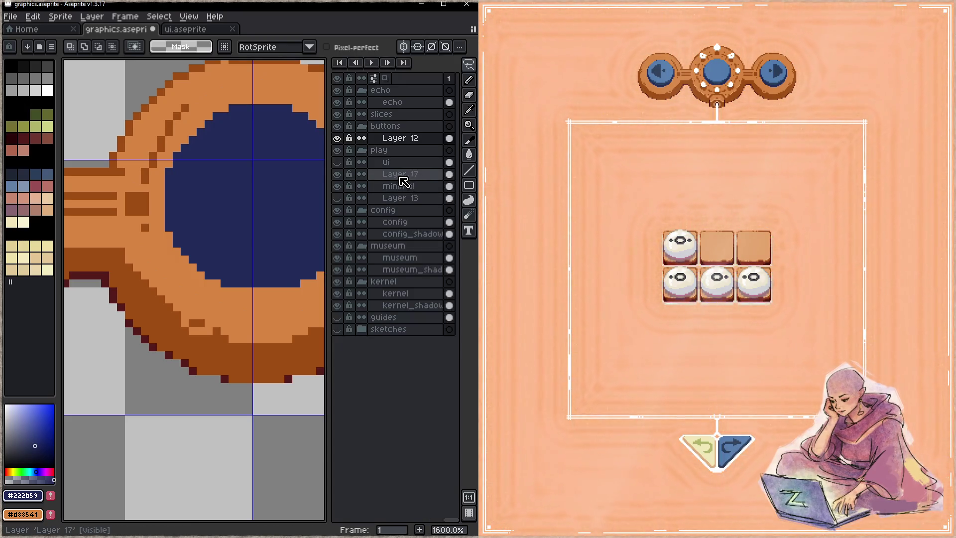
pyautogui.click(338, 175)
pyautogui.click(401, 175)
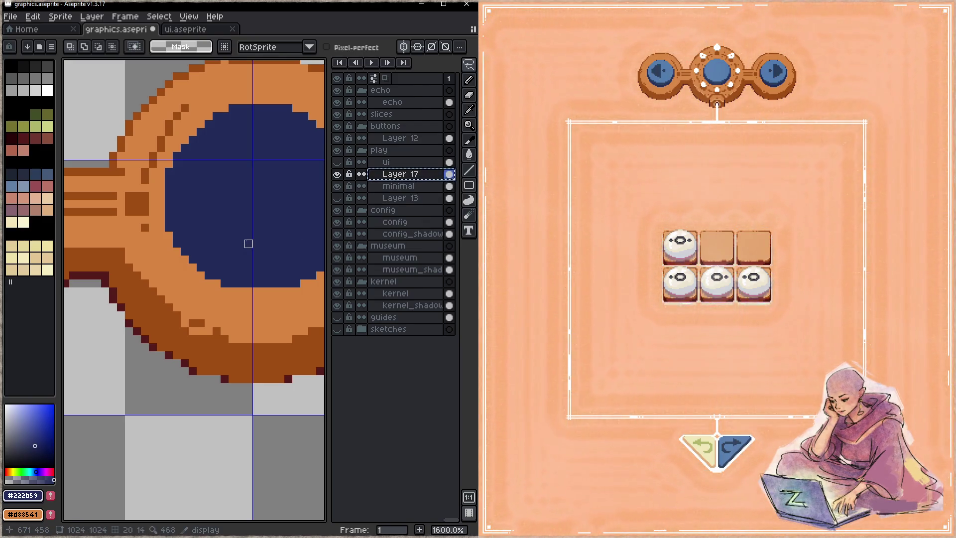
pyautogui.hotkey('ctrl', 'z')
pyautogui.hotkey('ctrl', 'z')
pyautogui.hotkey('ctrl', 'z')
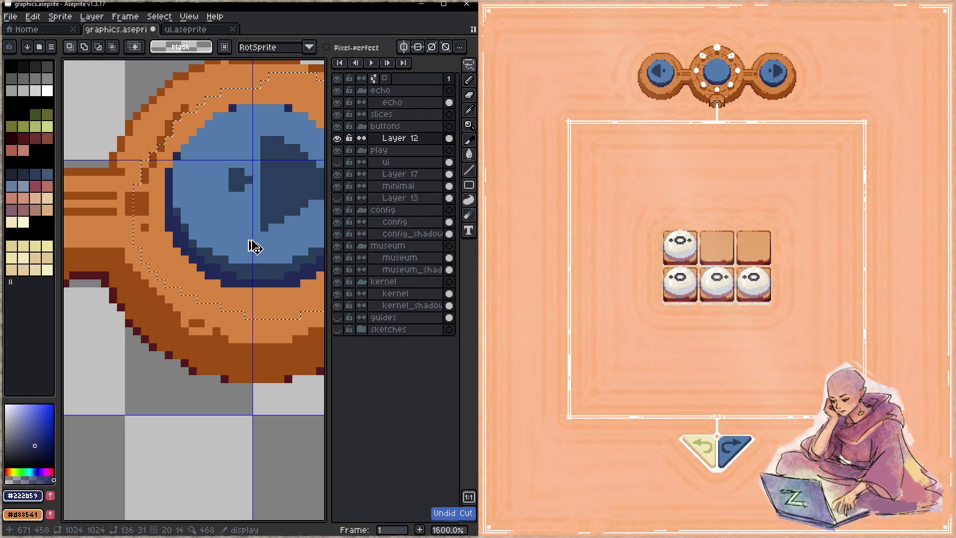
pyautogui.hotkey('ctrl', 'x')
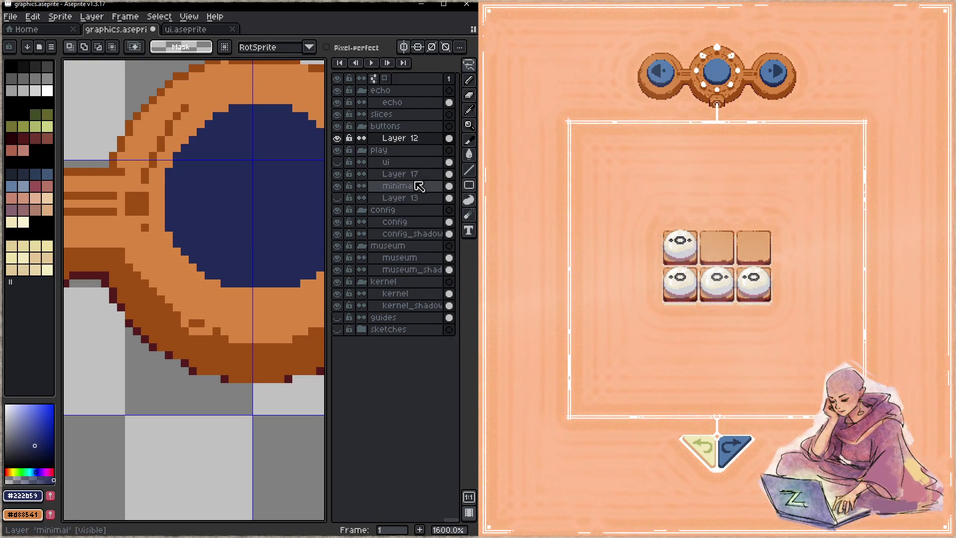
pyautogui.click(400, 174)
pyautogui.hotkey('ctrl', 'v')
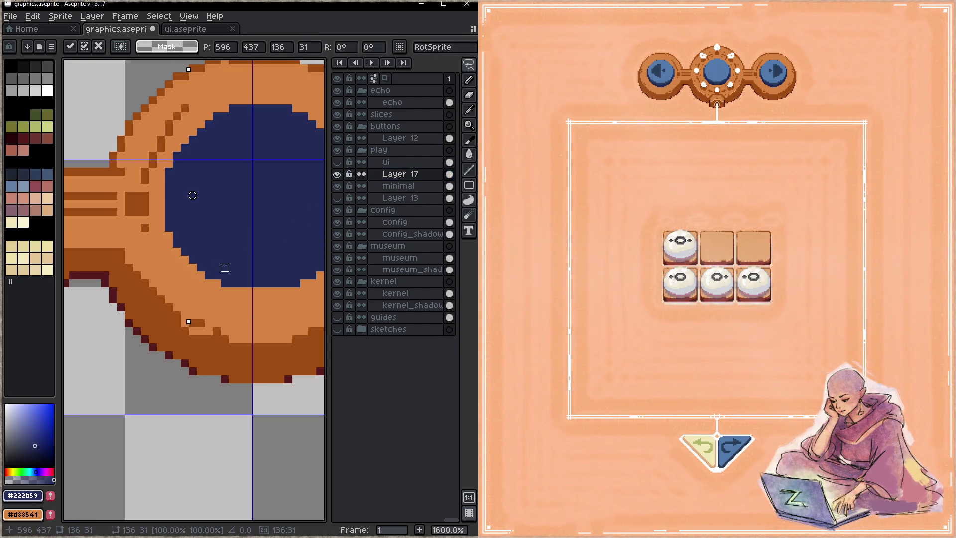
# - Shift the blue play button left into the orange frame and fill the selection with navy
pyautogui.scroll(-3, 192, 196)
pyautogui.scroll(-2, 207, 278)
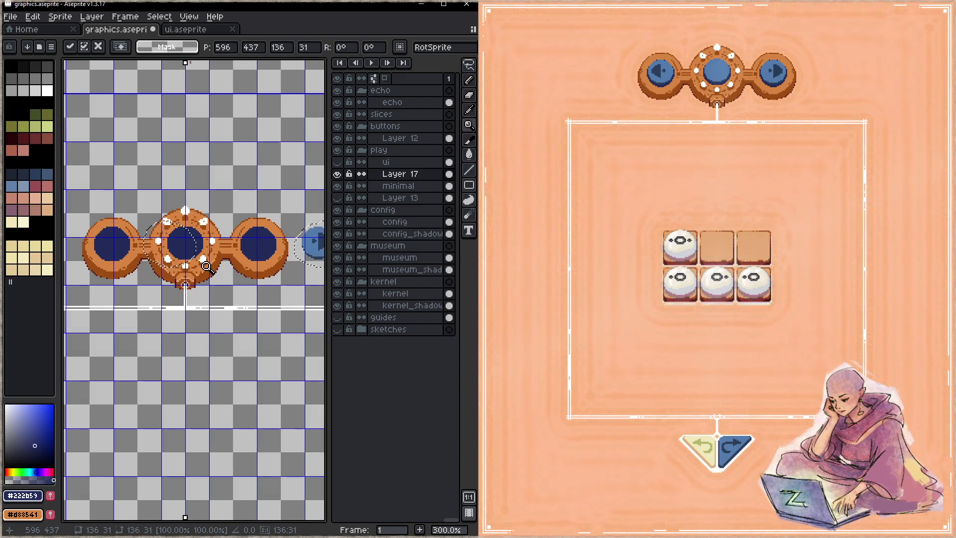
pyautogui.moveTo(206, 304); pyautogui.dragTo(189, 314)
pyautogui.press('t')
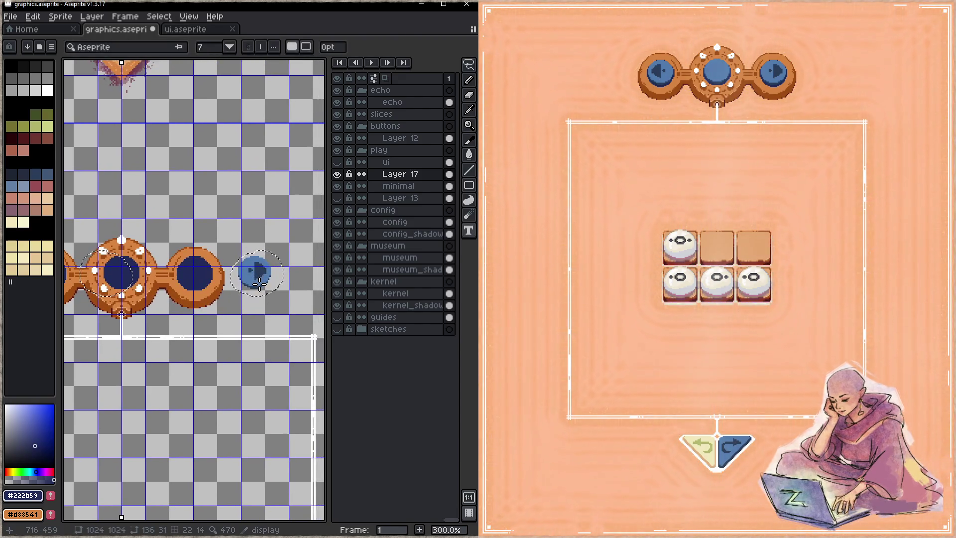
pyautogui.moveTo(258, 285); pyautogui.dragTo(199, 285)
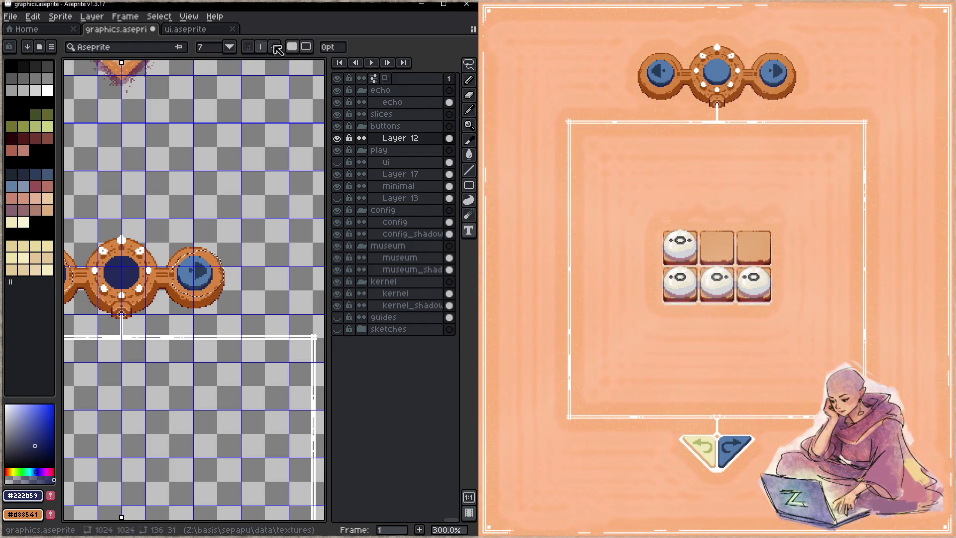
pyautogui.press('b')
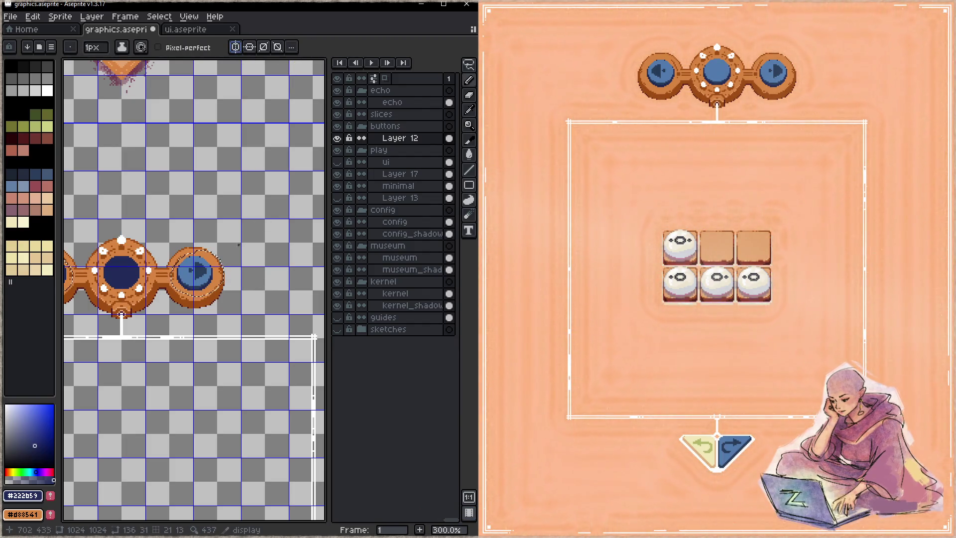
pyautogui.press('m')
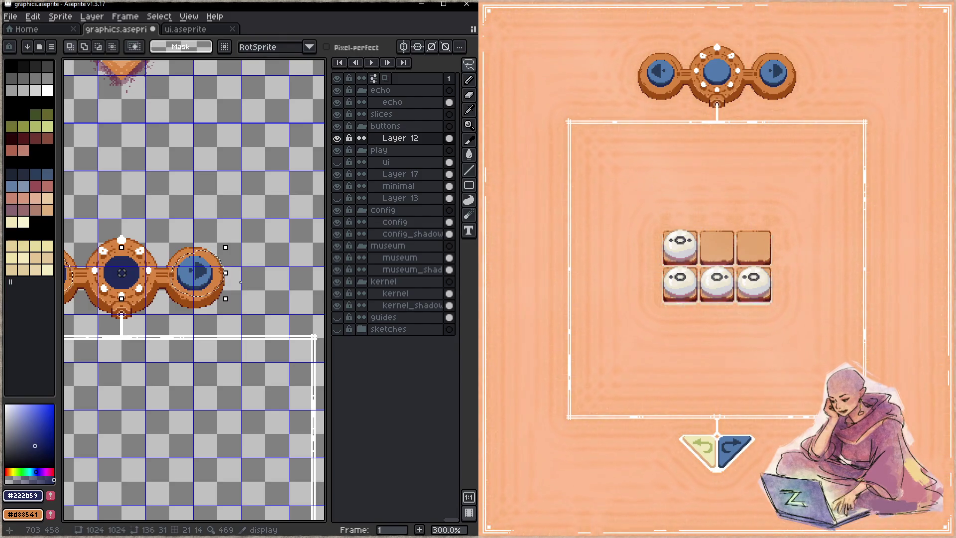
pyautogui.press('f')
pyautogui.hotkey('ctrl', 'd')
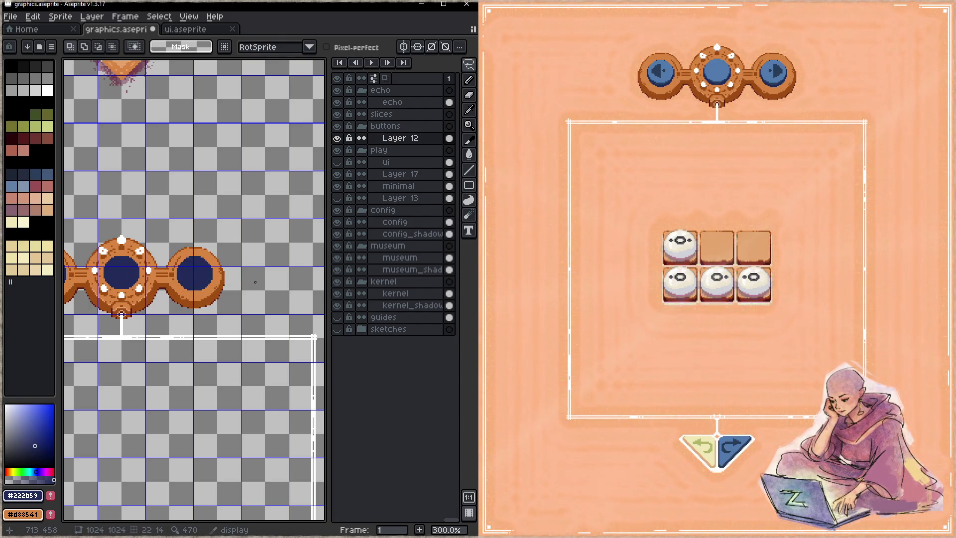
# - Zoom in on the centre play button, hide Layer 17, and save graphics.aseprite
pyautogui.click(411, 186)
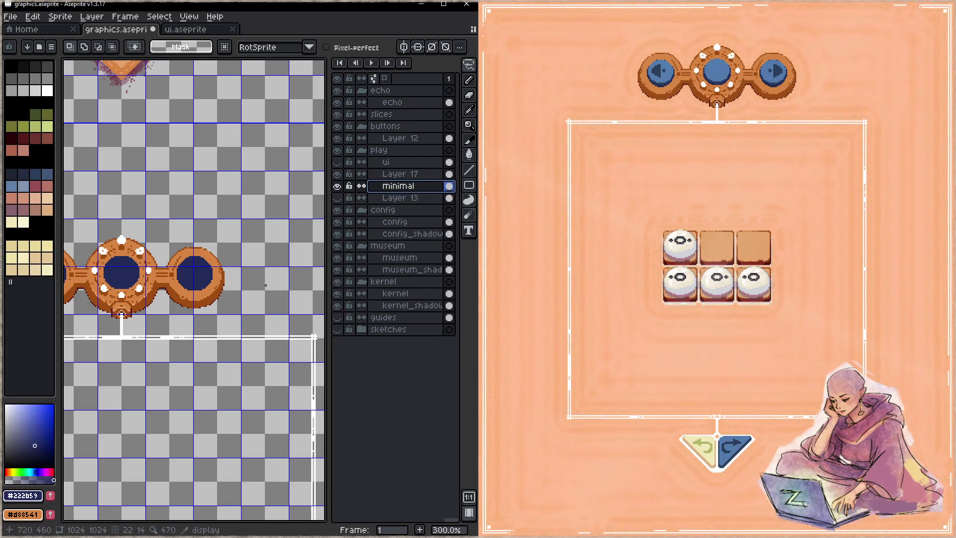
pyautogui.keyDown('ctrl'); pyautogui.click(400, 174); pyautogui.keyUp('ctrl')
pyautogui.moveTo(197, 344)
pyautogui.mouseDown()
pyautogui.moveTo(268, 329)
pyautogui.moveTo(244, 338)
pyautogui.mouseUp()
pyautogui.hotkey('ctrl', 'd')
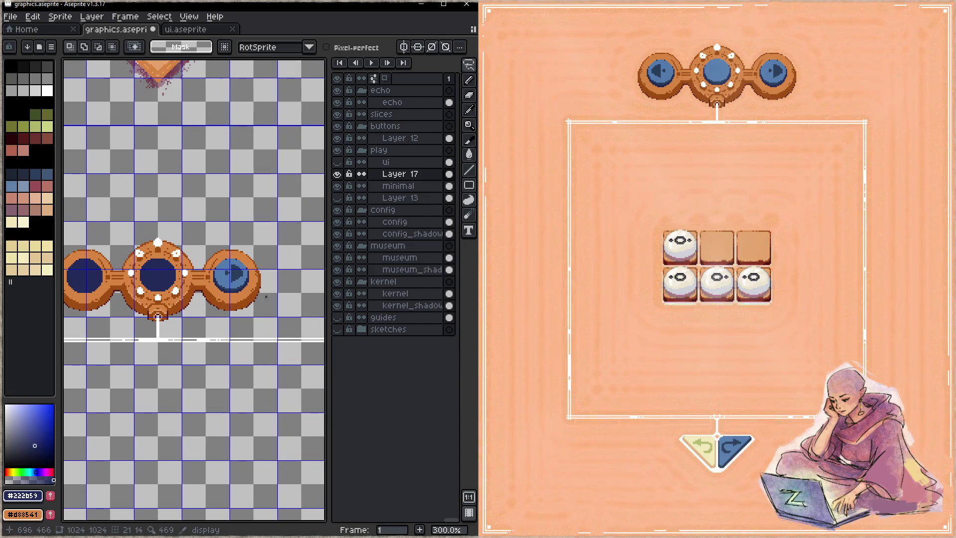
pyautogui.press('z')
pyautogui.moveTo(266, 297); pyautogui.dragTo(278, 267)
pyautogui.click(410, 186)
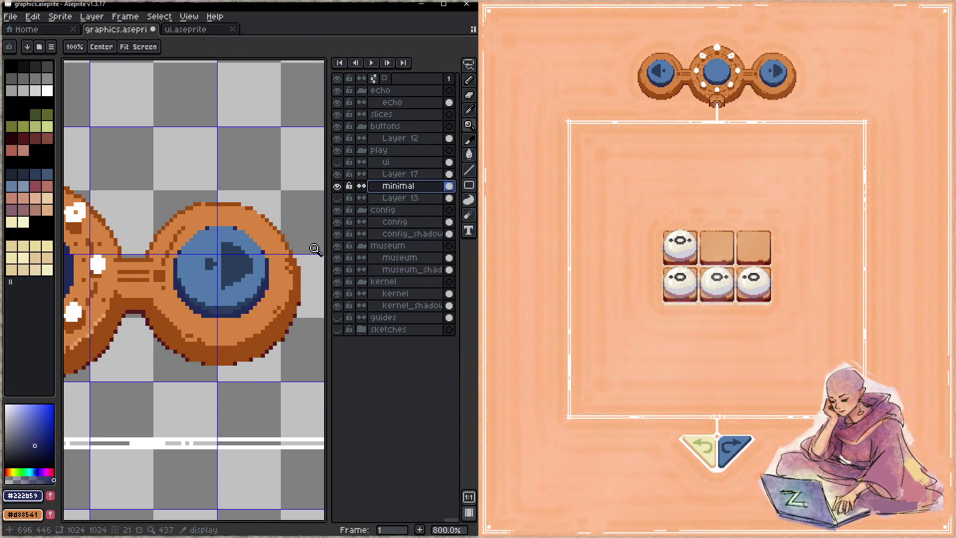
pyautogui.click(338, 174)
pyautogui.hotkey('ctrl', 's')
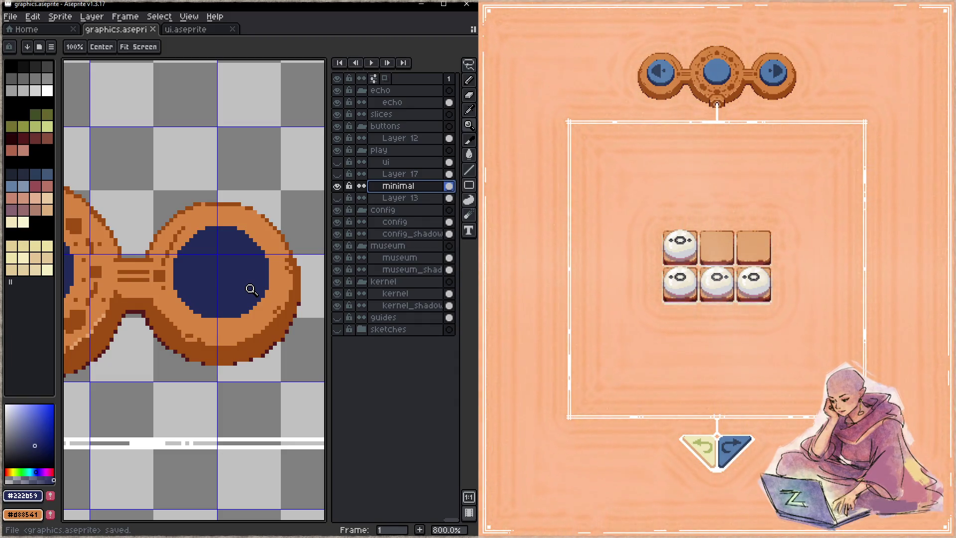
# - Pick the button's brown colour with the Pencil and zoom in on the centre button
pyautogui.press('b')
pyautogui.keyDown('alt'); pyautogui.click(269, 346); pyautogui.keyUp('alt')
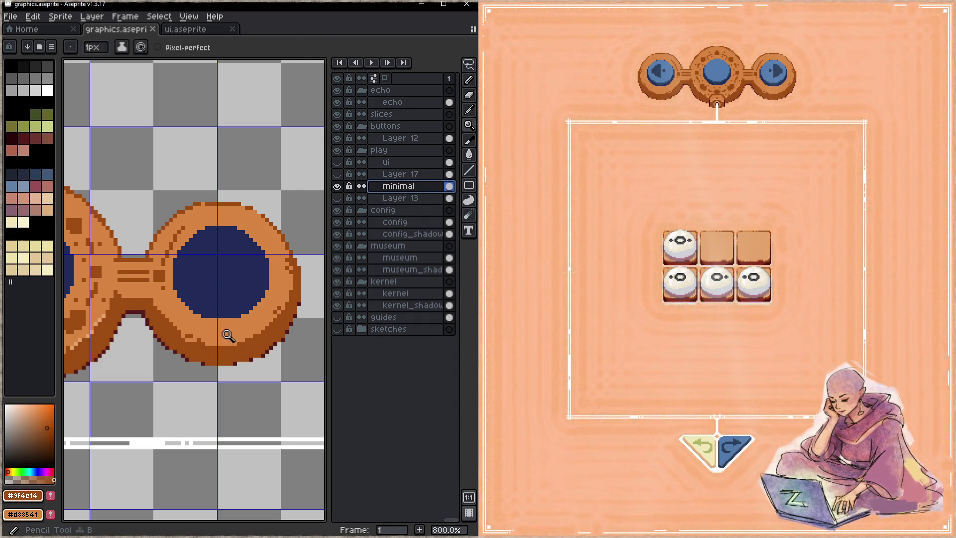
pyautogui.press('z')
pyautogui.click(228, 335)
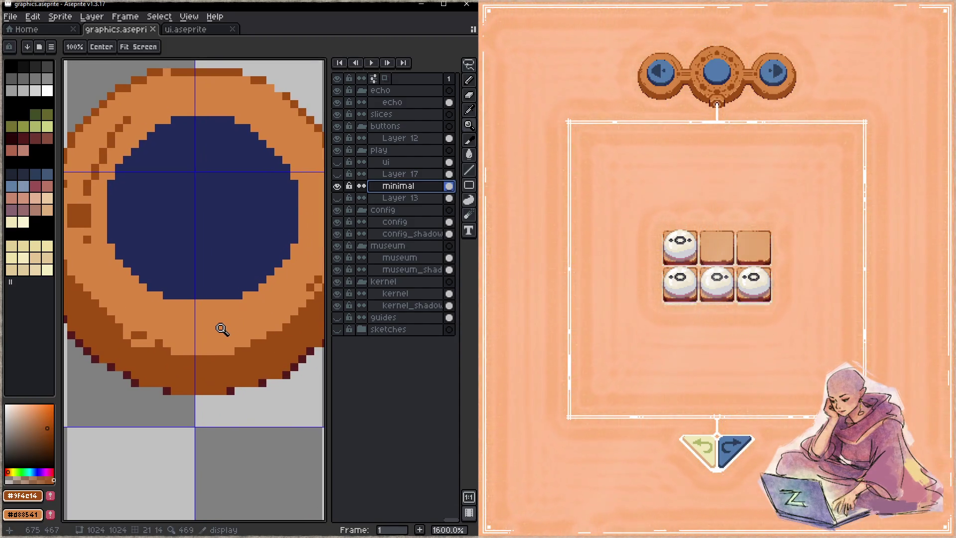
pyautogui.scroll(-3, 199, 312)
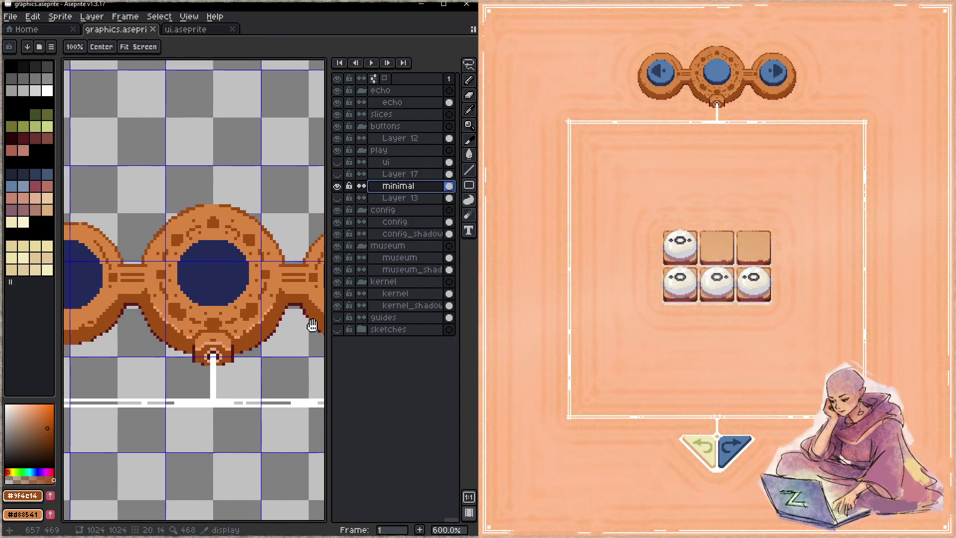
pyautogui.scroll(4, 249, 327)
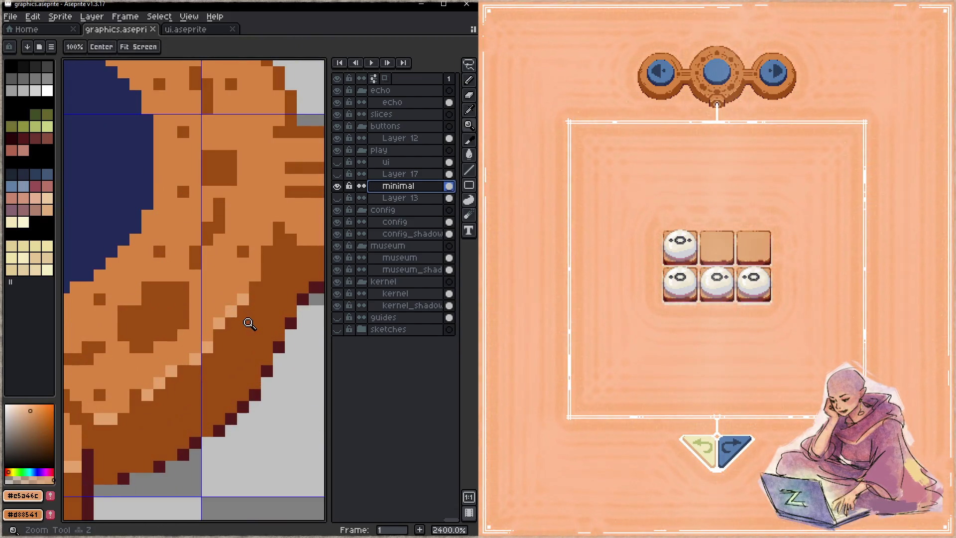
pyautogui.scroll(-3, 249, 324)
pyautogui.scroll(2, 187, 312)
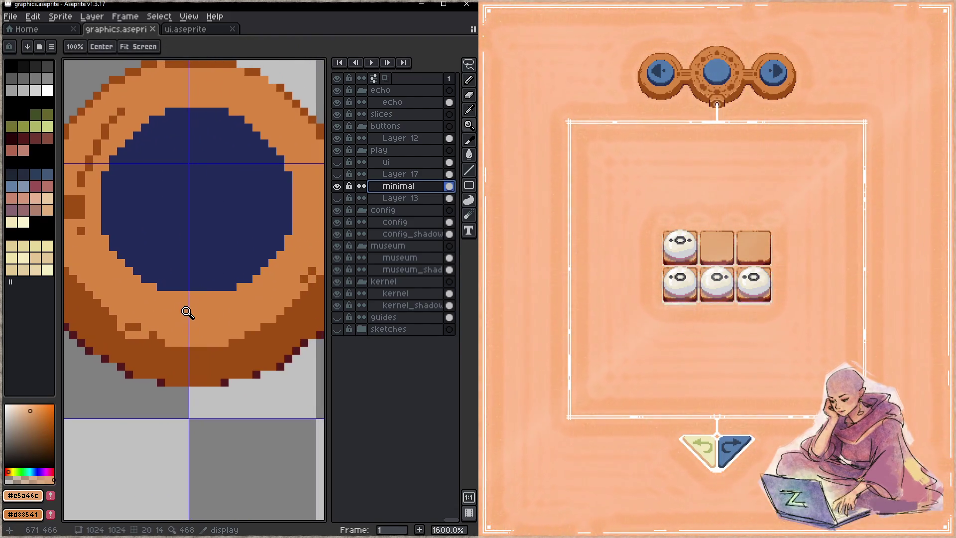
# - Dot light highlight pixels around the ring's lower-left, right and left rim, then save
pyautogui.press('b')
pyautogui.click(153, 287)
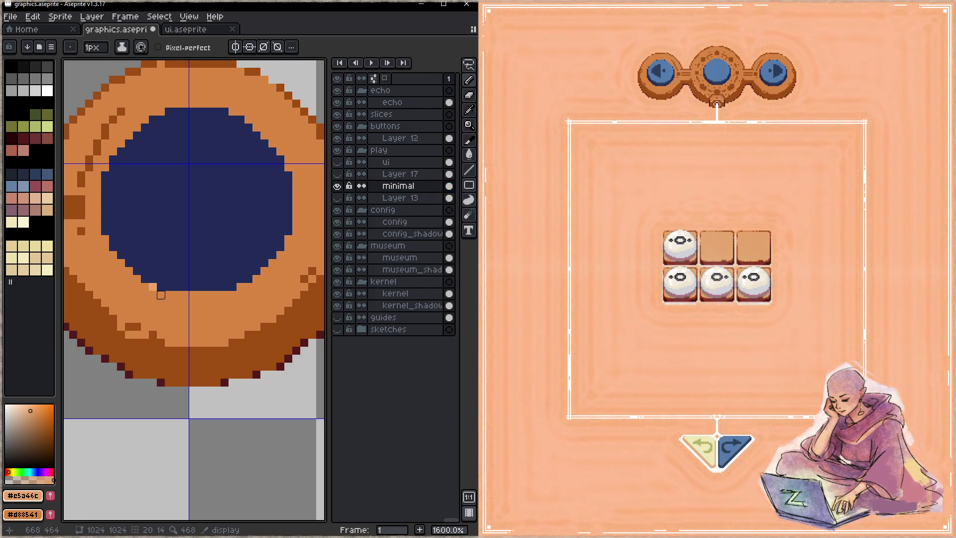
pyautogui.keyDown('shift'); pyautogui.click(232, 294); pyautogui.keyUp('shift')
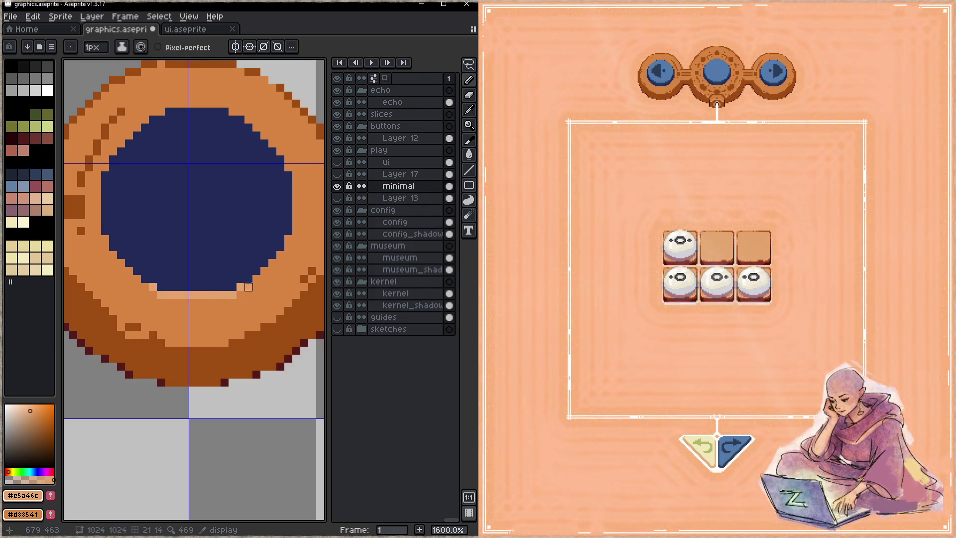
pyautogui.click(288, 239)
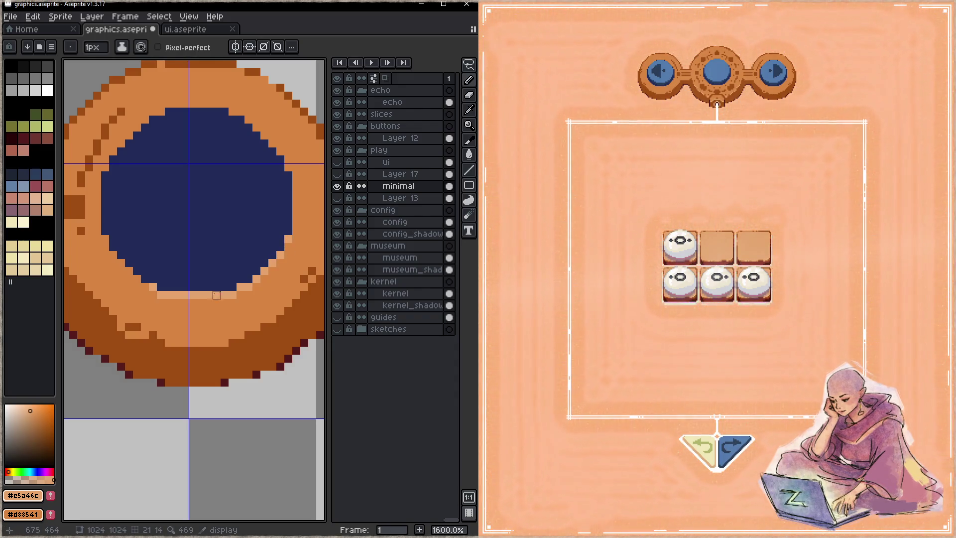
pyautogui.moveTo(129, 279); pyautogui.dragTo(121, 263)
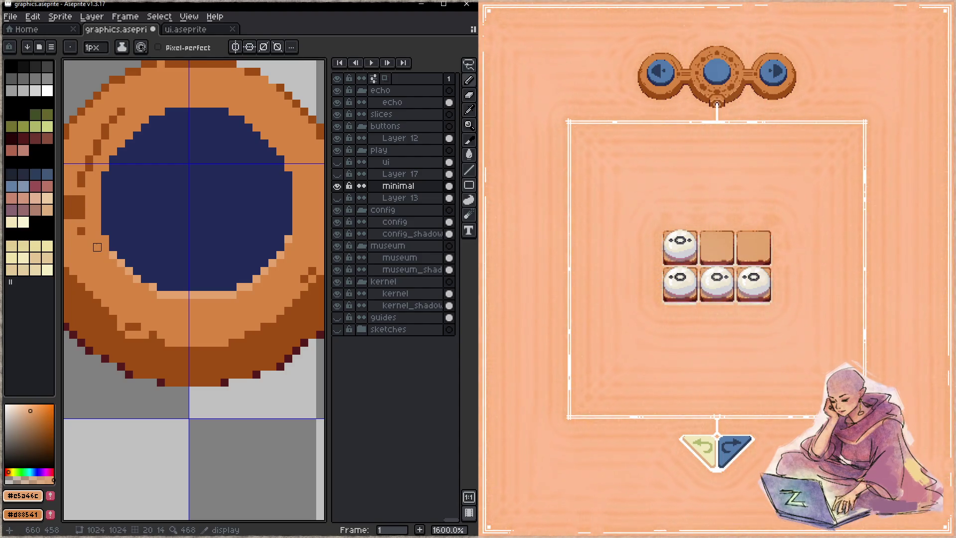
pyautogui.click(106, 239)
pyautogui.hotkey('ctrl', 's')
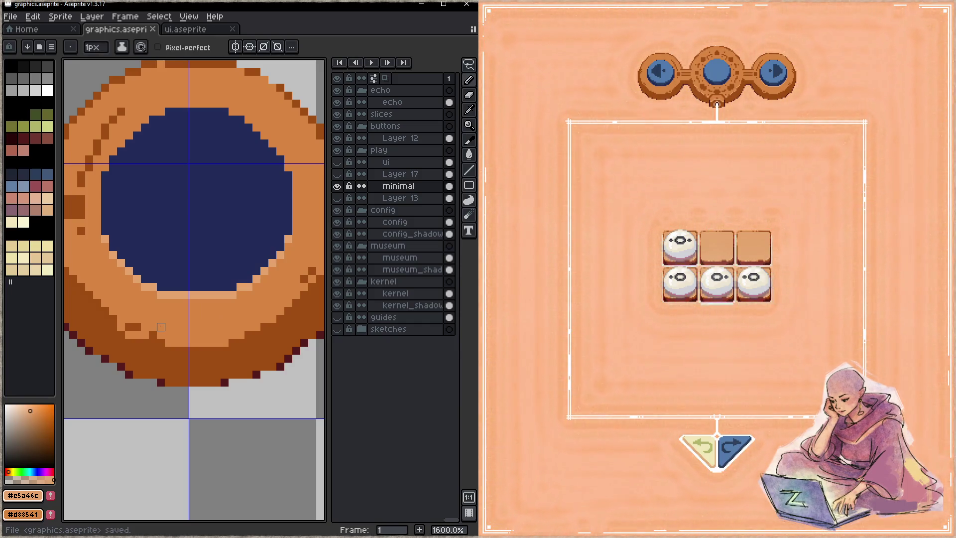
# - Add a highlight row along the lower rim and pixels on the right rim, then save
pyautogui.moveTo(168, 343)
pyautogui.mouseDown()
pyautogui.moveTo(219, 343)
pyautogui.moveTo(273, 319)
pyautogui.mouseUp()
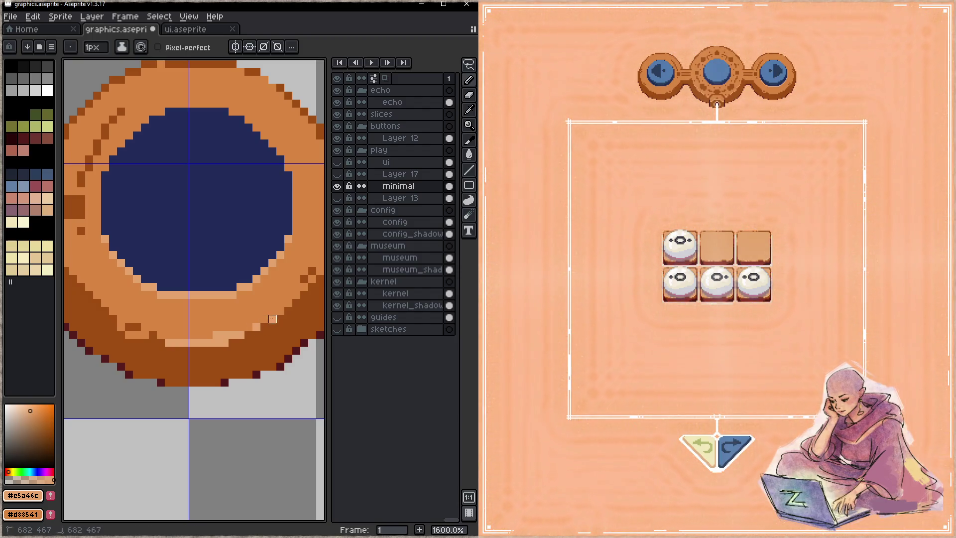
pyautogui.click(288, 310)
pyautogui.click(296, 295)
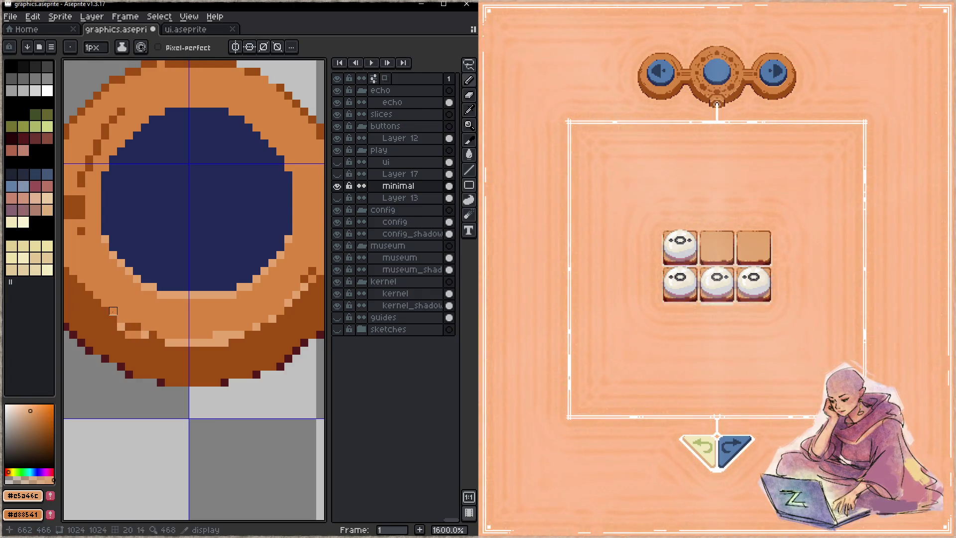
pyautogui.hotkey('ctrl', 's')
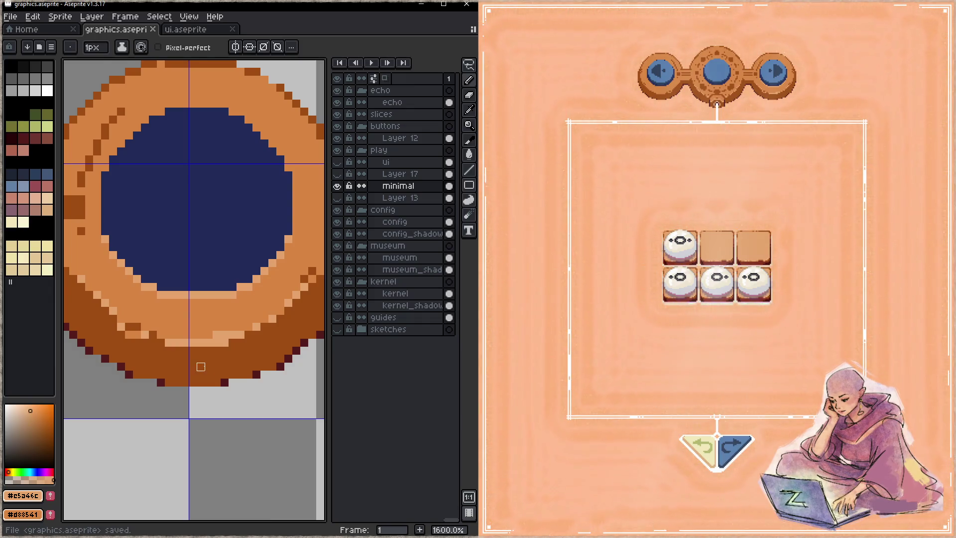
# - With horizontal symmetry on, paint mirrored staircase highlights along the ring's inner edge
pyautogui.click(236, 47)
pyautogui.scroll(-4, 232, 319)
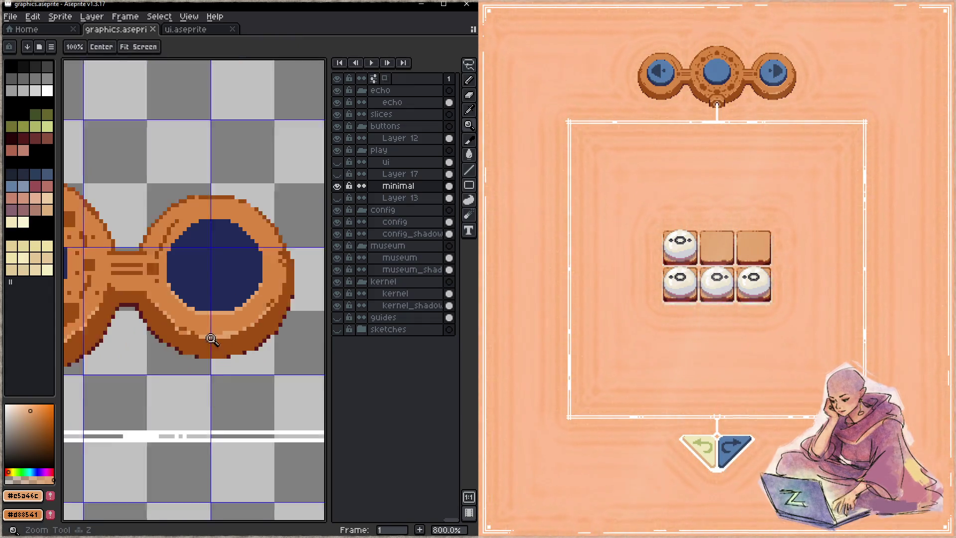
pyautogui.scroll(4, 186, 282)
pyautogui.moveTo(185, 281)
pyautogui.mouseDown()
pyautogui.moveTo(191, 299)
pyautogui.moveTo(241, 274)
pyautogui.moveTo(193, 266)
pyautogui.mouseUp()
pyautogui.click(190, 293)
pyautogui.click(178, 258)
pyautogui.click(130, 234)
pyautogui.moveTo(98, 202)
pyautogui.mouseDown()
pyautogui.moveTo(136, 234)
pyautogui.moveTo(128, 234)
pyautogui.moveTo(232, 242)
pyautogui.moveTo(263, 218)
pyautogui.mouseUp()
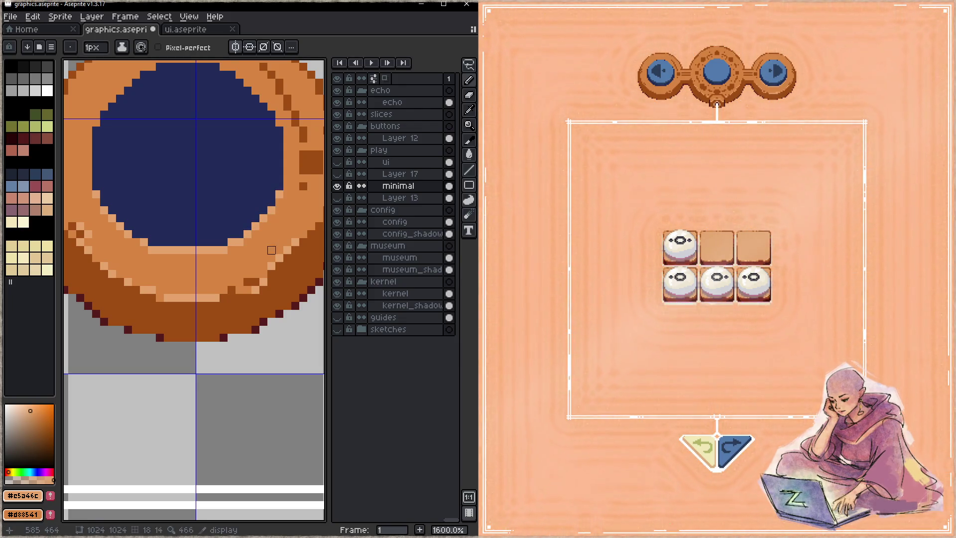
# - Zoom out to view the whole nav bar, then zoom in on the centre button's bottom
pyautogui.press('h')
pyautogui.scroll(-6, 209, 264)
pyautogui.moveTo(210, 264); pyautogui.dragTo(140, 282)
pyautogui.press('z')
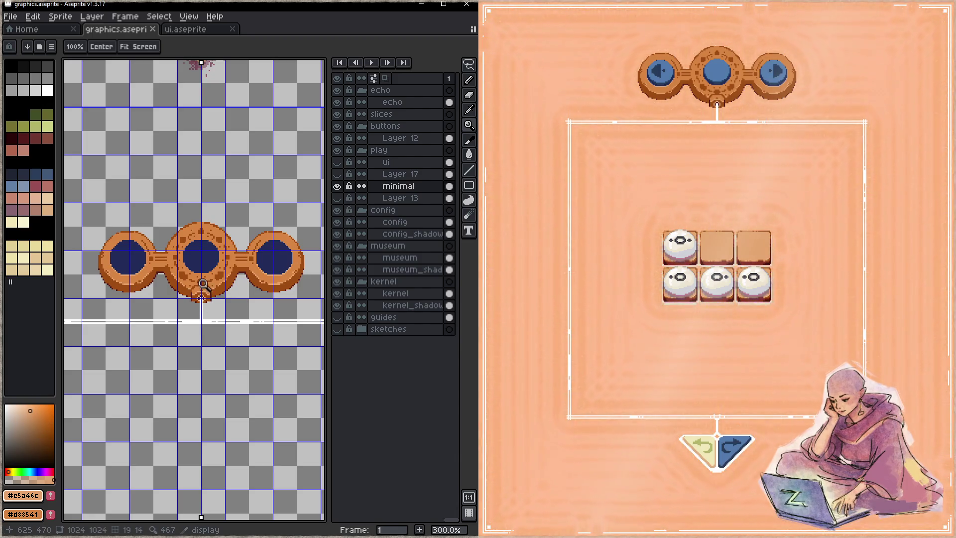
pyautogui.moveTo(212, 292)
pyautogui.mouseDown()
pyautogui.moveTo(257, 289)
pyautogui.moveTo(228, 275)
pyautogui.mouseUp()
# - Pick mid orange #d88541 and repaint the light pixels symmetrically on both sides
pyautogui.press('b')
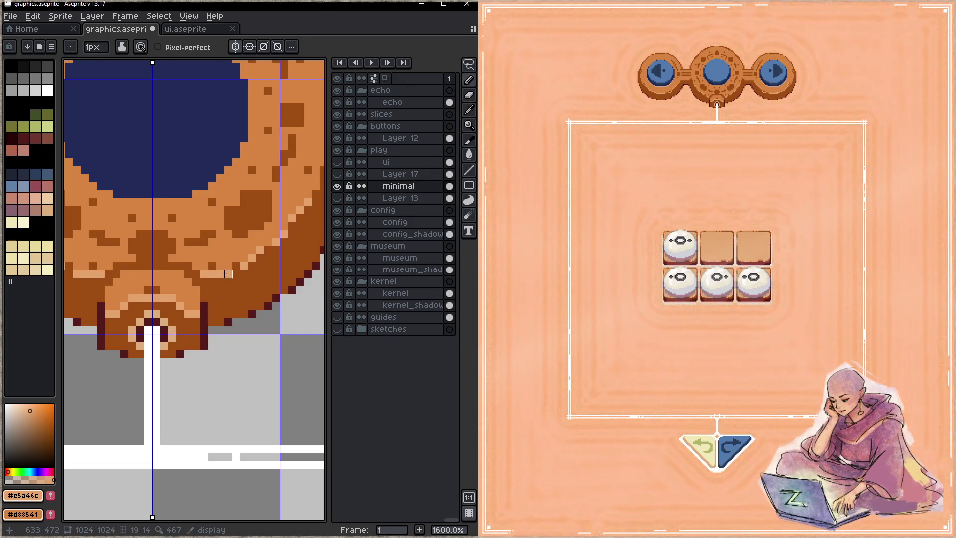
pyautogui.hotkey('ctrl', 's')
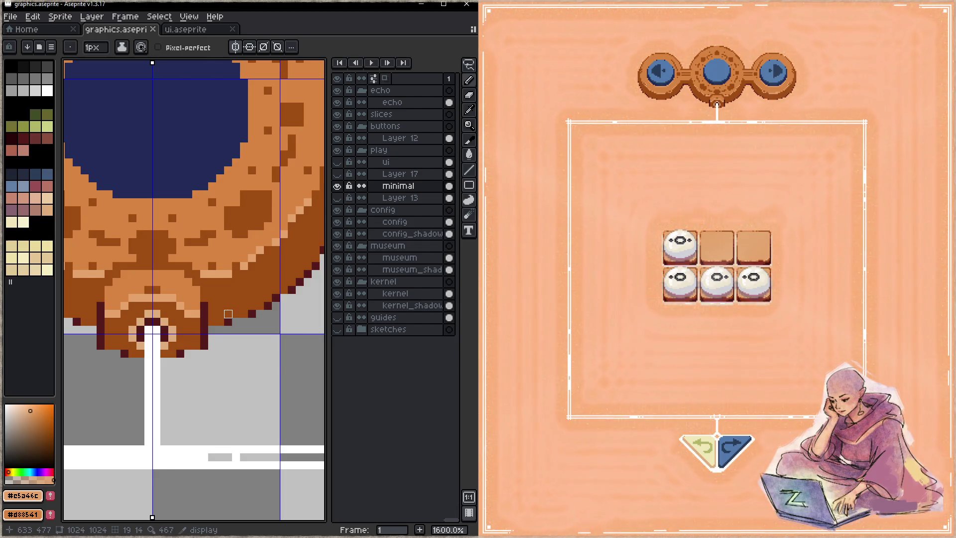
pyautogui.keyDown('alt'); pyautogui.click(231, 252); pyautogui.keyUp('alt')
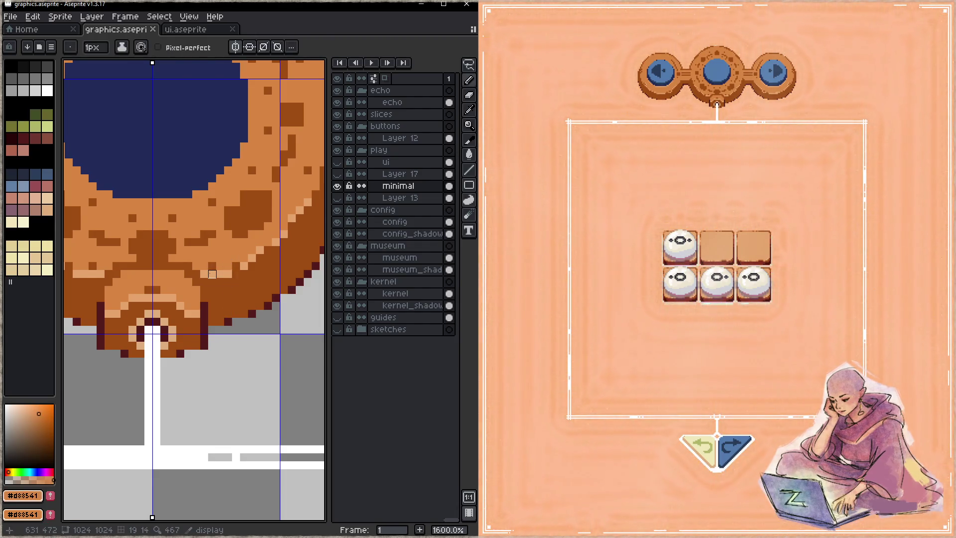
pyautogui.moveTo(231, 273); pyautogui.dragTo(202, 273)
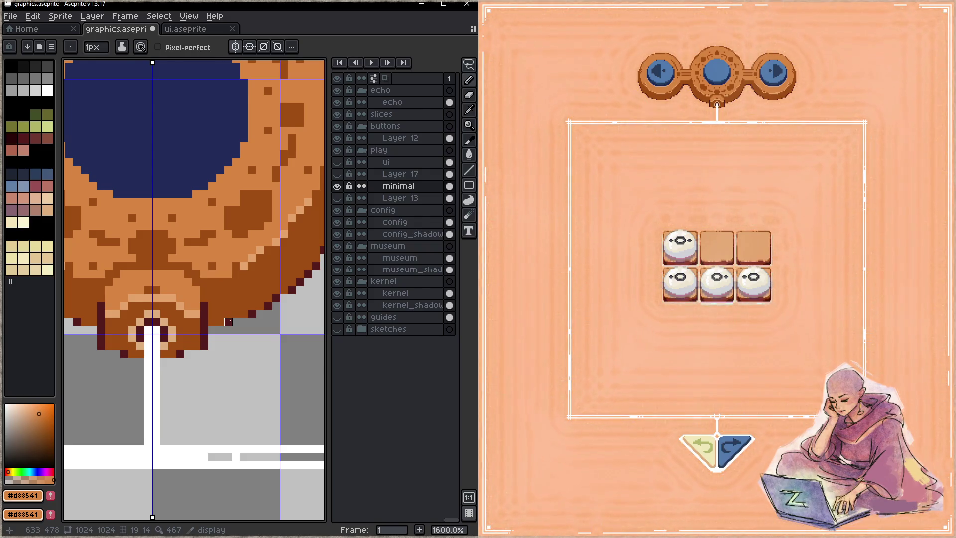
# - Centre the connector below the button, pick dark brown #9f4c14, and save graphics.aseprite
pyautogui.press('space')
pyautogui.moveTo(228, 314); pyautogui.dragTo(265, 314)
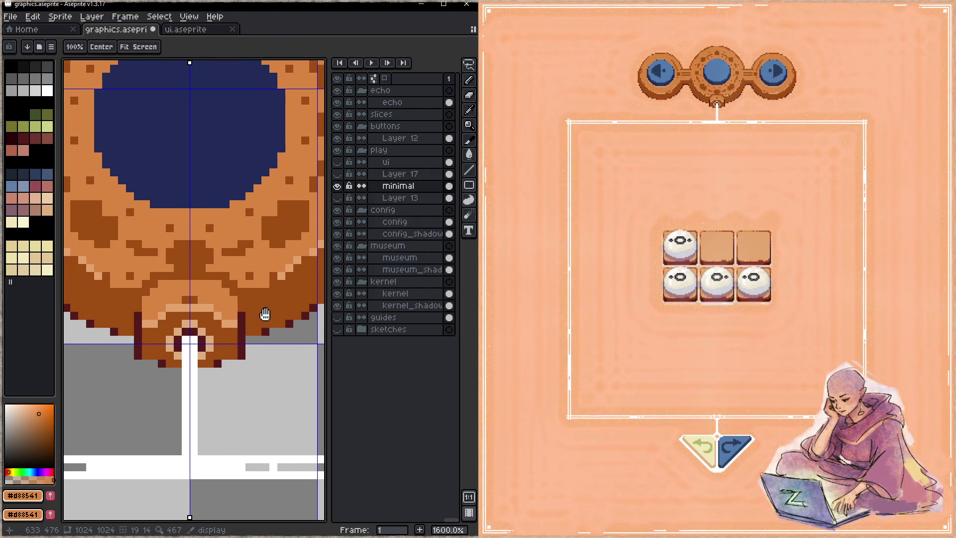
pyautogui.keyDown('alt'); pyautogui.click(266, 284); pyautogui.keyUp('alt')
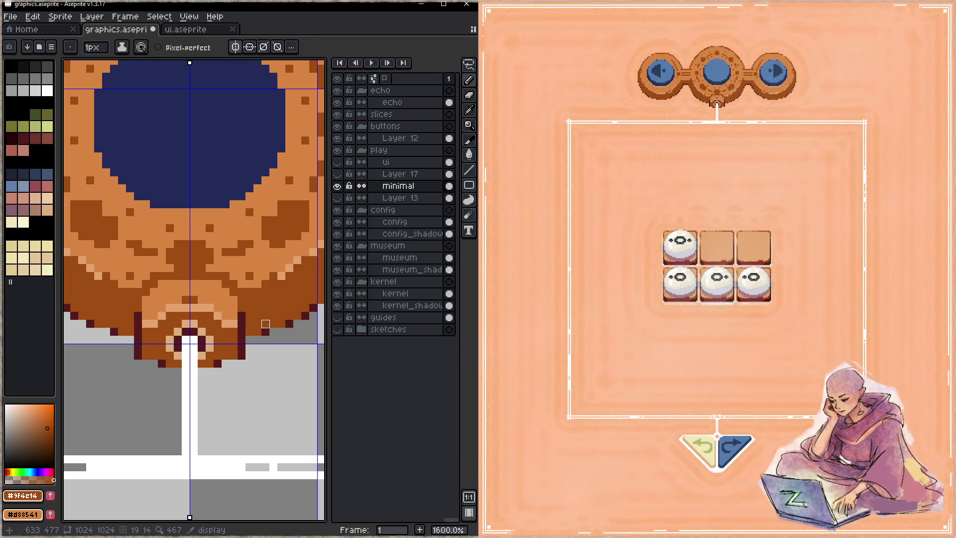
pyautogui.hotkey('ctrl', 's')
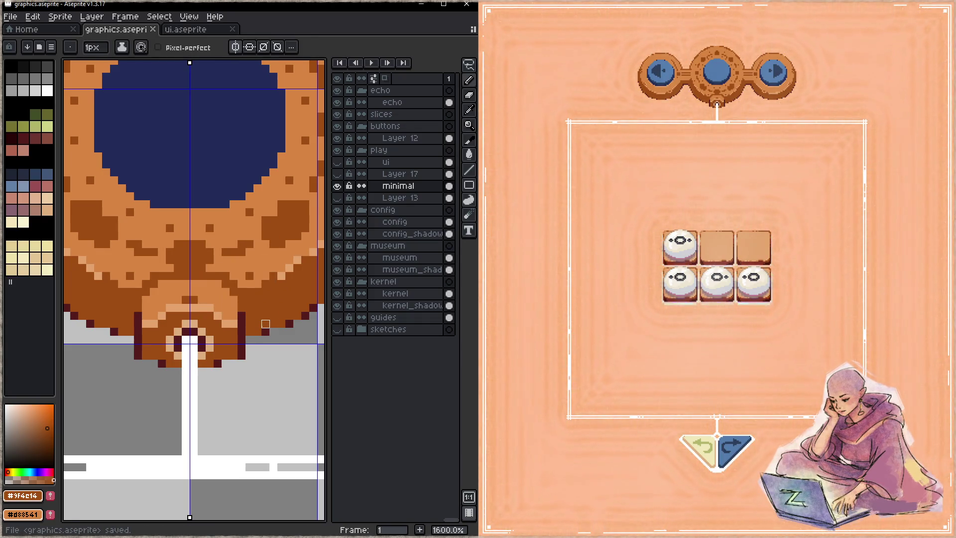
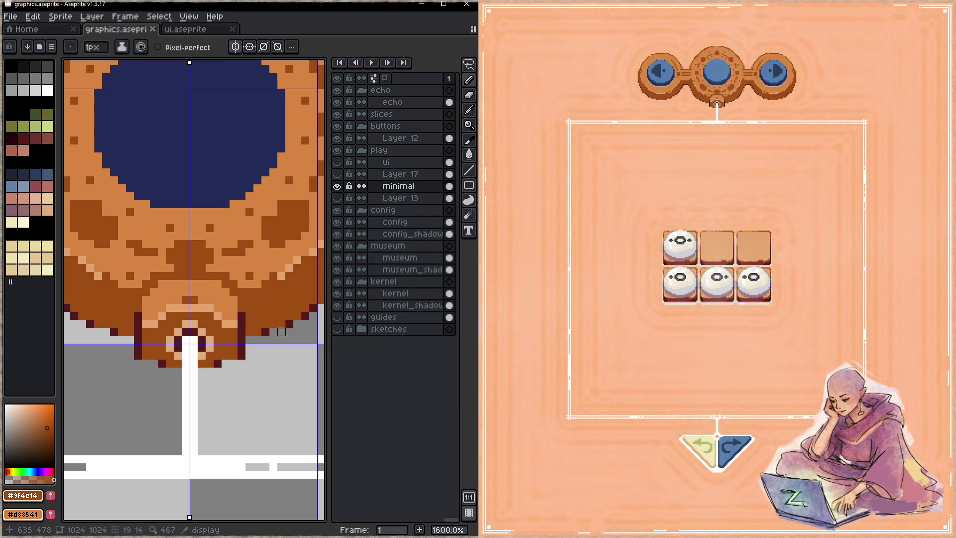
# - Paint #d88541 orange pixels and a mirrored #c5a46c light-tan row on the ring's lower edge, then save
pyautogui.moveTo(269, 316); pyautogui.dragTo(248, 288)
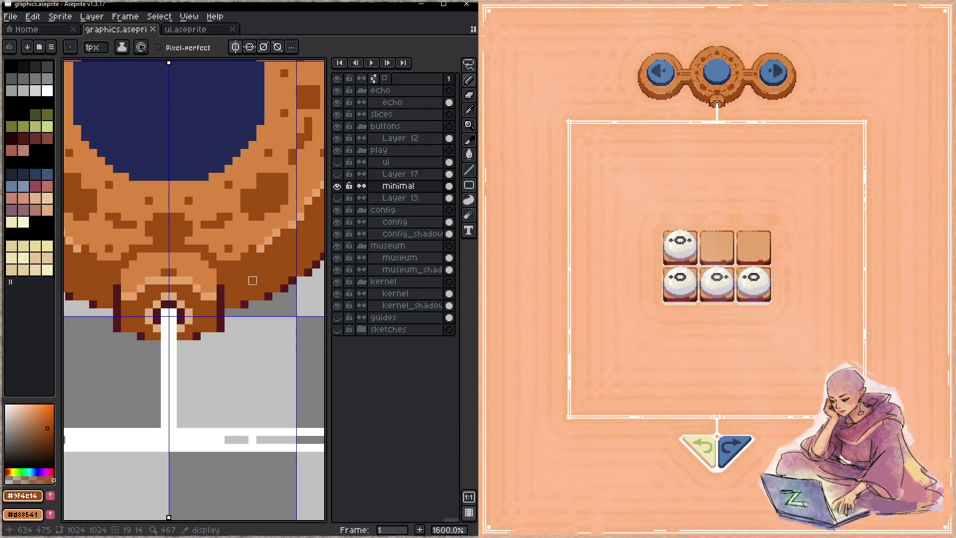
pyautogui.keyDown('alt'); pyautogui.click(237, 248); pyautogui.keyUp('alt')
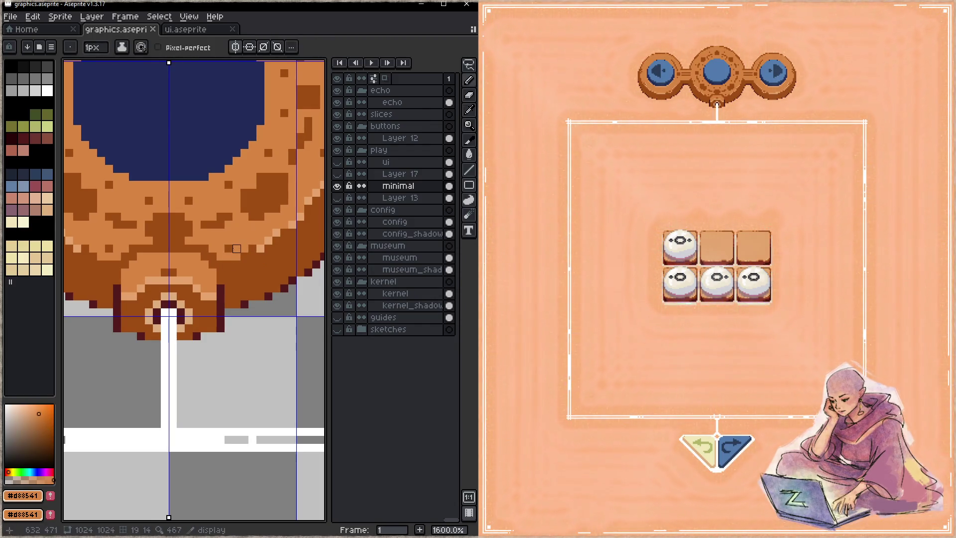
pyautogui.click(245, 288)
pyautogui.hotkey('ctrl', 's')
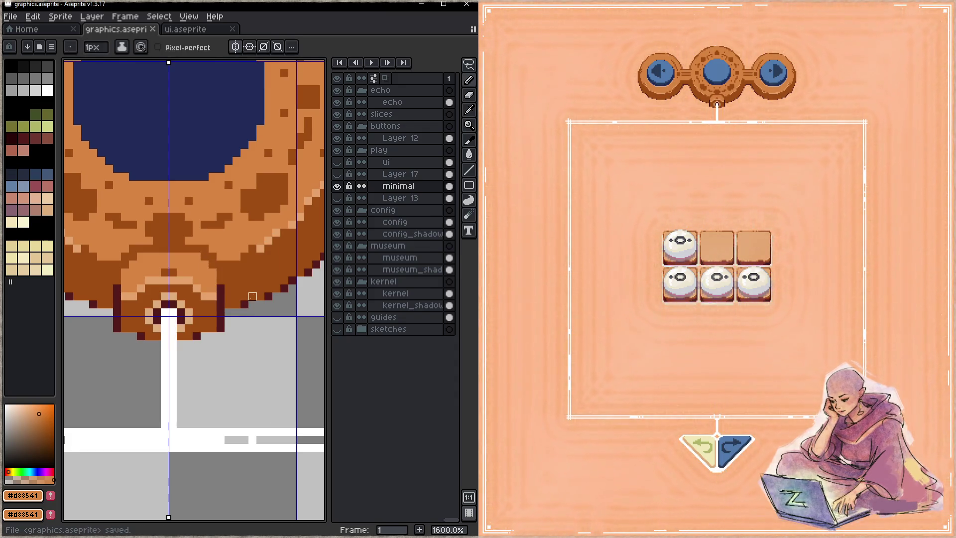
pyautogui.click(250, 250)
pyautogui.keyDown('alt'); pyautogui.click(268, 241); pyautogui.keyUp('alt')
pyautogui.moveTo(224, 256); pyautogui.dragTo(248, 257)
pyautogui.hotkey('ctrl', 's')
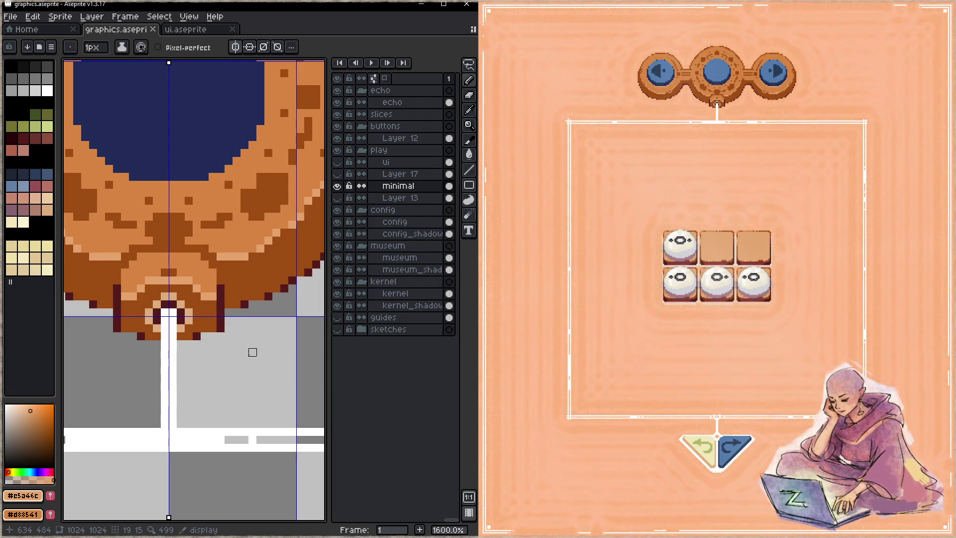
# - Add mirrored orange pixels and a diagonal light-tan highlight along the ring's lower-left edge, then save
pyautogui.keyDown('alt'); pyautogui.click(267, 235); pyautogui.keyUp('alt')
pyautogui.click(268, 241)
pyautogui.moveTo(292, 232)
pyautogui.mouseDown()
pyautogui.moveTo(225, 277)
pyautogui.moveTo(225, 253)
pyautogui.mouseUp()
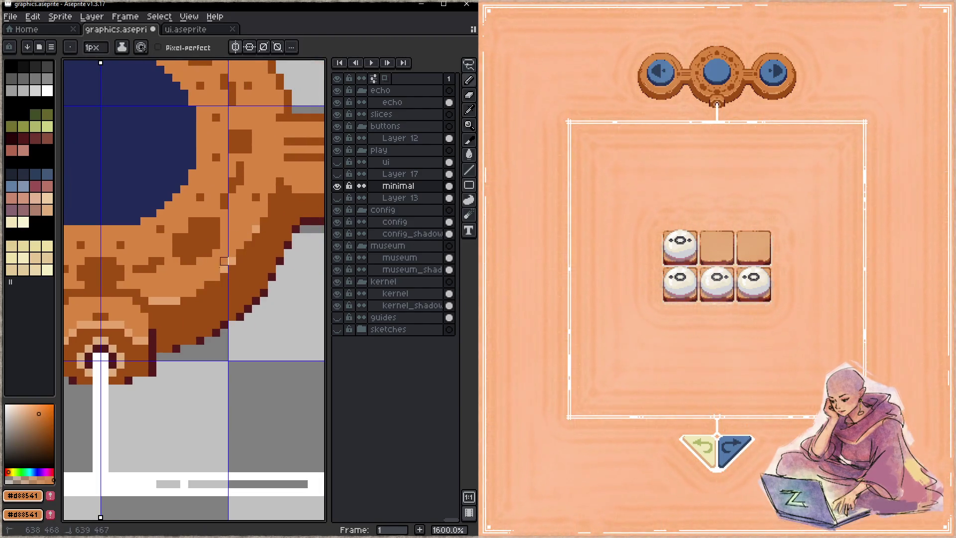
pyautogui.keyDown('alt'); pyautogui.click(208, 285); pyautogui.keyUp('alt')
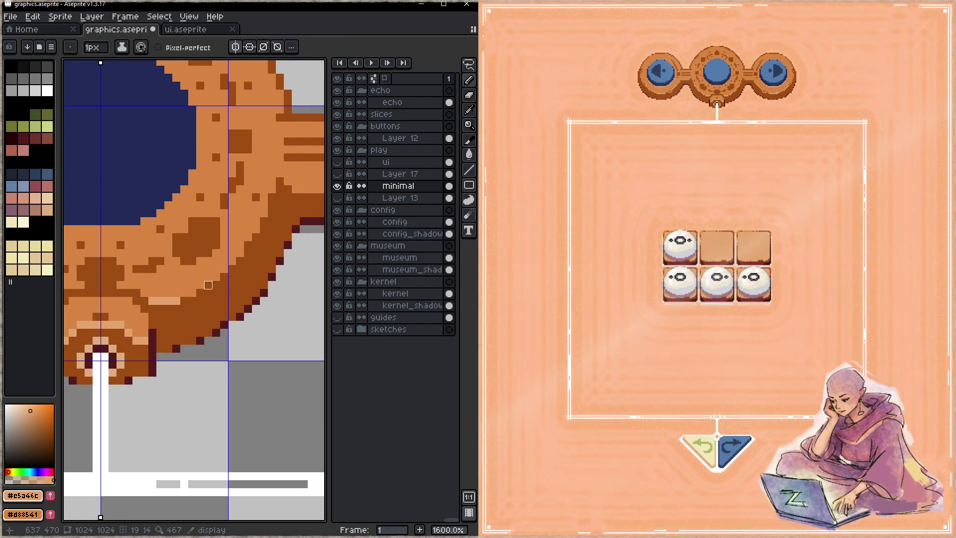
pyautogui.moveTo(208, 285); pyautogui.dragTo(264, 205)
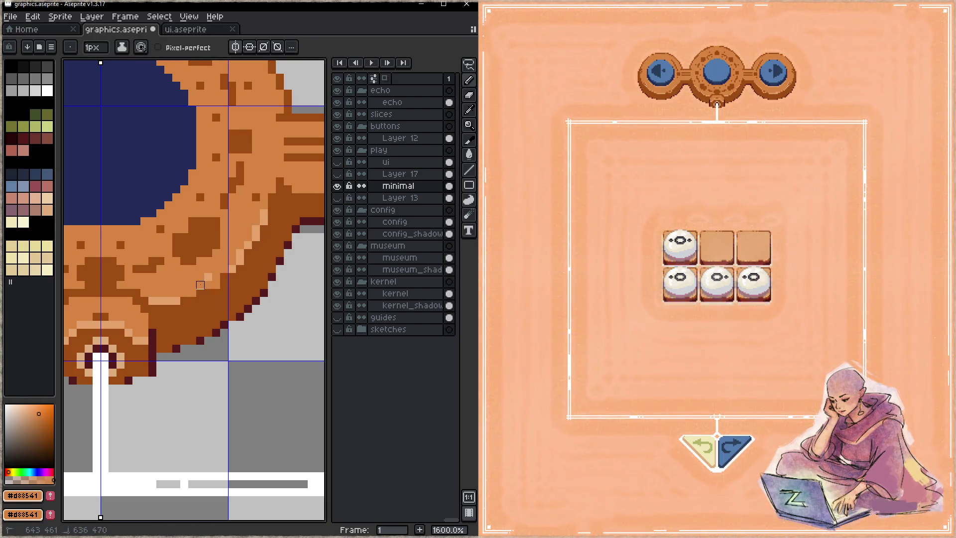
pyautogui.press('alt')
pyautogui.click(217, 286)
pyautogui.hotkey('ctrl', 's')
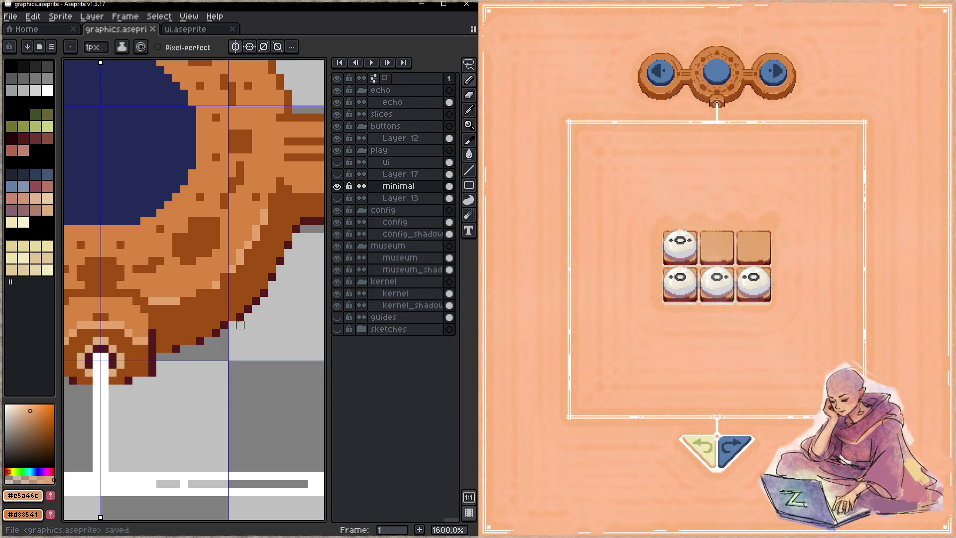
pyautogui.scroll(-3, 220, 319)
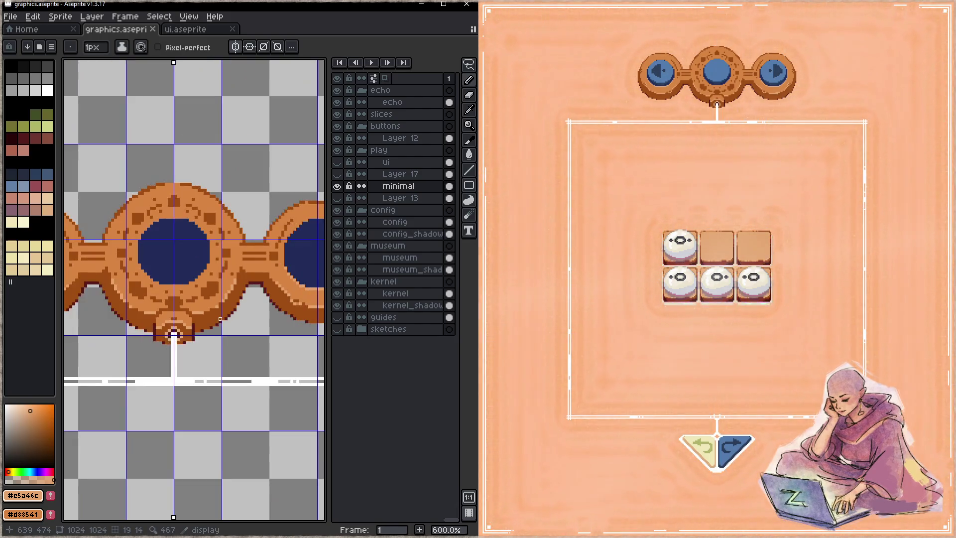
# - Show and re-hide Layer 17's white ring dots, then turn on the ui layer's artwork
pyautogui.moveTo(220, 319); pyautogui.dragTo(241, 293)
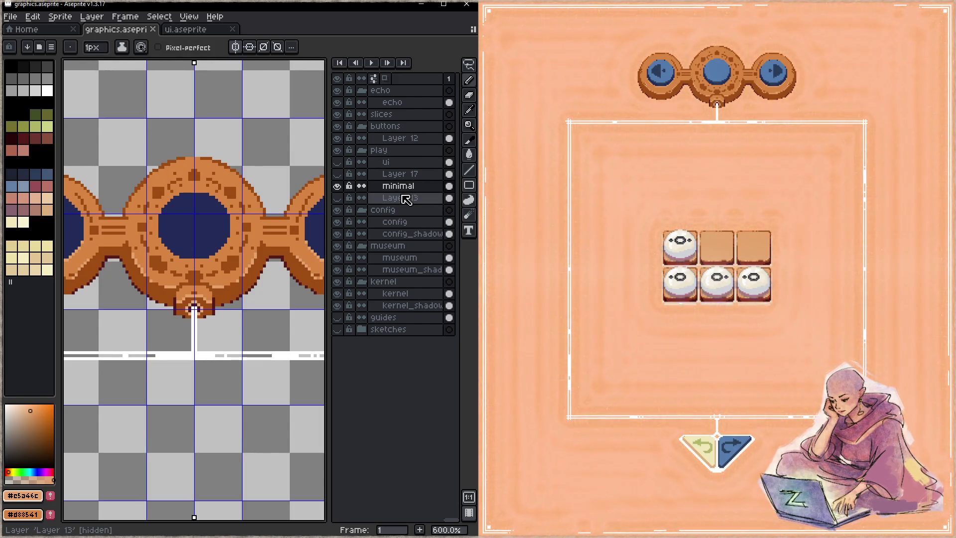
pyautogui.click(339, 175)
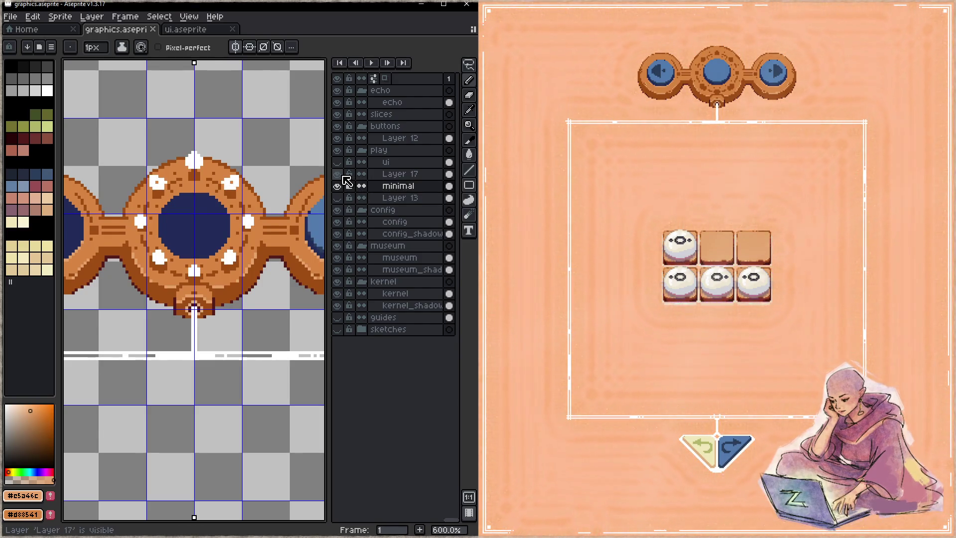
pyautogui.click(338, 175)
pyautogui.click(338, 162)
pyautogui.scroll(-5, 209, 275)
pyautogui.scroll(-2, 209, 275)
pyautogui.scroll(1, 209, 275)
pyautogui.scroll(2, 208, 275)
pyautogui.press('m')
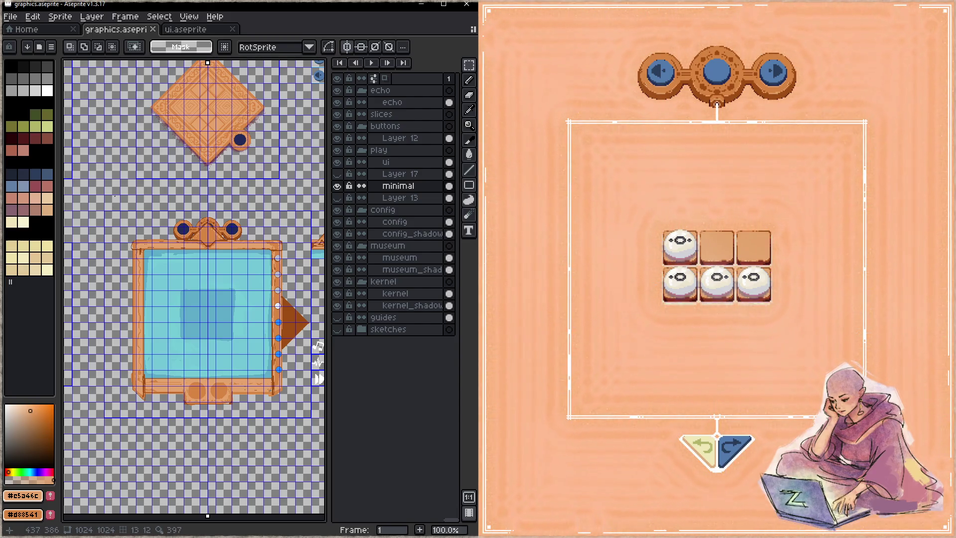
# - Turn off mirror symmetry and cut the lower blue-screen frame sprite out of the minimal layer
pyautogui.click(347, 46)
pyautogui.moveTo(77, 192); pyautogui.dragTo(321, 442)
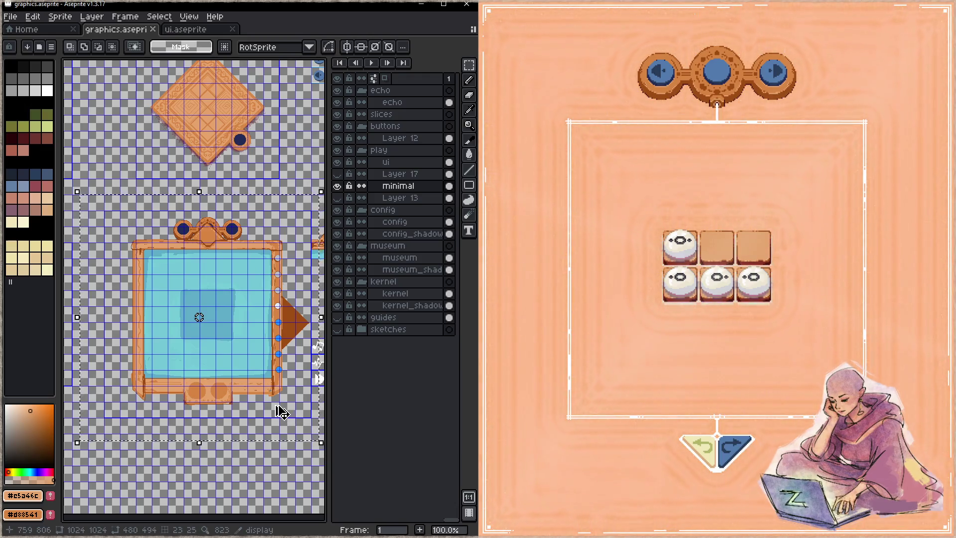
pyautogui.press('Delete')
pyautogui.hotkey('ctrl', 'v')
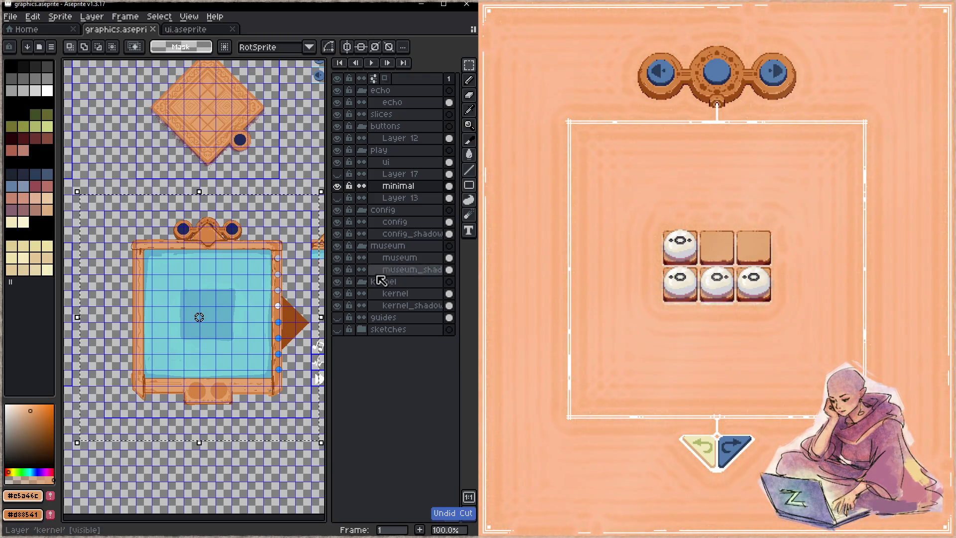
pyautogui.click(386, 162)
pyautogui.moveTo(220, 328); pyautogui.dragTo(213, 302)
pyautogui.press('Escape')
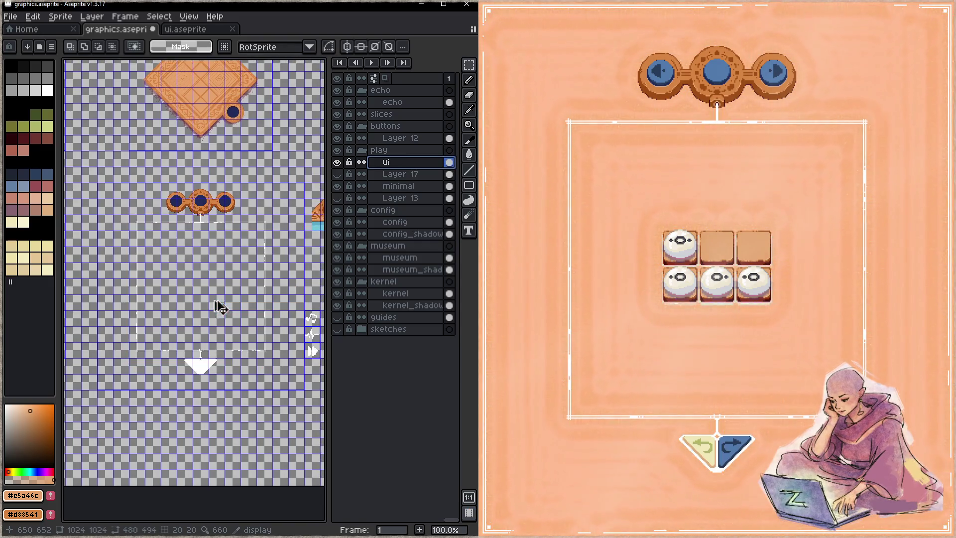
# - Show and select the sketches folder, then add a new empty Layer 18
pyautogui.click(338, 329)
pyautogui.click(388, 329)
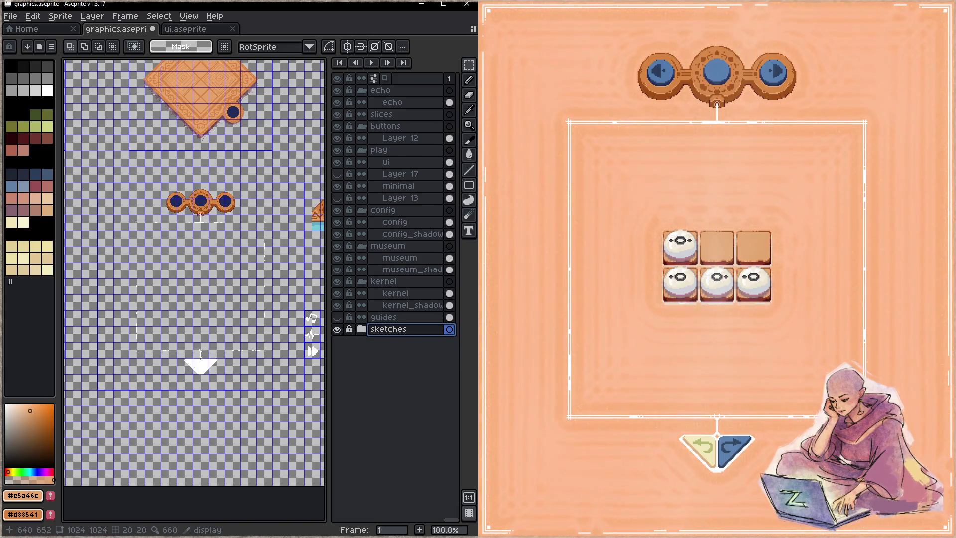
pyautogui.hotkey('shift', 'n')
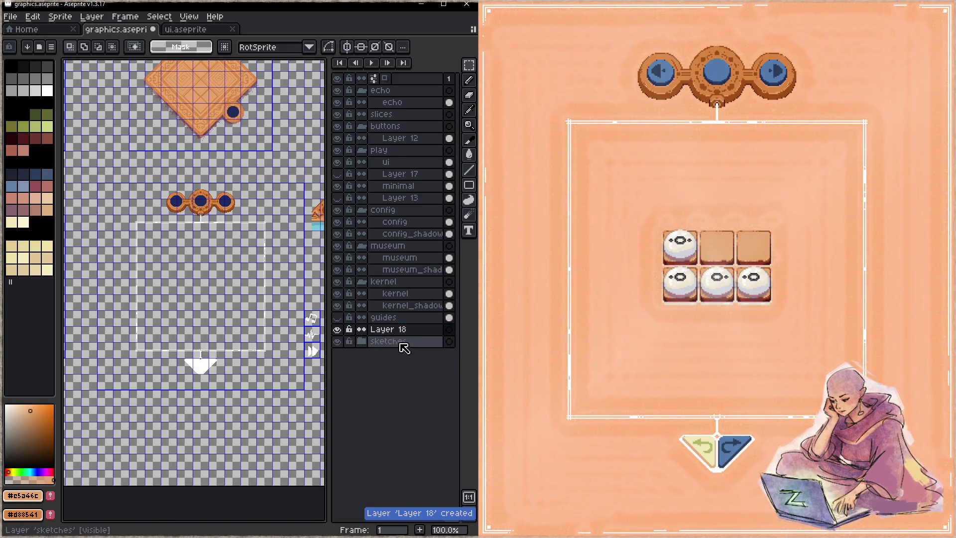
# - Expand the sketches group and drag Layer 18 below Flattened at the bottom of the stack
pyautogui.moveTo(399, 330); pyautogui.dragTo(401, 348)
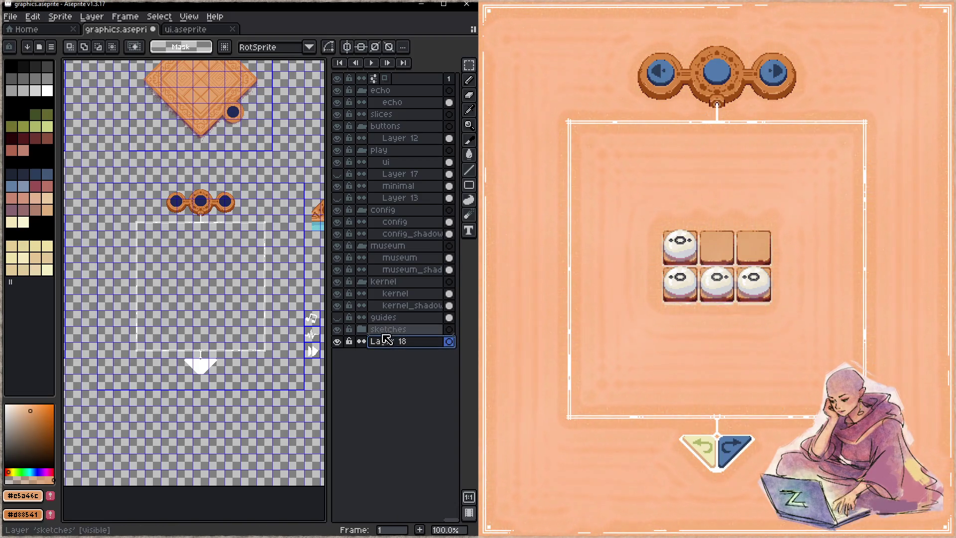
pyautogui.click(362, 329)
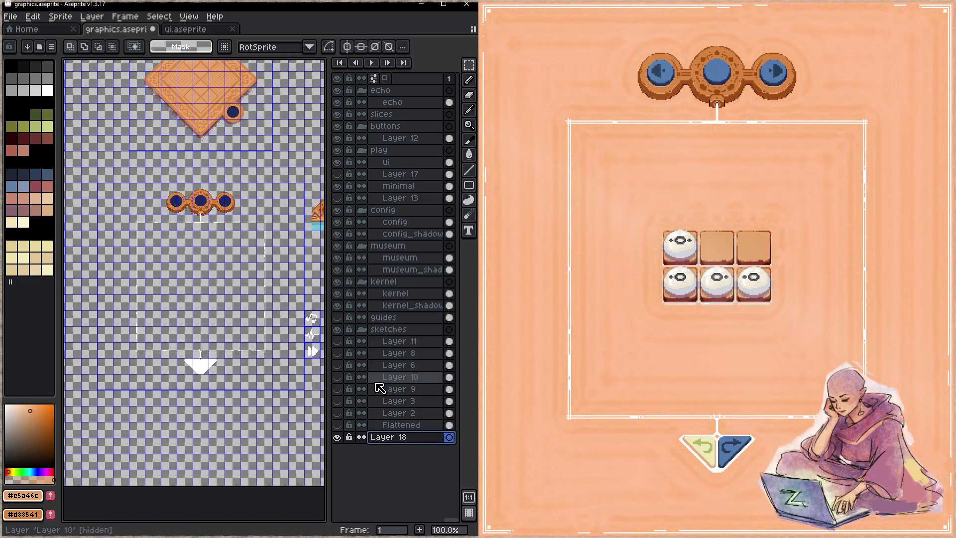
pyautogui.moveTo(401, 437); pyautogui.dragTo(414, 439)
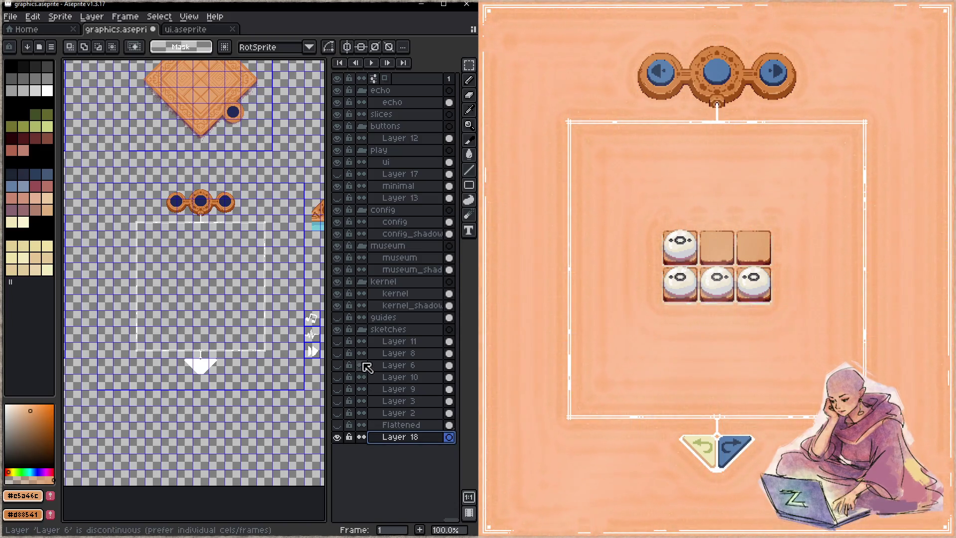
pyautogui.click(338, 342)
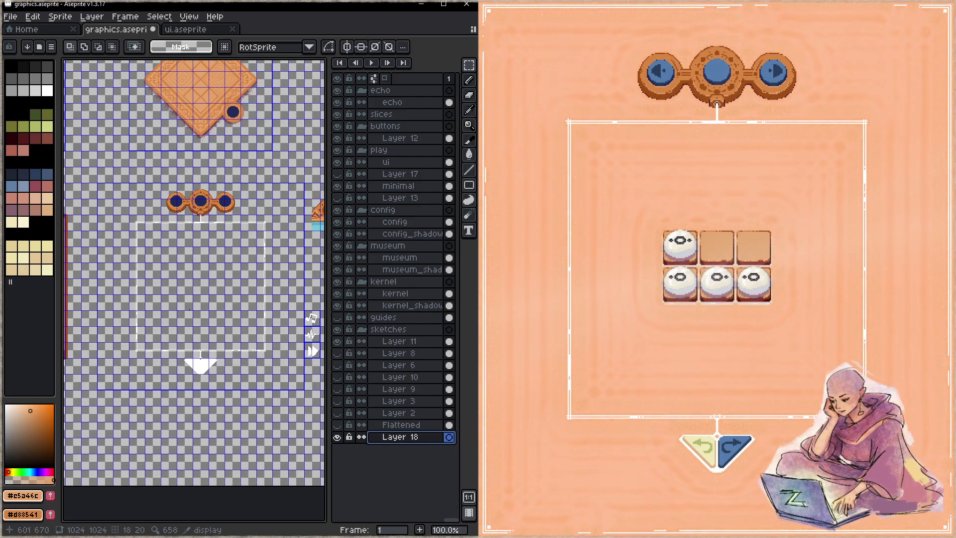
pyautogui.press('-')
pyautogui.moveTo(109, 297); pyautogui.dragTo(224, 283)
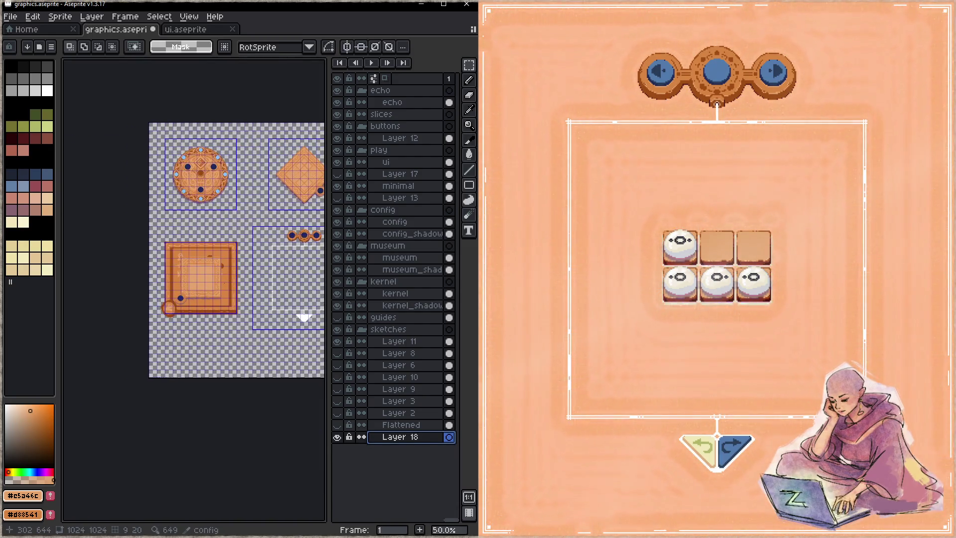
# - Paste the cut blue-screen frame sprite into Layer 18, dismissing the error, and commit it
pyautogui.click(338, 342)
pyautogui.hscroll(3, 204, 305)
pyautogui.scroll(1, 159, 305)
pyautogui.hscroll(2, 204, 305)
pyautogui.hotkey('ctrl', 'v')
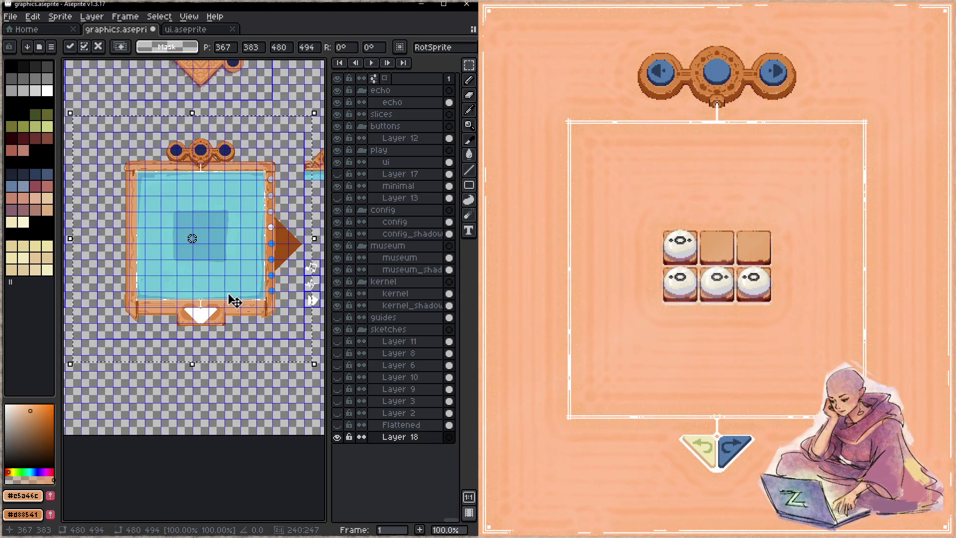
pyautogui.moveTo(412, 436); pyautogui.dragTo(421, 344)
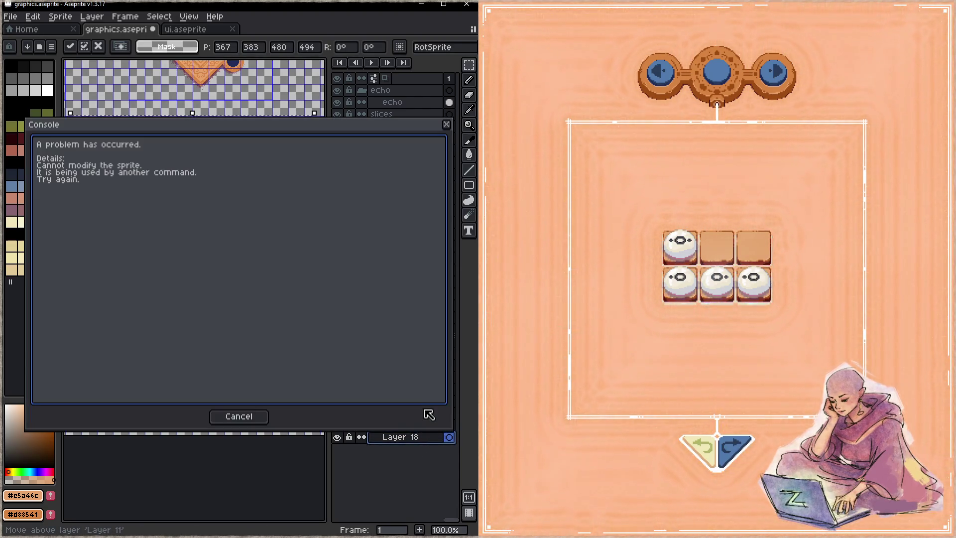
pyautogui.click(239, 416)
pyautogui.moveTo(247, 294); pyautogui.dragTo(223, 301)
pyautogui.press('Escape')
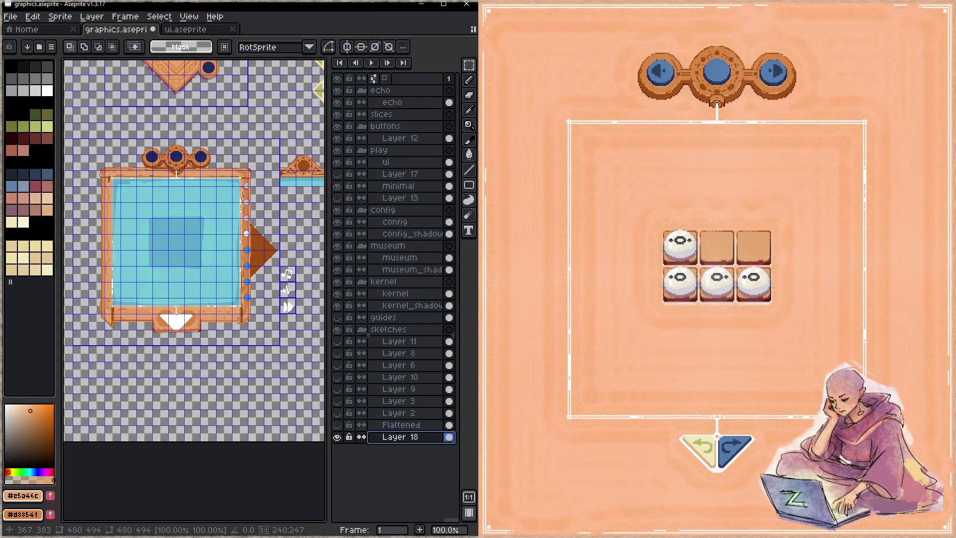
# - Move Layer 18 above Layer 11 at the top of the sketches group, showing Layer 11
pyautogui.moveTo(397, 442); pyautogui.dragTo(418, 355)
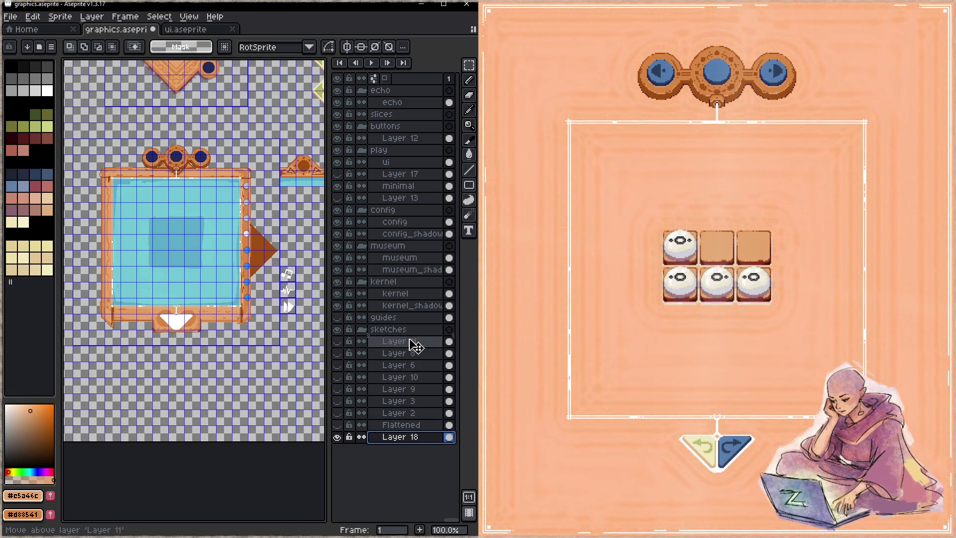
pyautogui.click(338, 354)
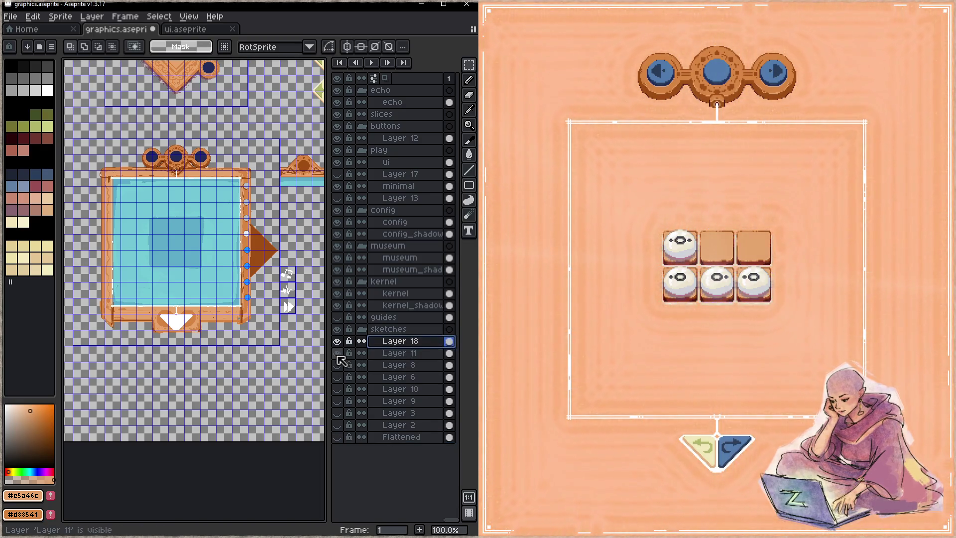
pyautogui.scroll(-1, 163, 288)
pyautogui.moveTo(163, 288); pyautogui.dragTo(257, 277)
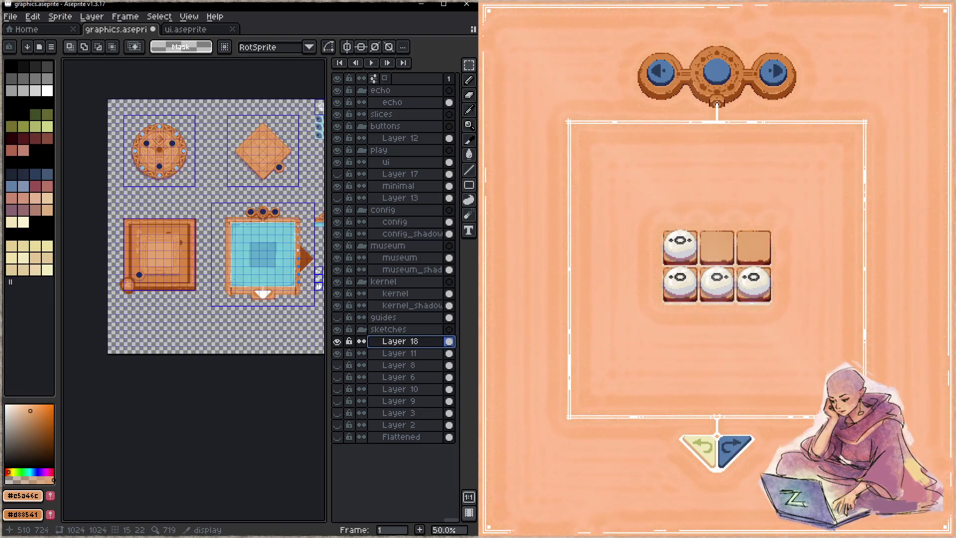
# - Hide the kernel, config, museum, play, buttons and echo layers, and show Layers 8 and 6
pyautogui.moveTo(338, 305); pyautogui.dragTo(348, 215)
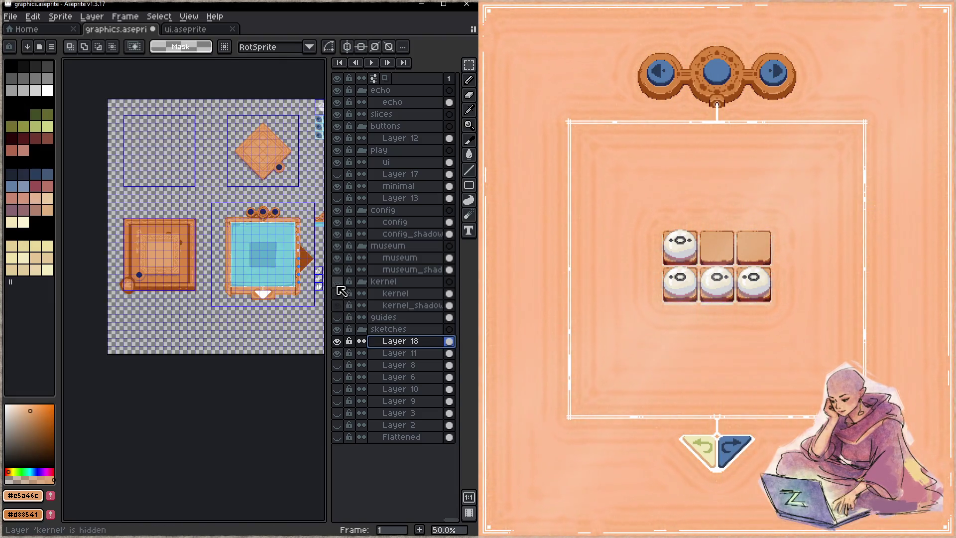
pyautogui.moveTo(344, 162); pyautogui.dragTo(337, 91)
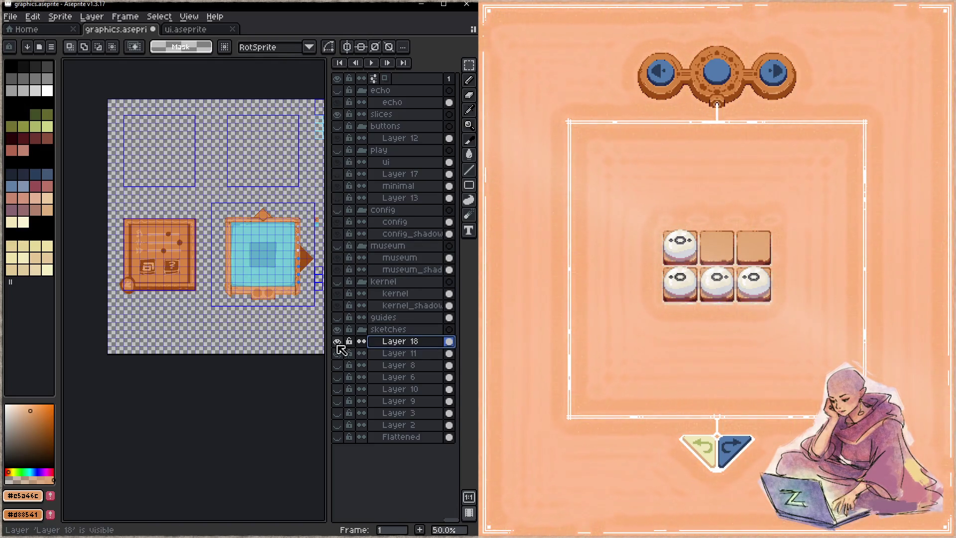
pyautogui.click(337, 366)
pyautogui.click(338, 377)
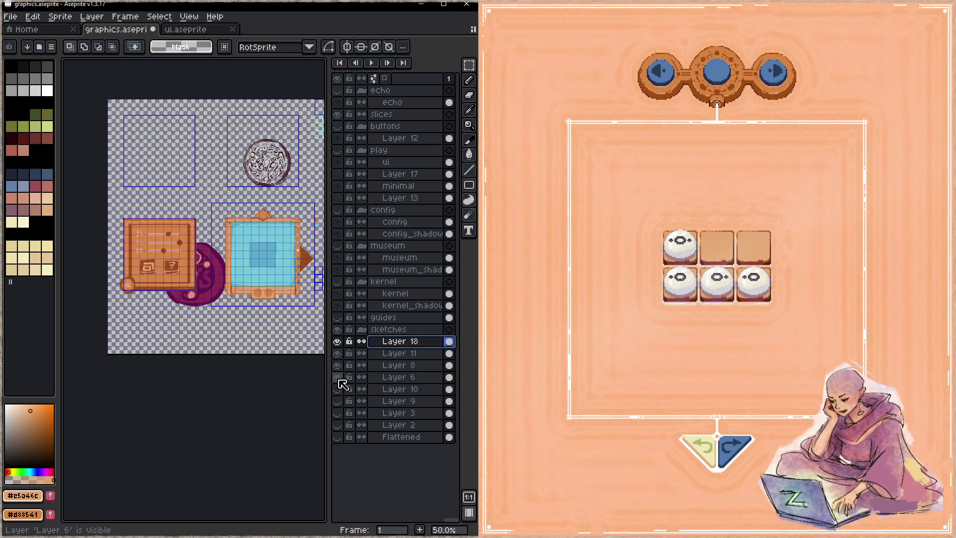
pyautogui.click(337, 353)
pyautogui.click(338, 341)
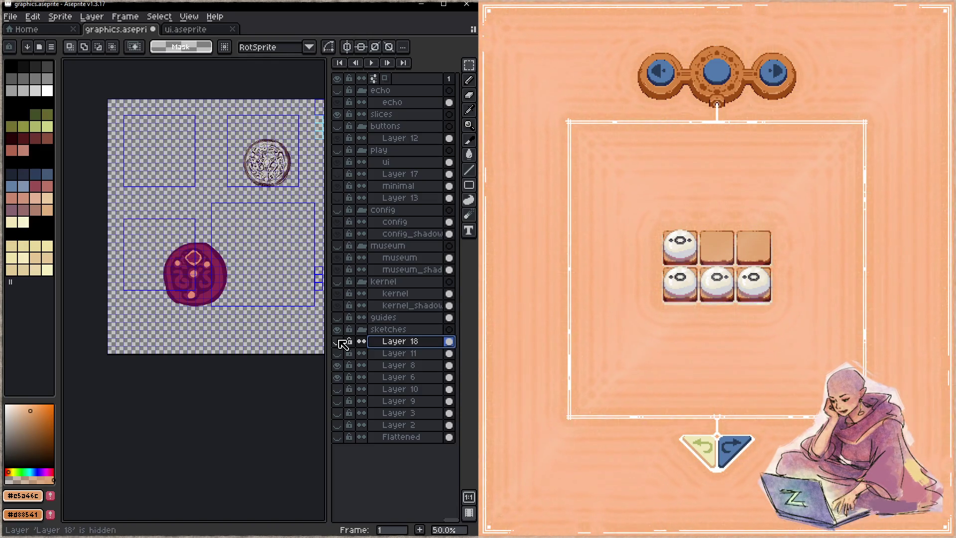
# - Move Layer 10's brown medallion up and to the right, then deselect it
pyautogui.click(338, 389)
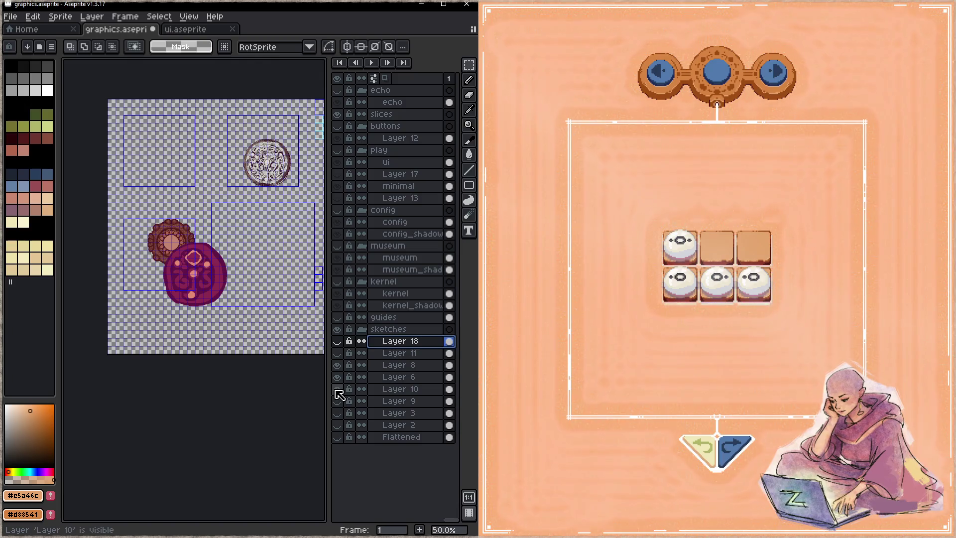
pyautogui.click(338, 377)
pyautogui.click(337, 377)
pyautogui.click(338, 389)
pyautogui.click(338, 389)
pyautogui.click(399, 389)
pyautogui.press('t')
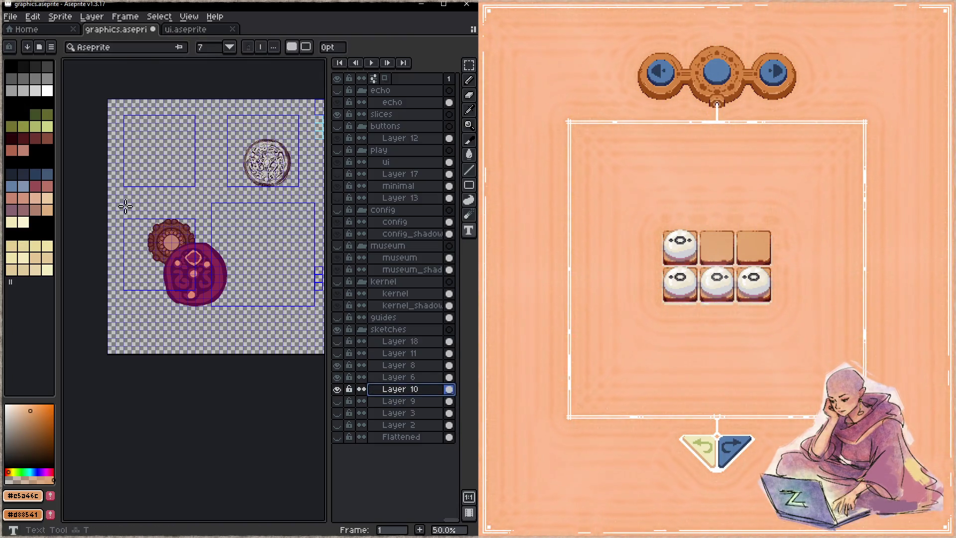
pyautogui.hotkey('ctrl', 't')
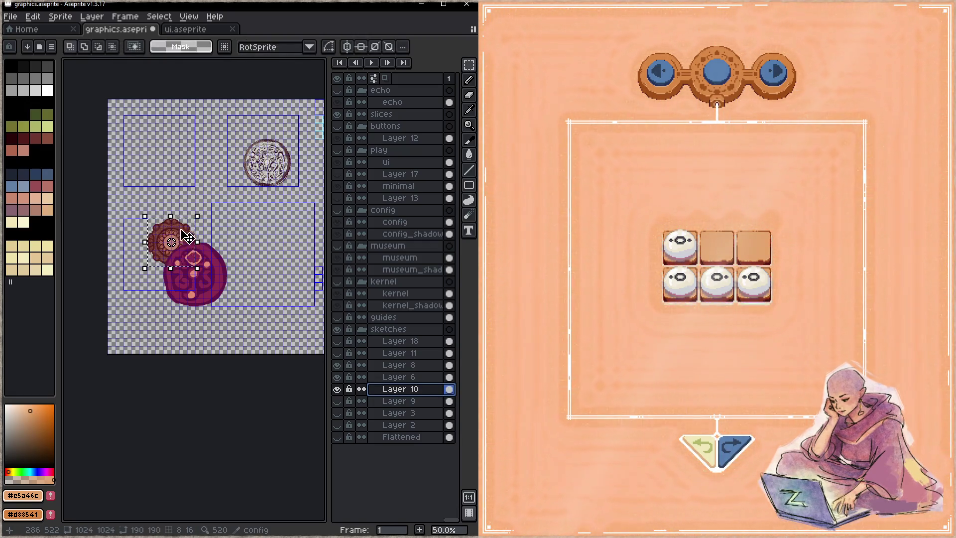
pyautogui.moveTo(186, 237); pyautogui.dragTo(225, 193)
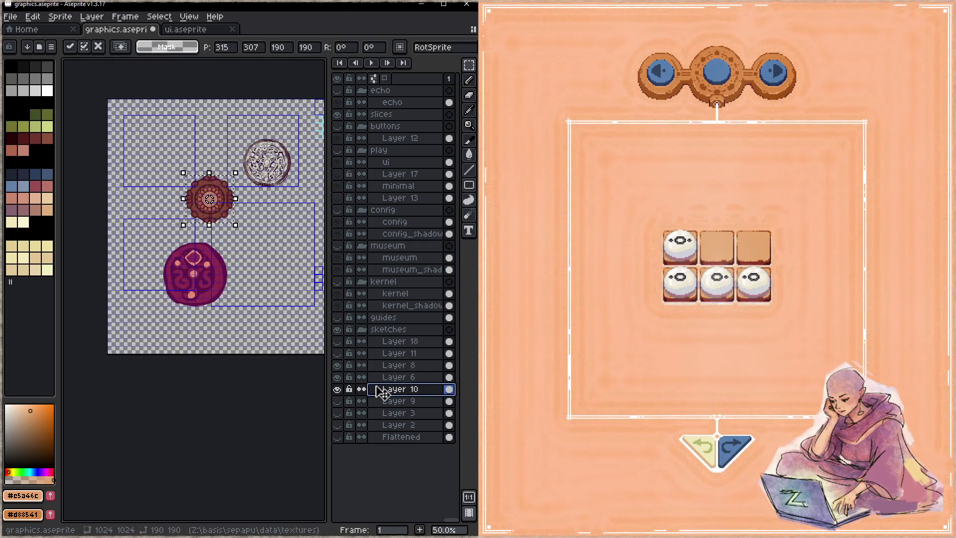
pyautogui.click(338, 365)
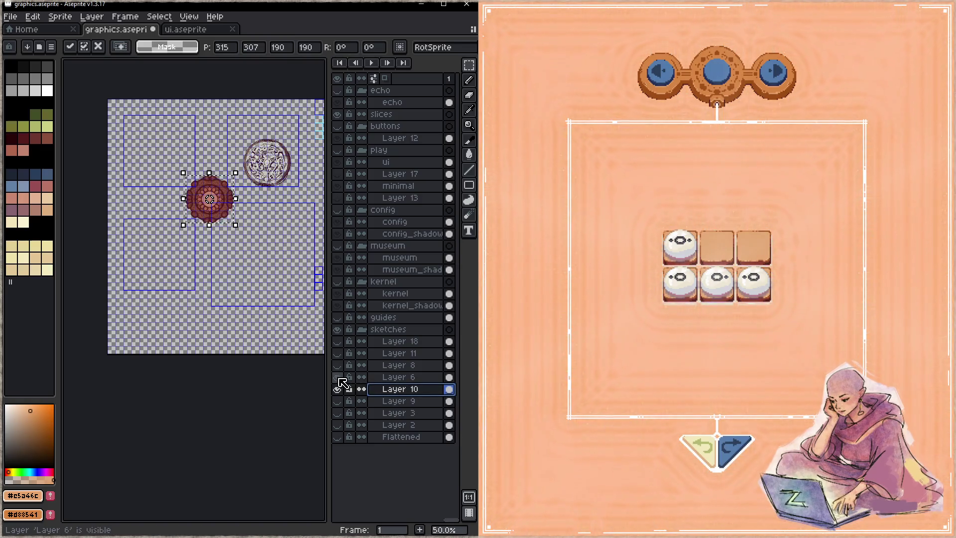
pyautogui.click(337, 377)
pyautogui.click(338, 389)
pyautogui.click(337, 401)
pyautogui.hotkey('ctrl', 'd')
# - Move Layer 8's purple circle down to the sheet's bottom-left and confirm it
pyautogui.click(337, 377)
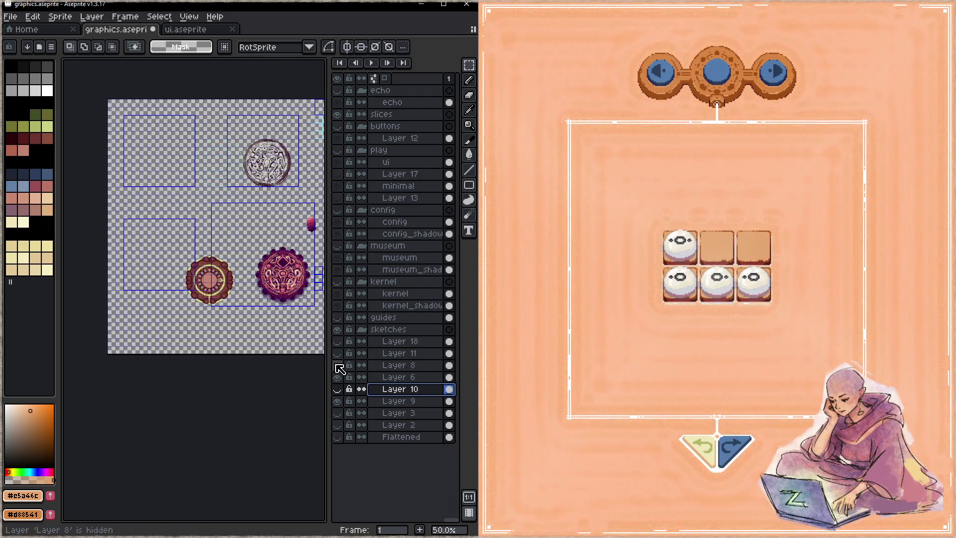
pyautogui.click(338, 366)
pyautogui.click(396, 365)
pyautogui.moveTo(213, 303); pyautogui.dragTo(174, 342)
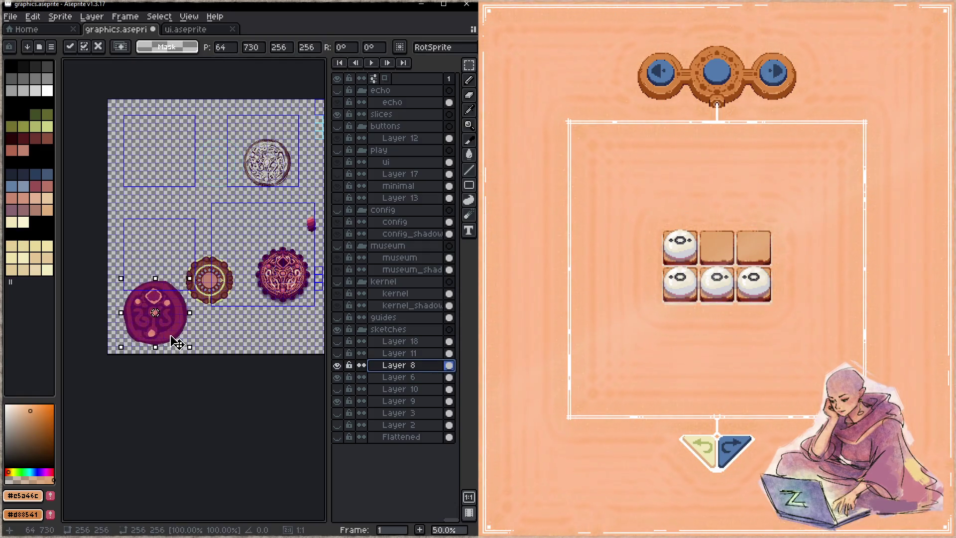
pyautogui.press('Return')
# - Show the Layer 10, Layer 2 and Flattened sketch layers, leaving Layer 11 hidden
pyautogui.click(338, 353)
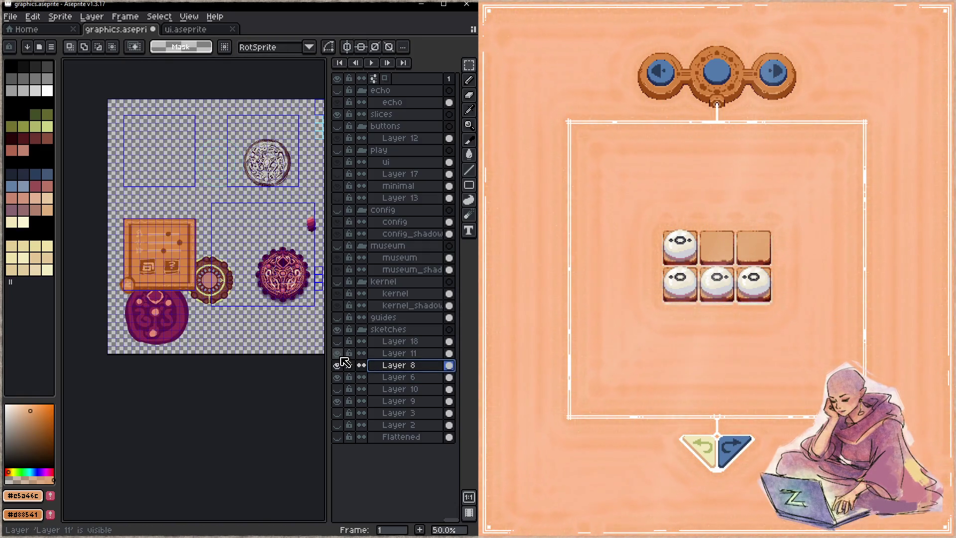
pyautogui.click(338, 354)
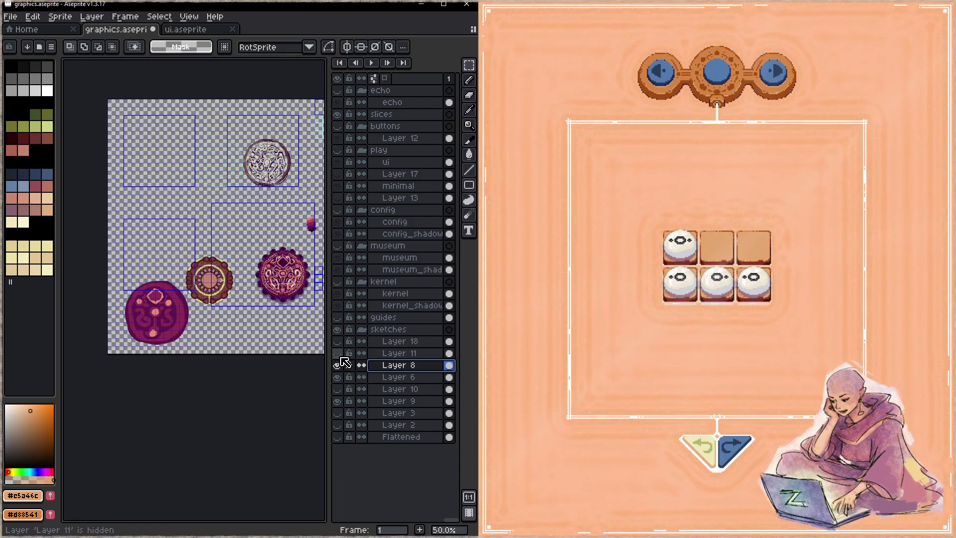
pyautogui.click(339, 389)
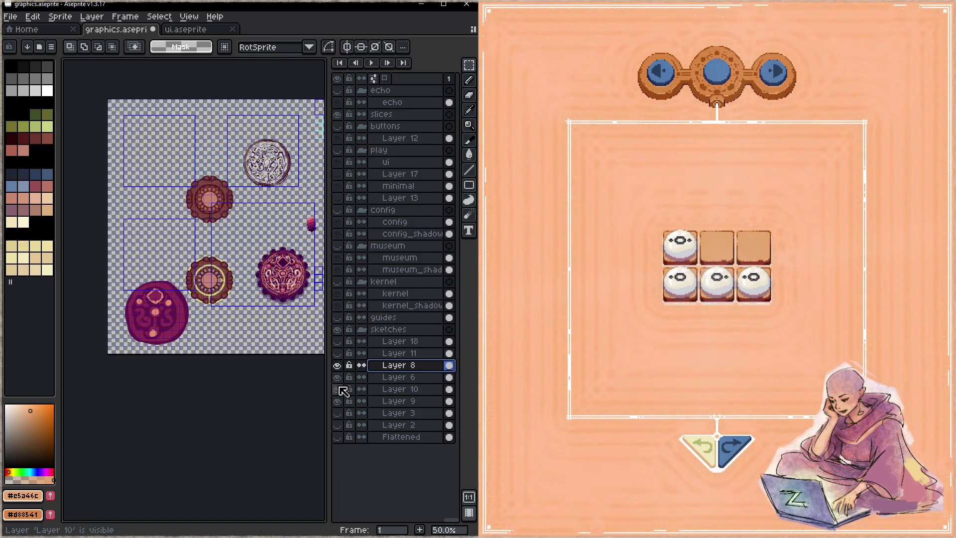
pyautogui.click(339, 425)
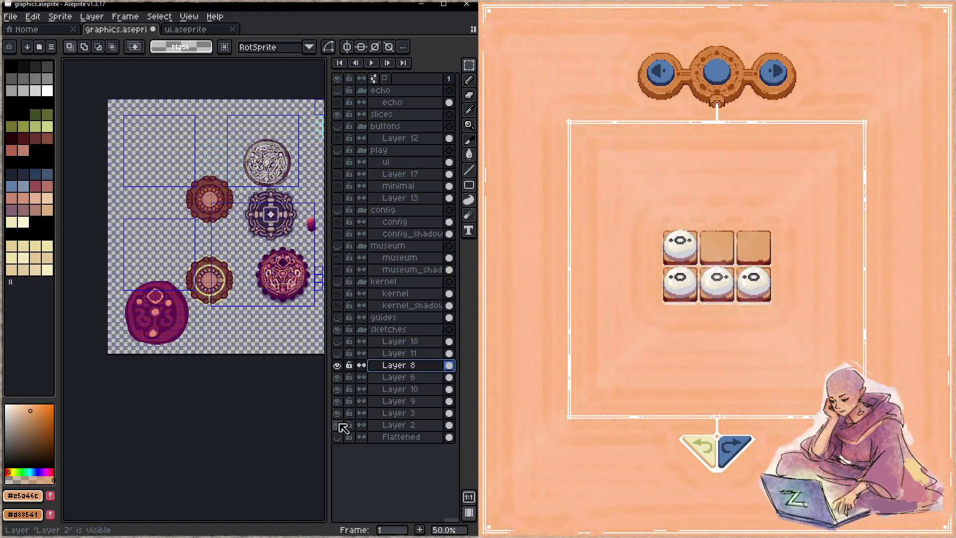
pyautogui.click(338, 437)
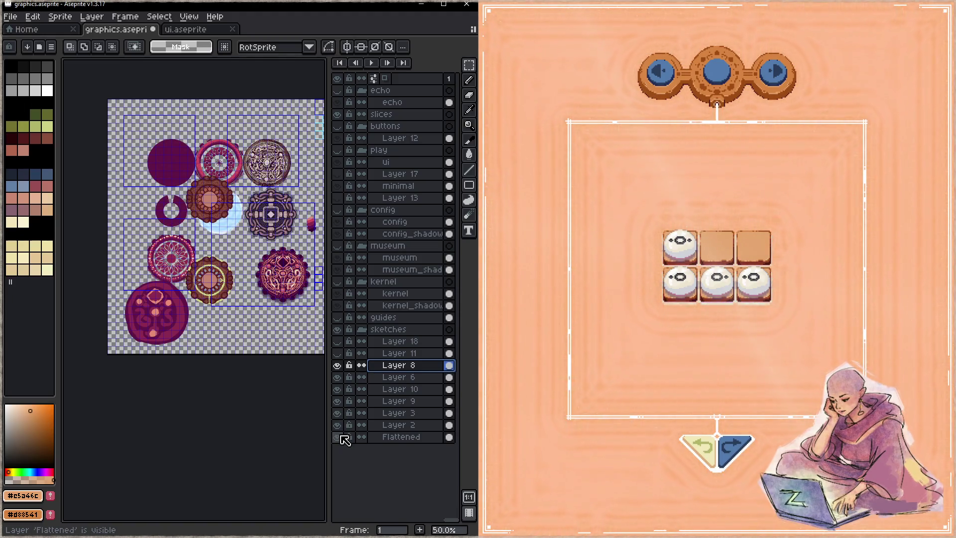
# - Merge Layers 8, 6, 10, 9 and 3 down in turn into Layer 2
pyautogui.click(342, 437)
pyautogui.rightClick(405, 366)
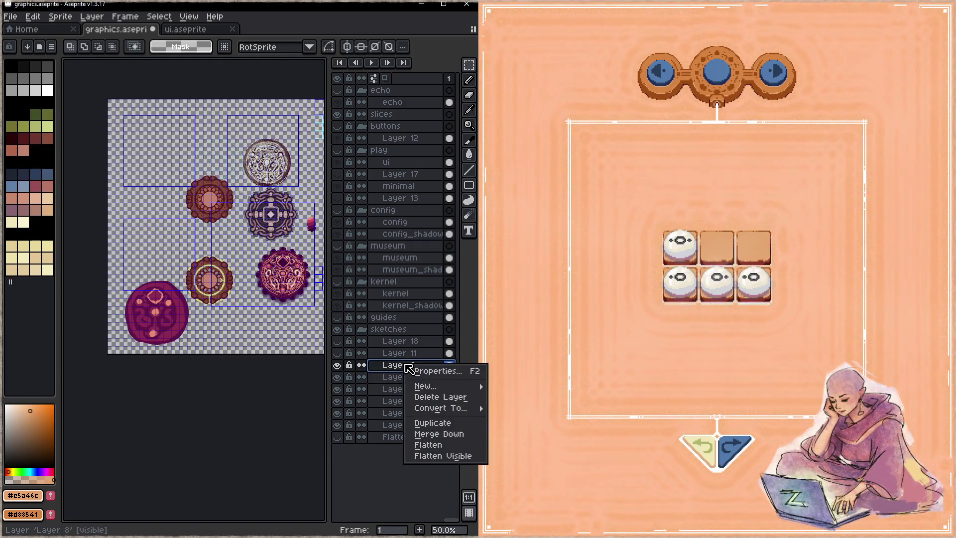
pyautogui.click(446, 435)
pyautogui.rightClick(421, 367)
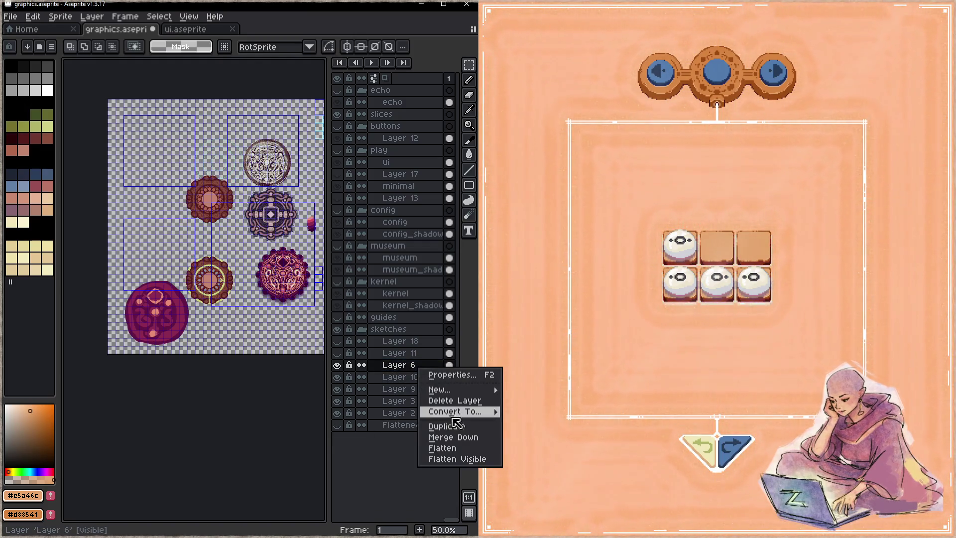
pyautogui.click(455, 436)
pyautogui.rightClick(406, 369)
pyautogui.click(448, 436)
pyautogui.rightClick(413, 368)
pyautogui.click(447, 436)
pyautogui.rightClick(408, 368)
pyautogui.click(447, 437)
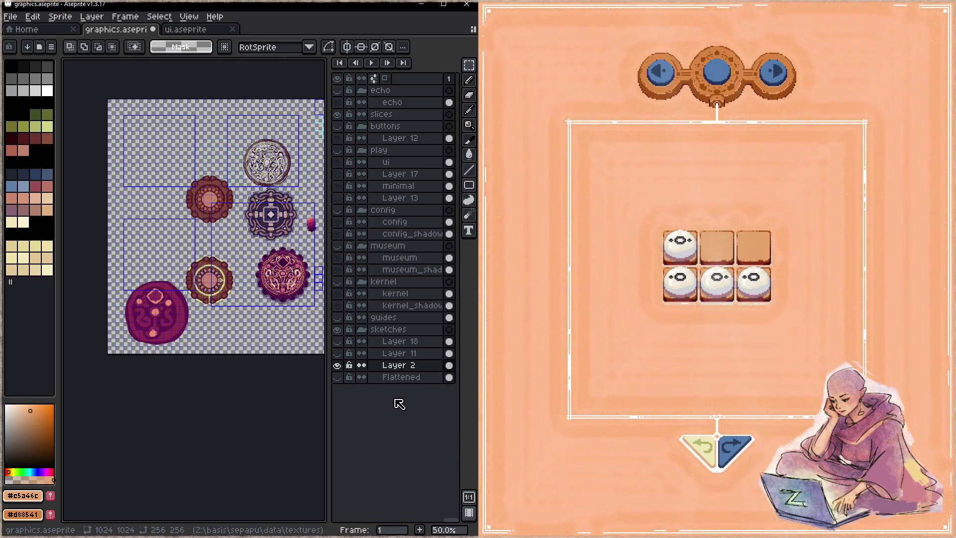
# - Merge Layer 18 down into Layer 11, then hide the merged sketch layers
pyautogui.click(337, 353)
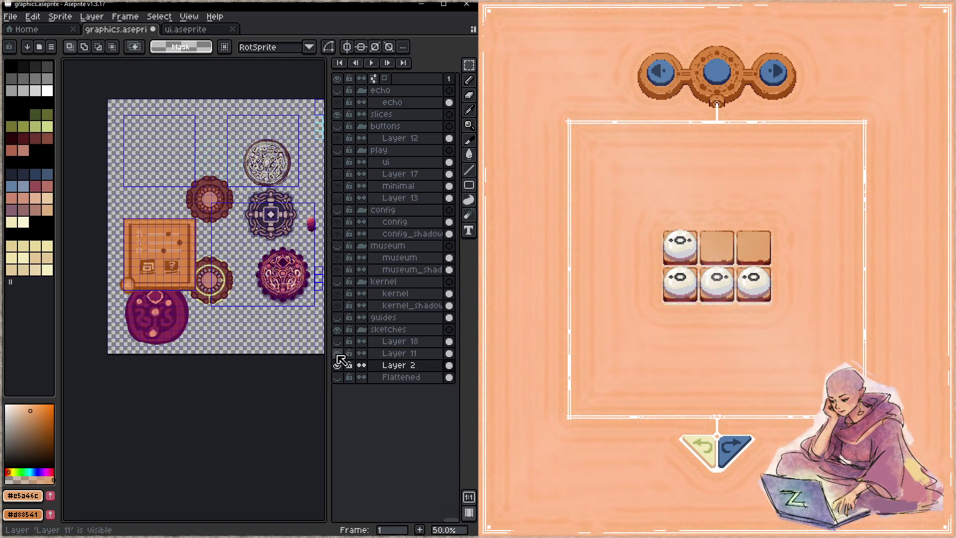
pyautogui.click(337, 353)
pyautogui.click(337, 342)
pyautogui.click(337, 341)
pyautogui.click(398, 342)
pyautogui.rightClick(396, 345)
pyautogui.click(428, 416)
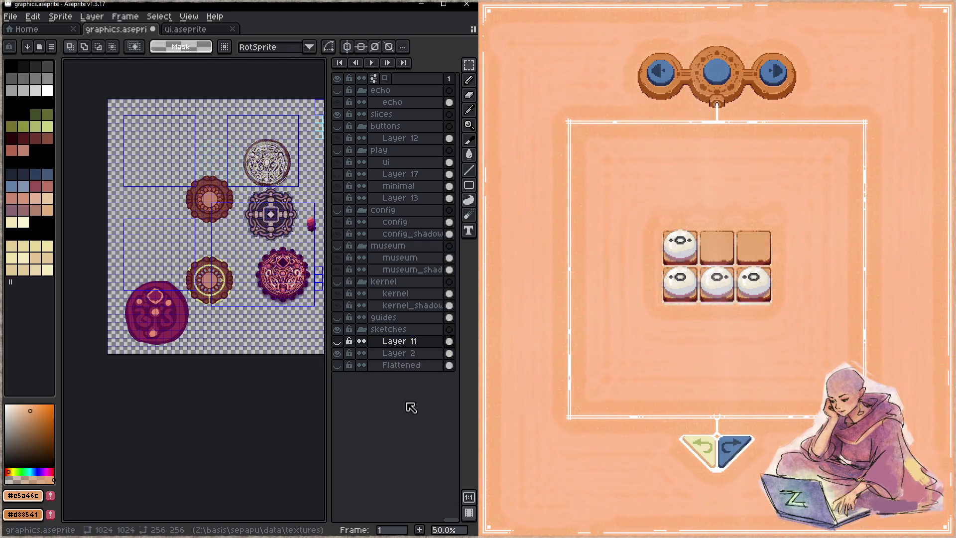
pyautogui.click(337, 354)
pyautogui.click(338, 343)
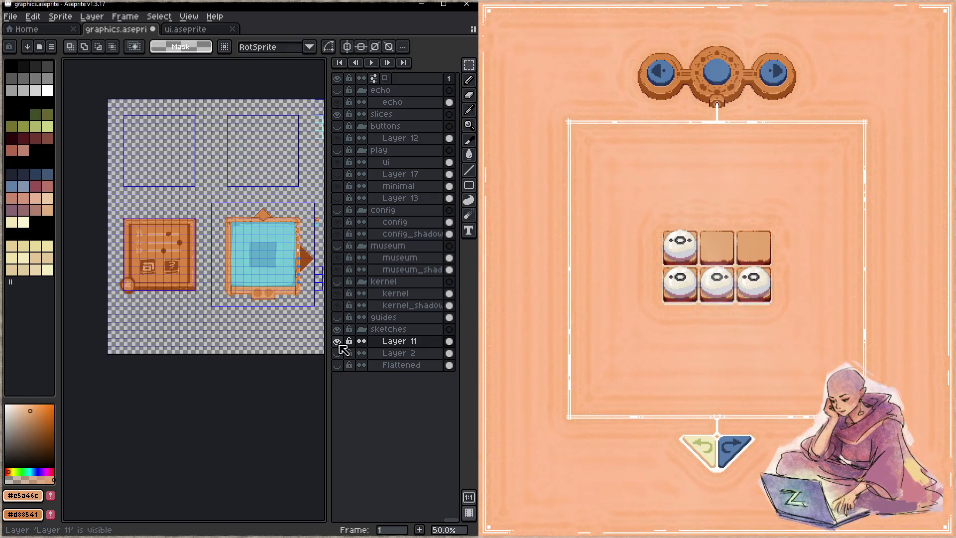
pyautogui.click(338, 342)
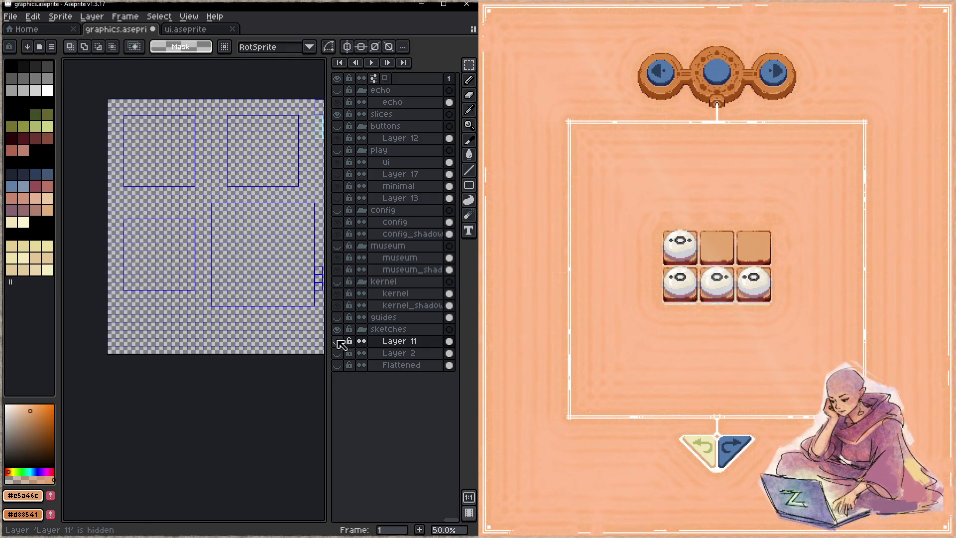
# - Delete the ui layer from the play group
pyautogui.click(338, 198)
pyautogui.moveTo(219, 235); pyautogui.dragTo(166, 255)
pyautogui.click(338, 197)
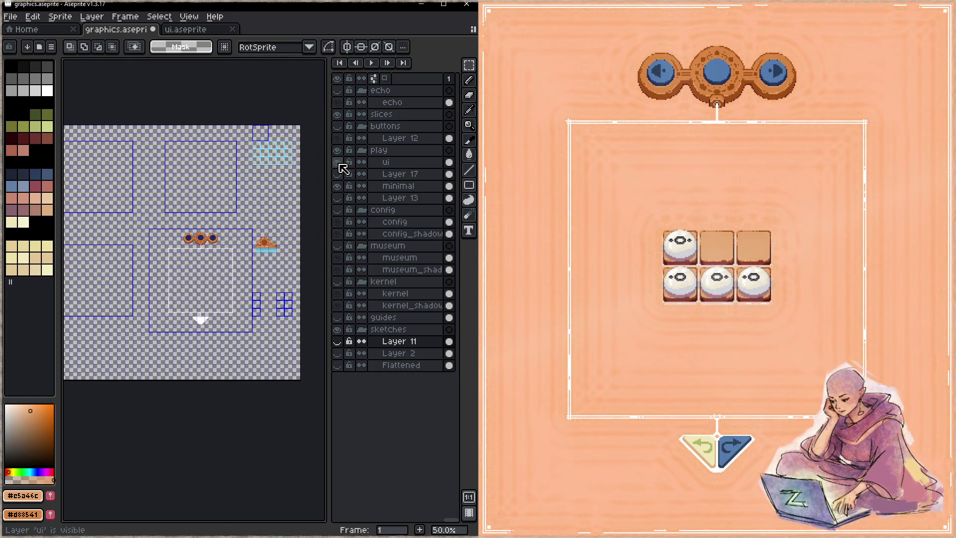
pyautogui.click(387, 162)
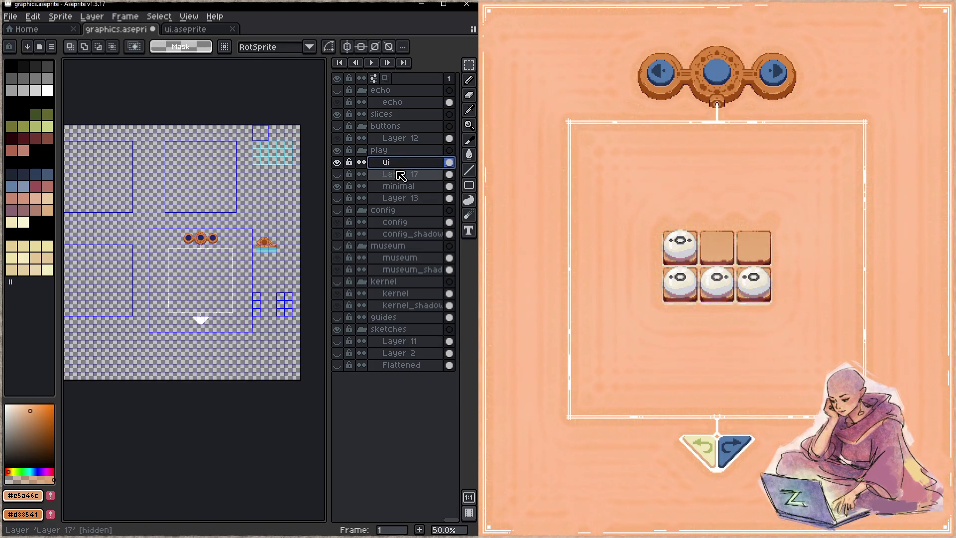
pyautogui.press('Delete')
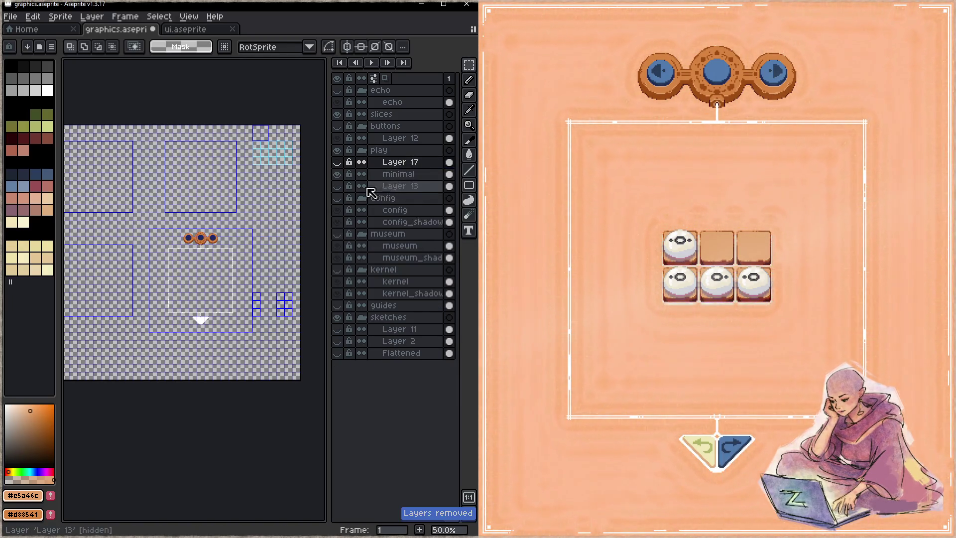
# - Cut the blue-grid frame artwork out of Layer 13 and show the Layer 11 sketch
pyautogui.click(338, 187)
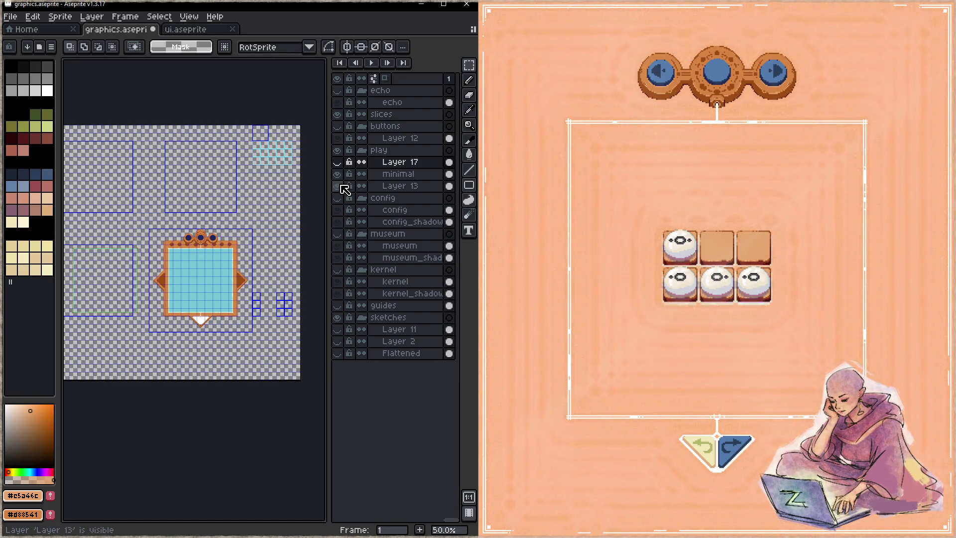
pyautogui.click(384, 185)
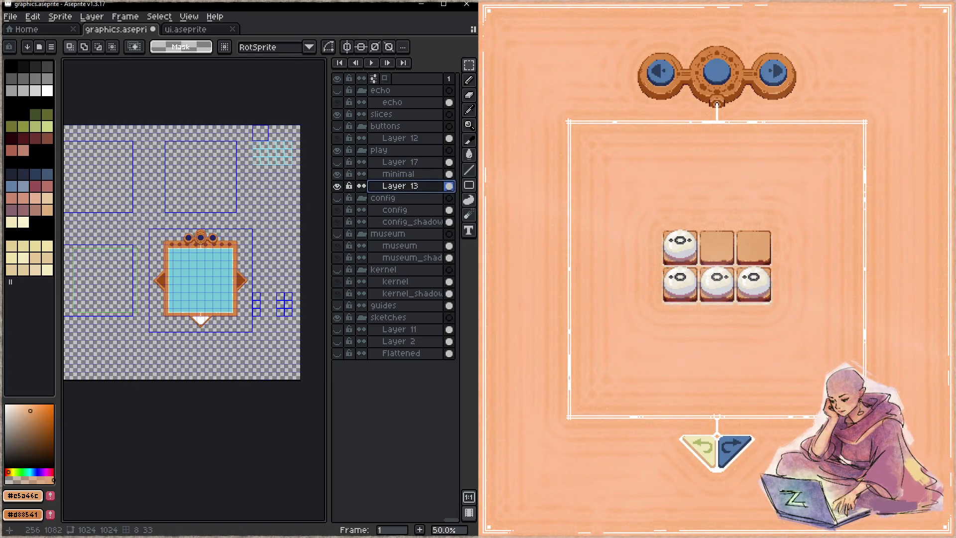
pyautogui.press('Delete')
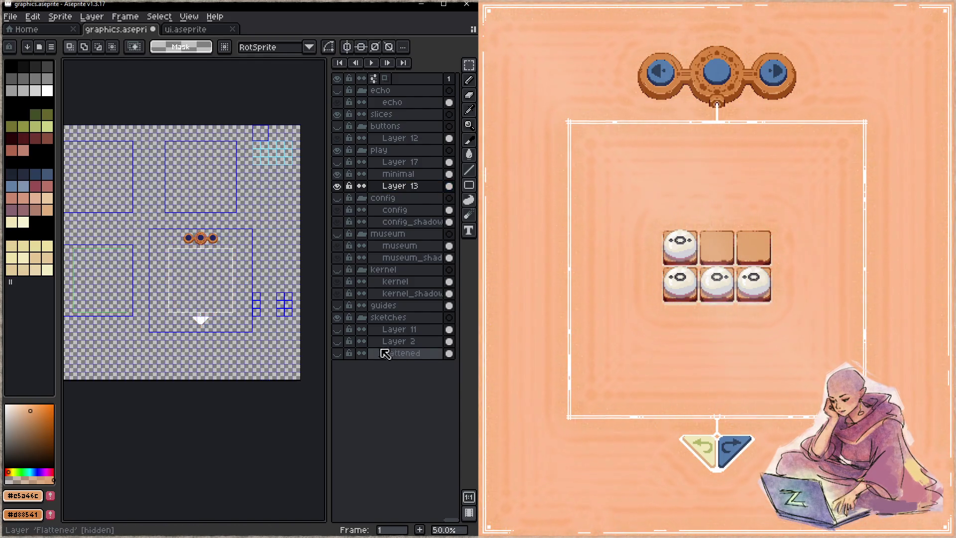
pyautogui.click(338, 330)
# - Paste the blue-grid frame into Layer 11 at the sheet's top-left, then hide Layer 11
pyautogui.click(394, 329)
pyautogui.hotkey('ctrl', 'v')
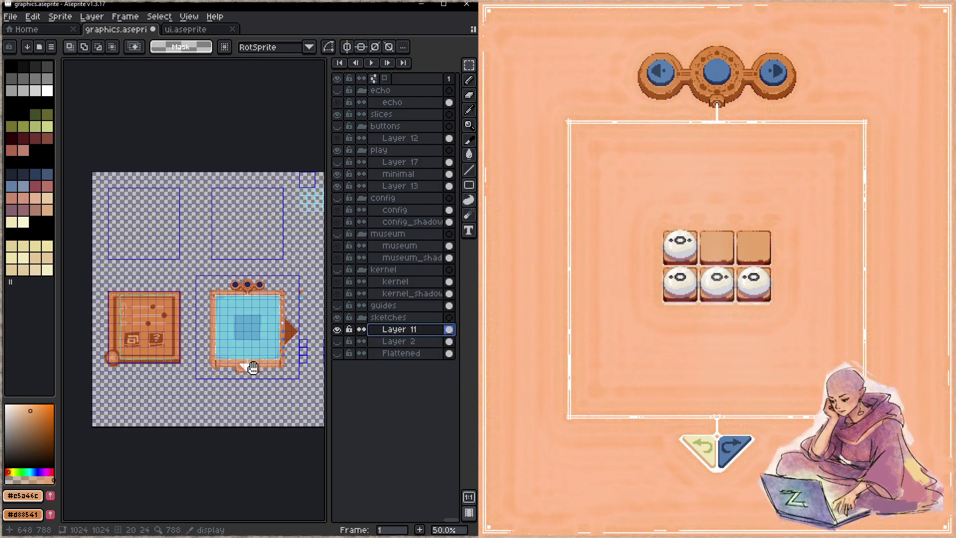
pyautogui.moveTo(267, 340); pyautogui.dragTo(201, 248)
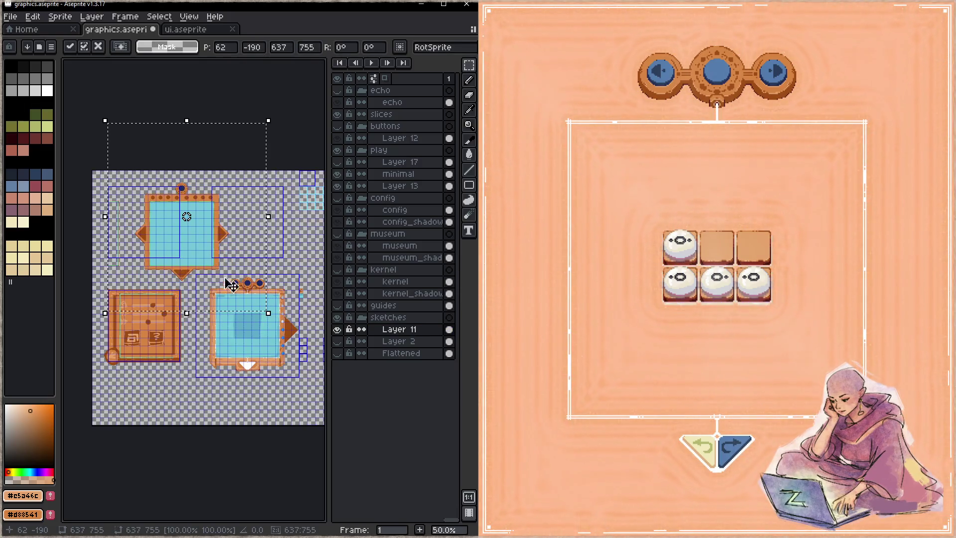
pyautogui.moveTo(248, 322); pyautogui.dragTo(233, 316)
pyautogui.press('Return')
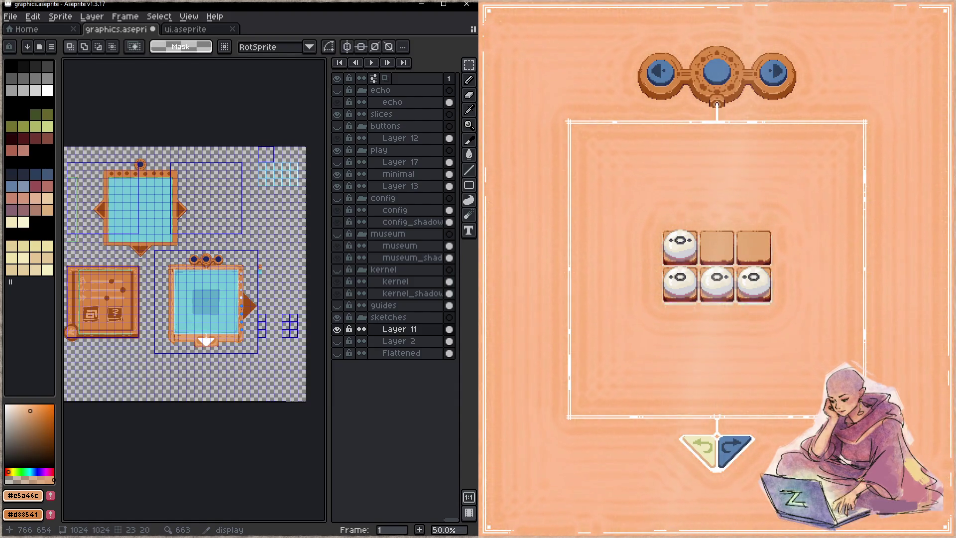
pyautogui.click(337, 329)
# - Hide and collapse the sketches group, then delete empty Layer 13, leaving play with Layer 17 and minimal
pyautogui.click(337, 317)
pyautogui.click(362, 317)
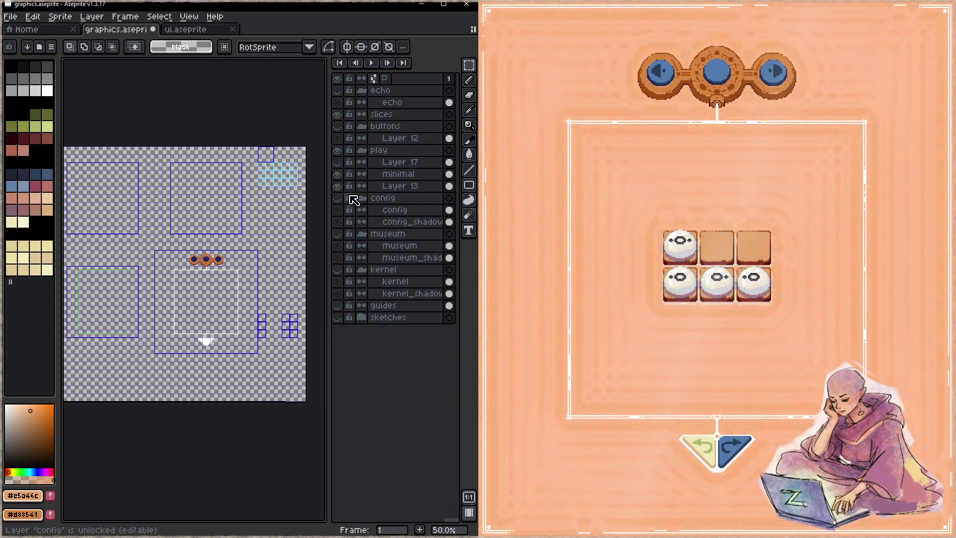
pyautogui.click(338, 185)
pyautogui.click(416, 189)
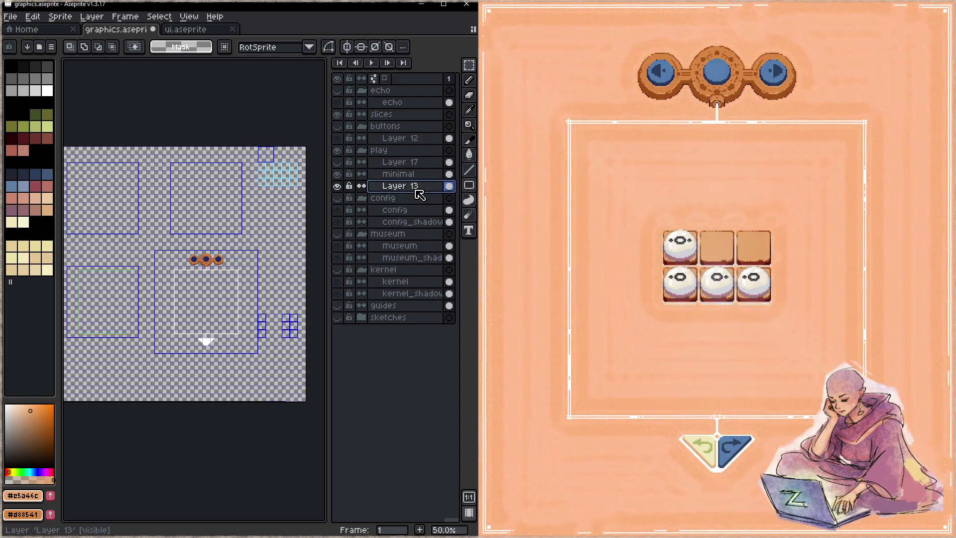
pyautogui.press('Delete')
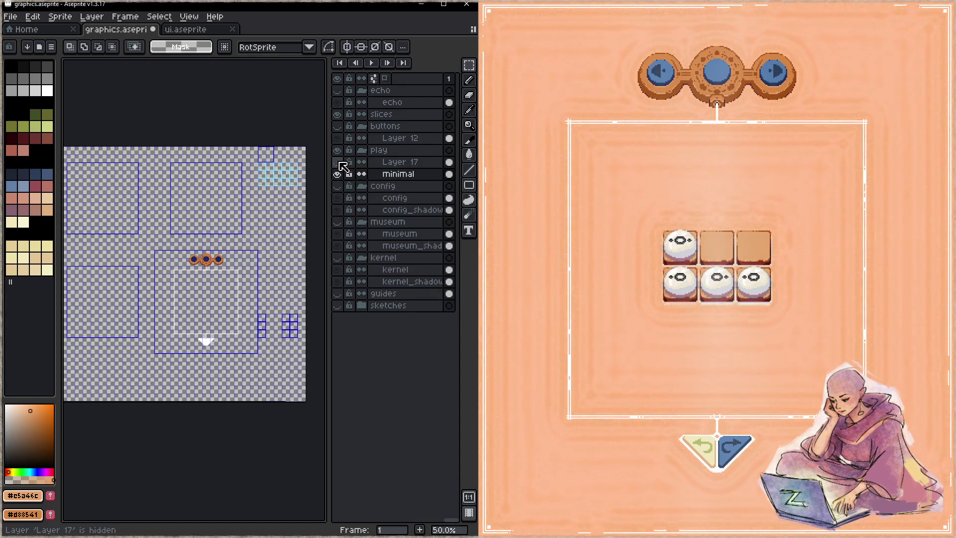